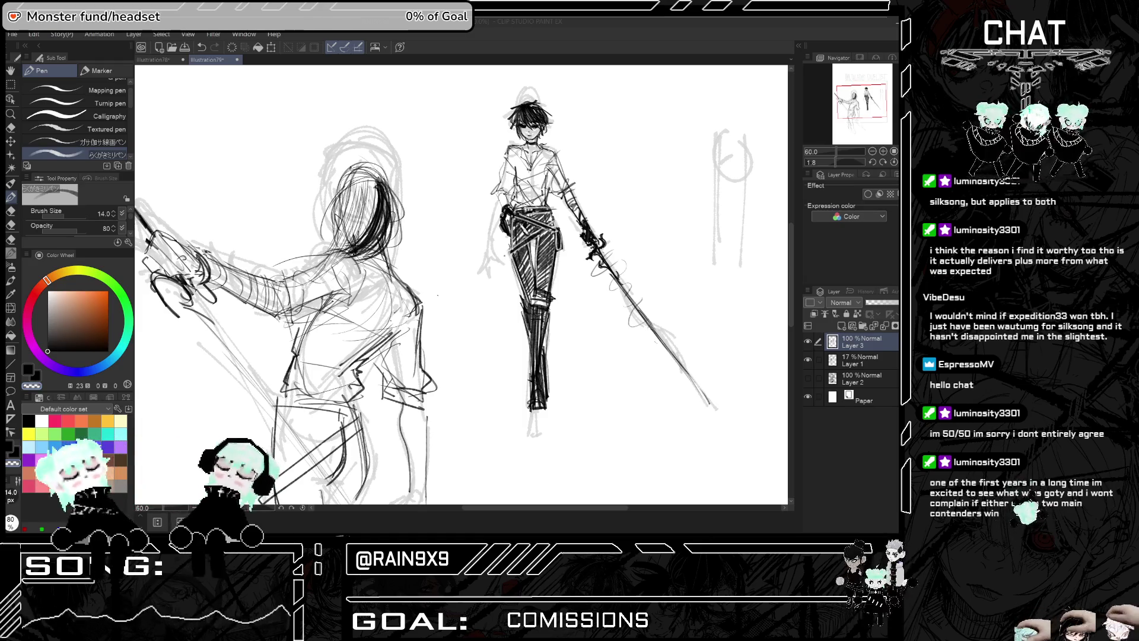
Undo and redo the last stroke on the standing swordsman's leg
{"action": "scroll", "coordinate": [528, 180], "scroll_direction": "up", "scroll_amount": 3}
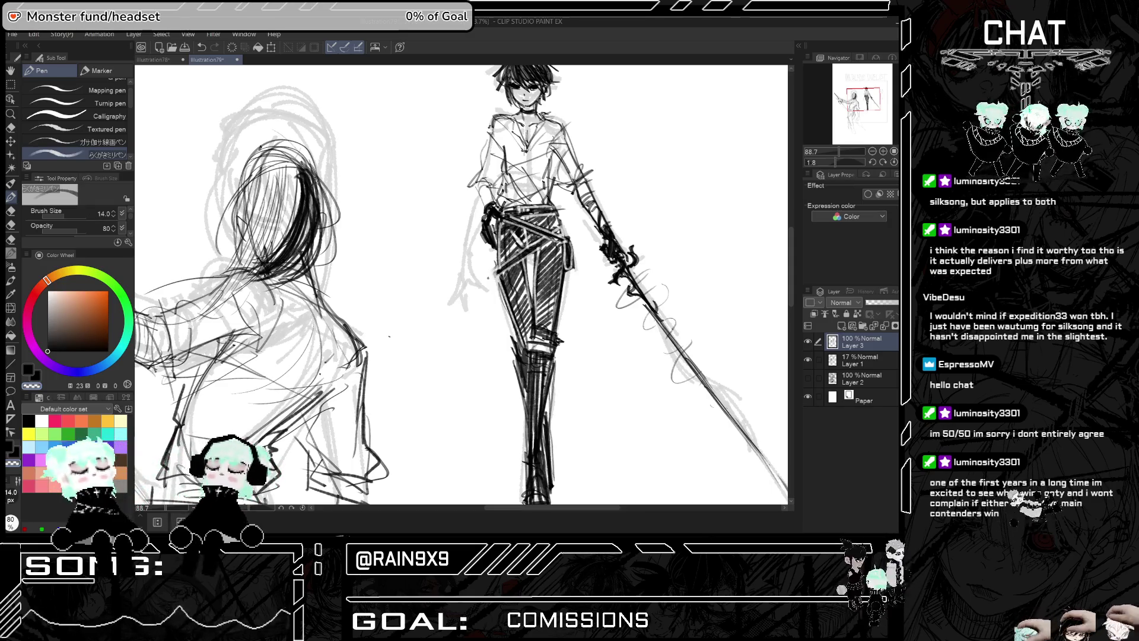
{"action": "key", "text": "ctrl+z"}
{"action": "key", "text": "ctrl+y"}
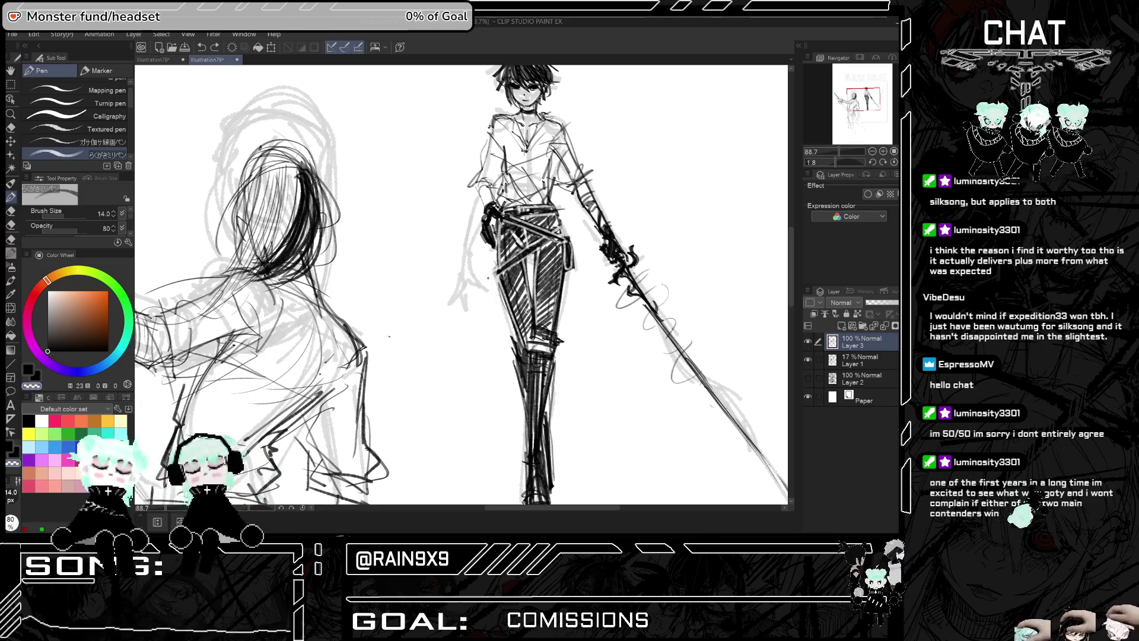
Erase the stray lines along the swordsman's hatched legs
{"action": "scroll", "coordinate": [501, 286], "scroll_direction": "down", "scroll_amount": 5}
{"action": "scroll", "coordinate": [538, 389], "scroll_direction": "up", "scroll_amount": 5}
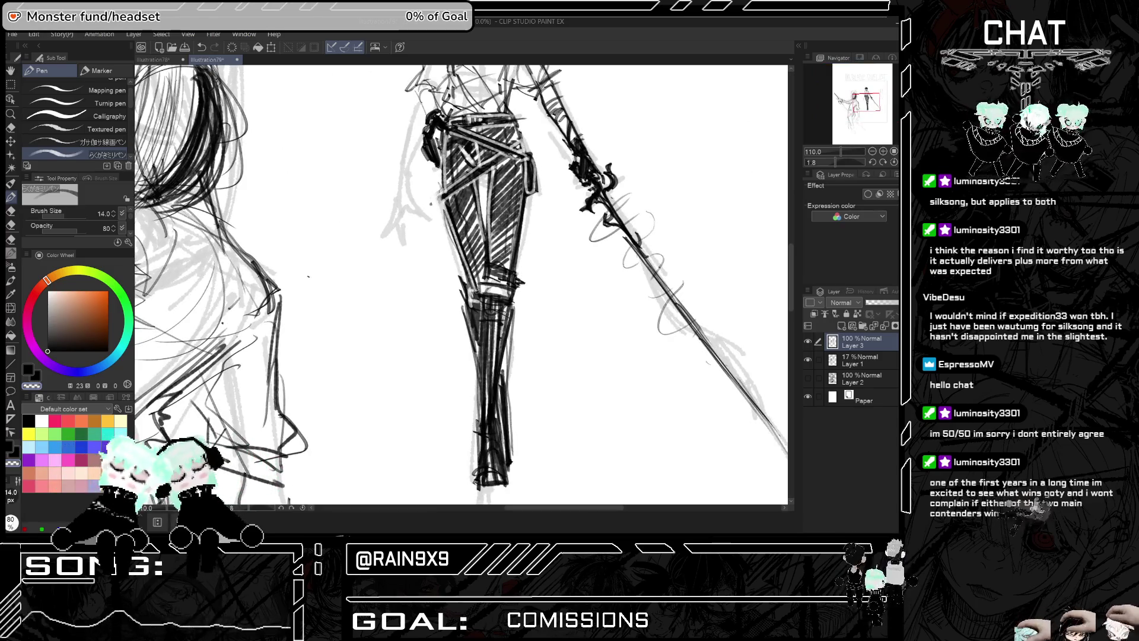
{"action": "scroll", "coordinate": [538, 389], "scroll_direction": "down", "scroll_amount": 3}
{"action": "mouse_move", "coordinate": [486, 298]}
{"action": "left_mouse_down"}
{"action": "mouse_move", "coordinate": [486, 403]}
{"action": "mouse_move", "coordinate": [495, 401]}
{"action": "left_mouse_up"}
{"action": "mouse_move", "coordinate": [502, 312]}
{"action": "left_mouse_down"}
{"action": "mouse_move", "coordinate": [496, 438]}
{"action": "mouse_move", "coordinate": [503, 430]}
{"action": "left_mouse_up"}
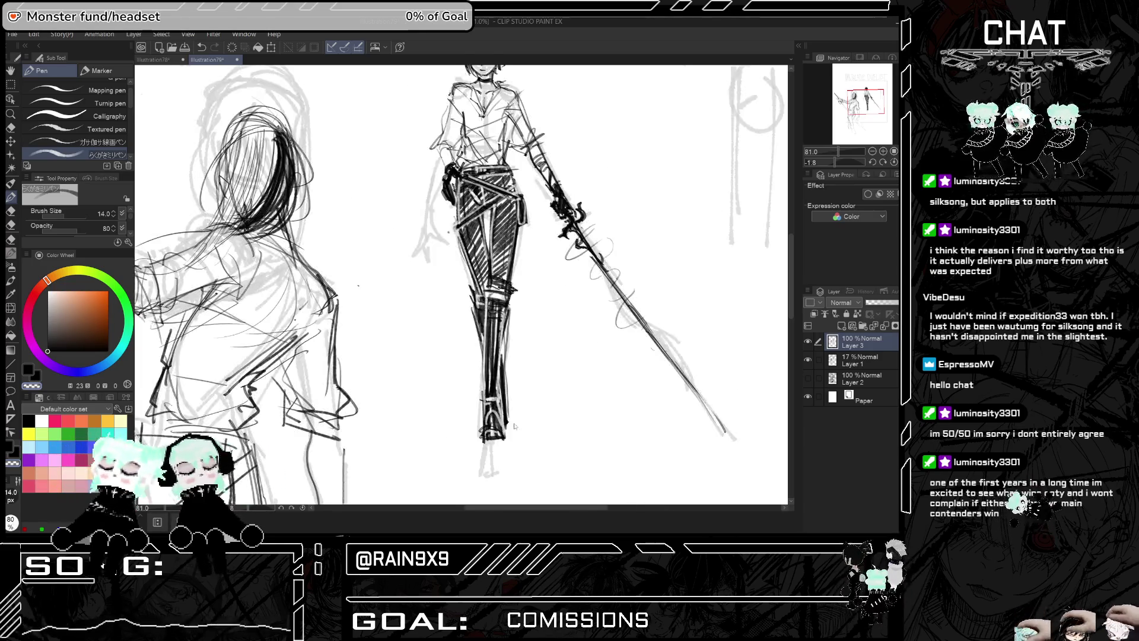
{"action": "scroll", "coordinate": [547, 383], "scroll_direction": "down", "scroll_amount": 2}
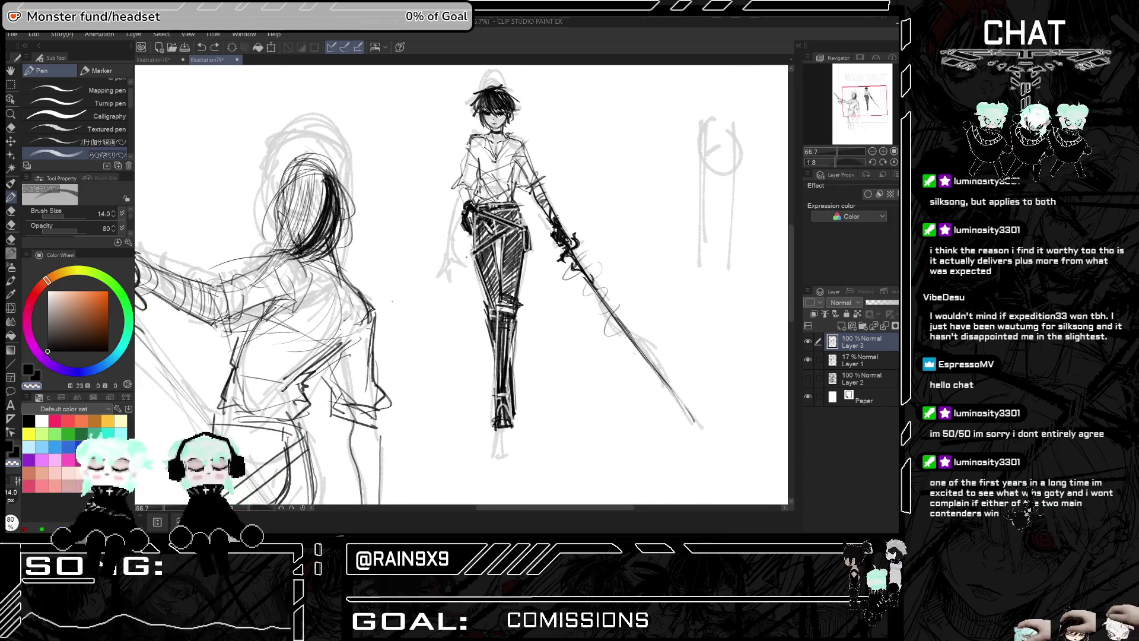
{"action": "scroll", "coordinate": [547, 382], "scroll_direction": "up", "scroll_amount": 3}
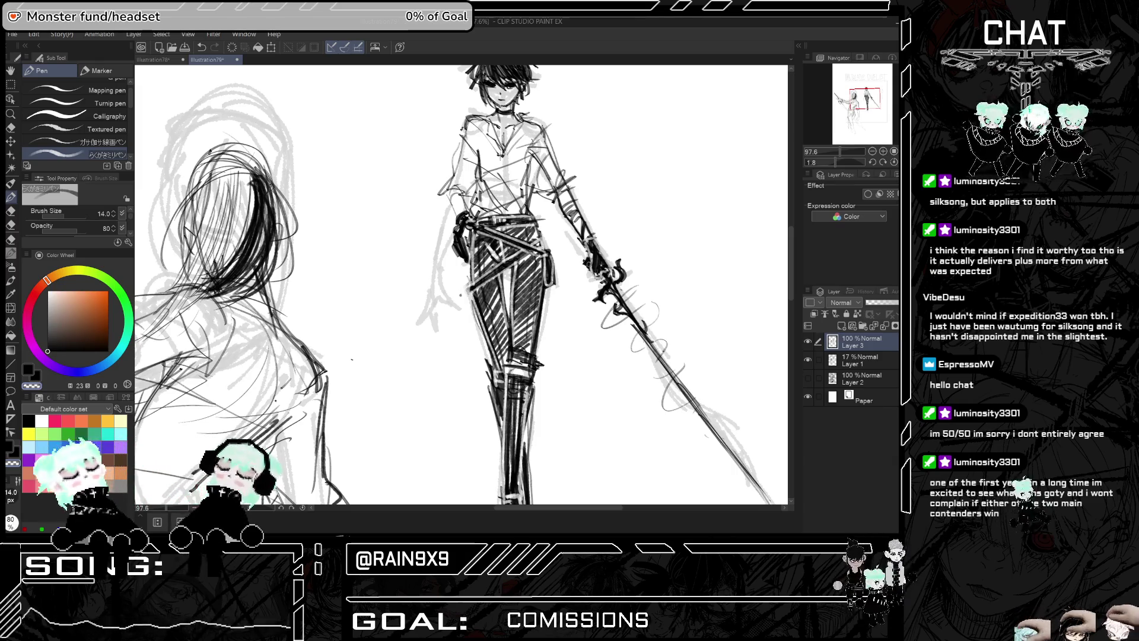
Check the drawing mirrored, then ink a dark stroke near the swordsman's left eye
{"action": "key", "text": "h"}
{"action": "scroll", "coordinate": [614, 266], "scroll_direction": "down", "scroll_amount": 4}
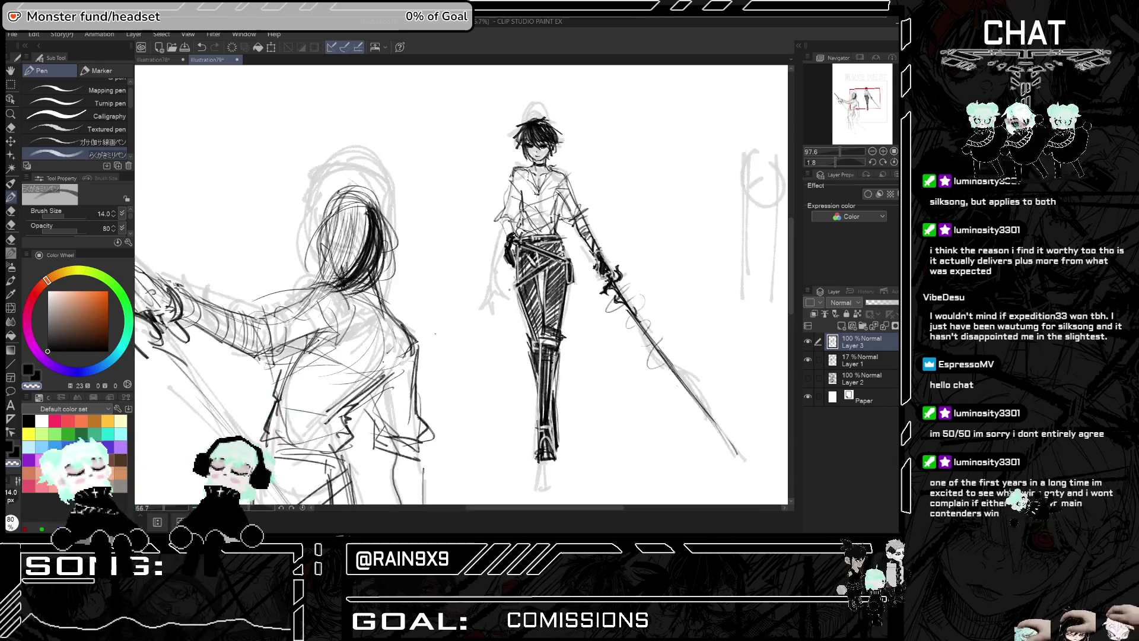
{"action": "key", "text": "h"}
{"action": "scroll", "coordinate": [593, 261], "scroll_direction": "up", "scroll_amount": 5}
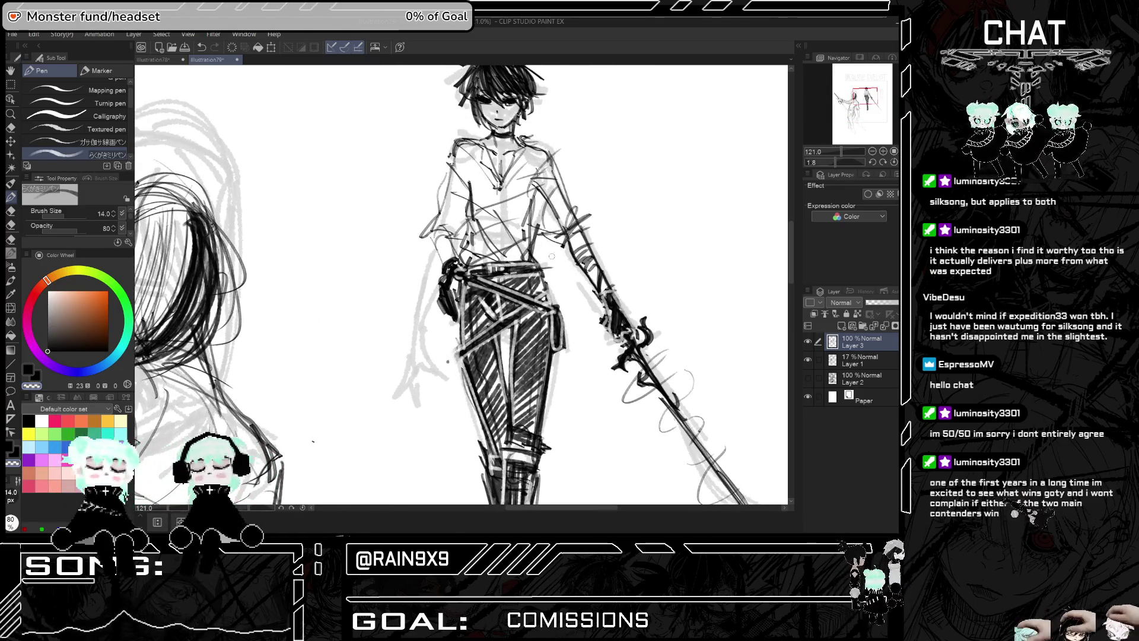
{"action": "scroll", "coordinate": [792, 265], "scroll_direction": "up", "scroll_amount": 3}
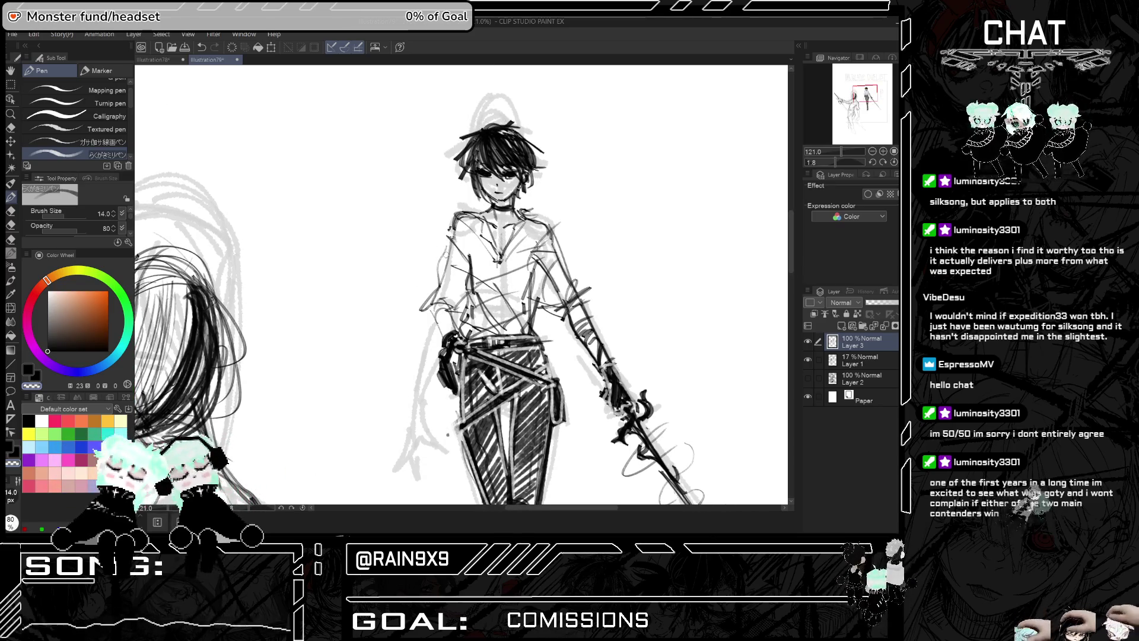
{"action": "left_click", "coordinate": [55, 351]}
{"action": "left_click_drag", "start_coordinate": [491, 160], "coordinate": [498, 173]}
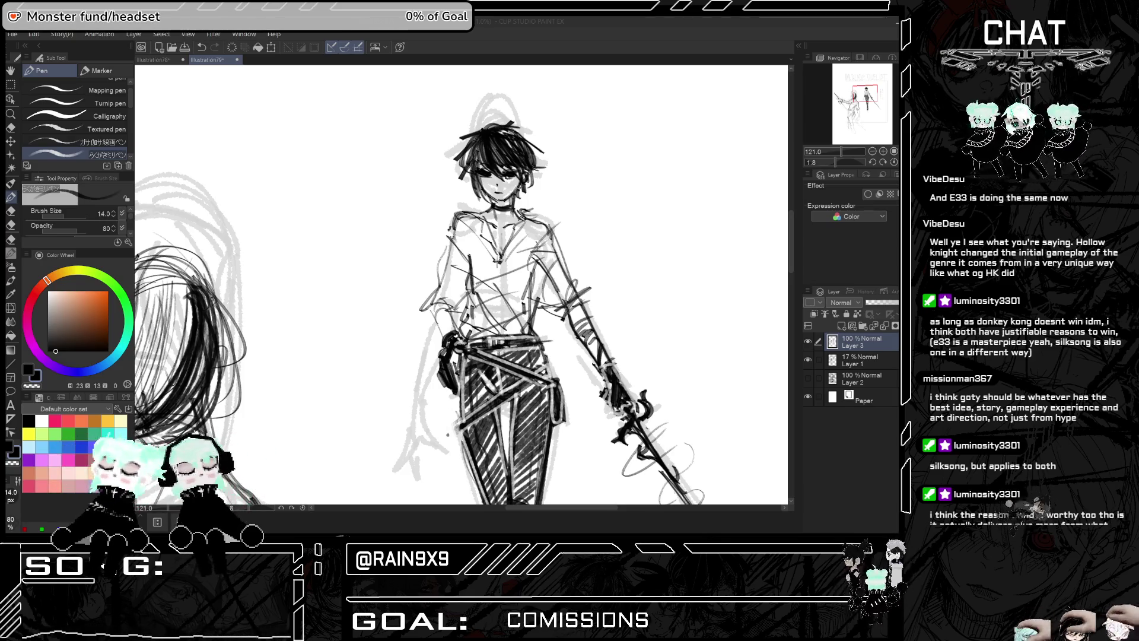
Check the mirrored view, then draw and undo a stroke at the swordsman's collar
{"action": "scroll", "coordinate": [496, 188], "scroll_direction": "down", "scroll_amount": 5}
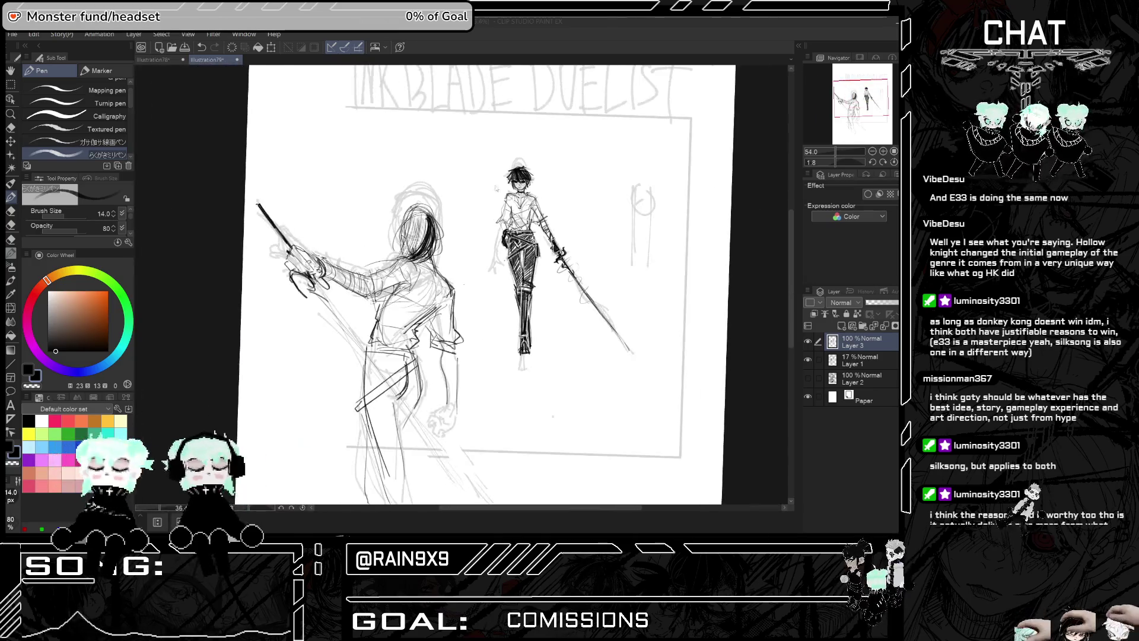
{"action": "scroll", "coordinate": [496, 188], "scroll_direction": "up", "scroll_amount": 1}
{"action": "key", "text": "h"}
{"action": "key", "text": "h"}
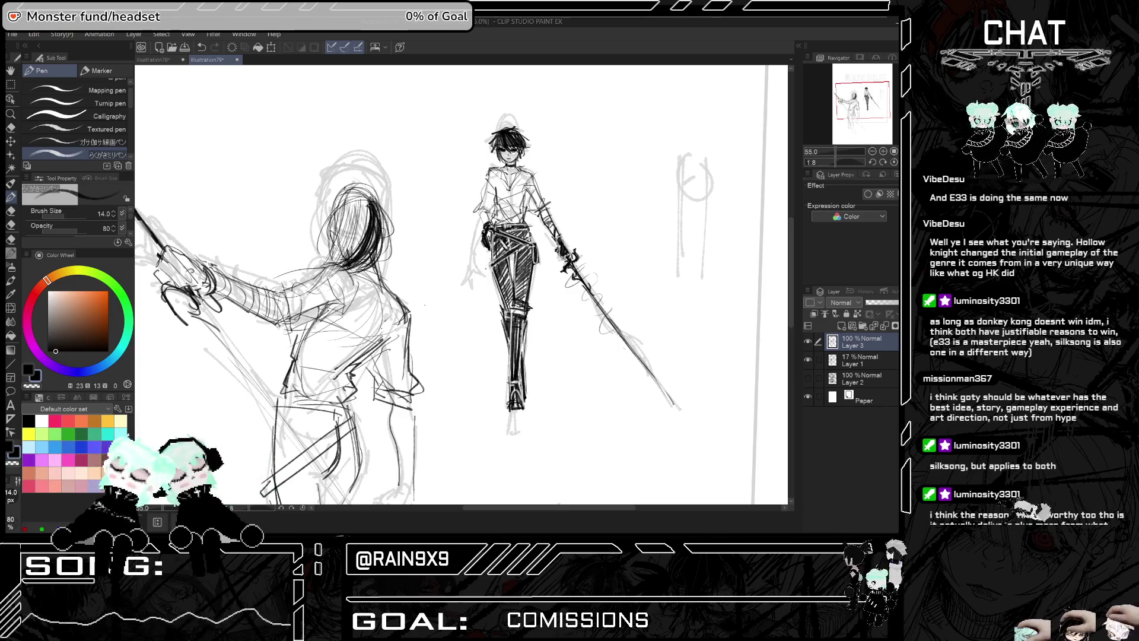
{"action": "scroll", "coordinate": [474, 149], "scroll_direction": "up", "scroll_amount": 4}
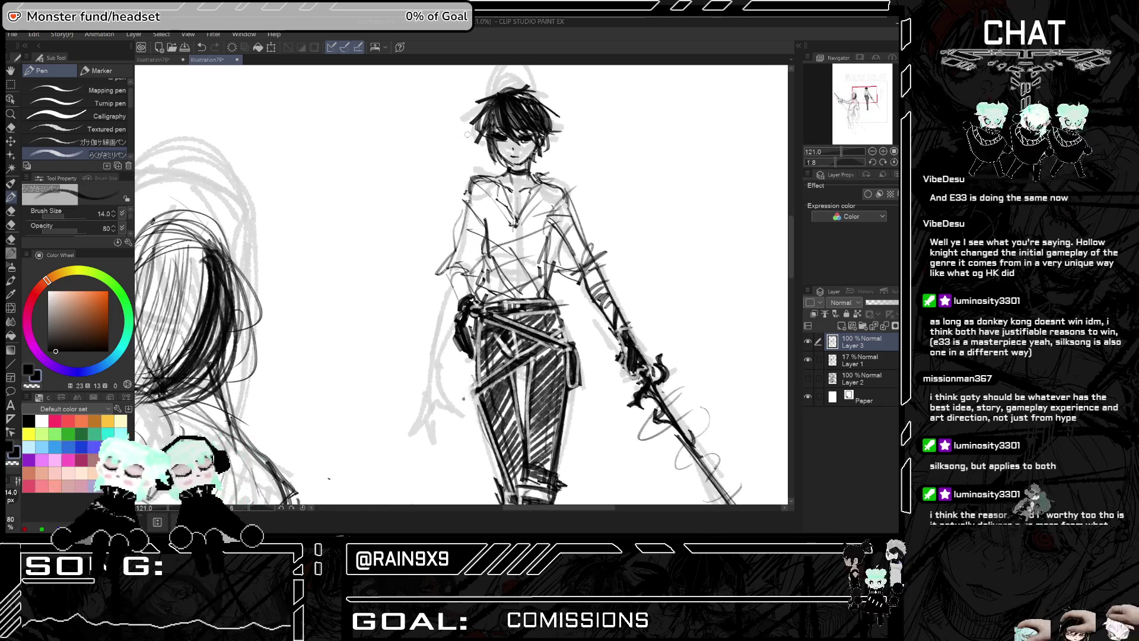
{"action": "left_click_drag", "start_coordinate": [481, 169], "coordinate": [500, 189]}
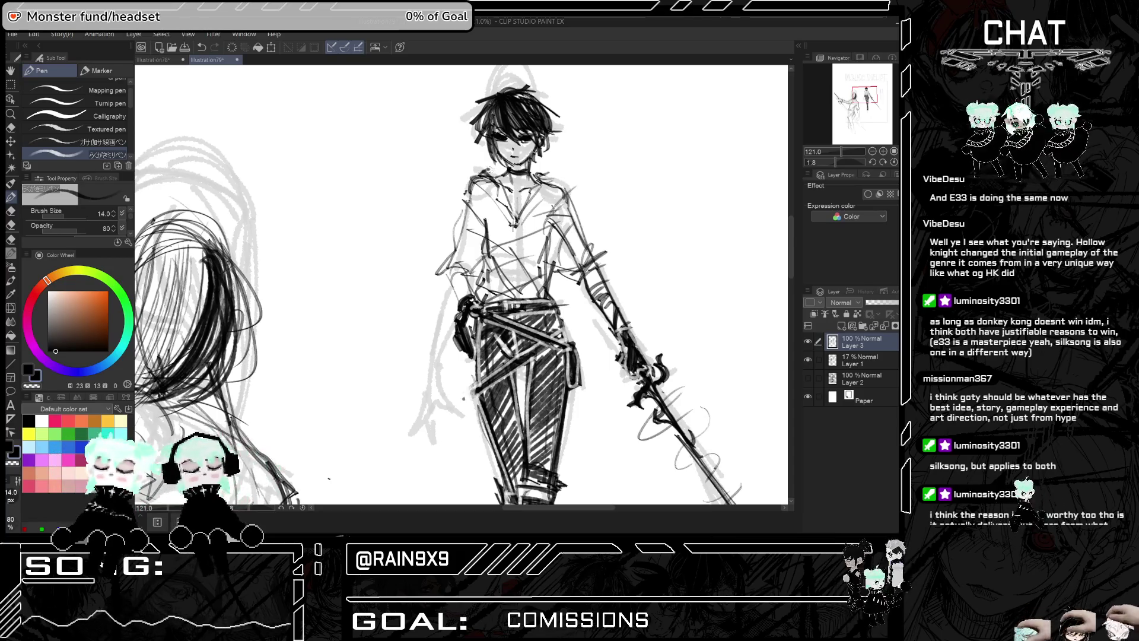
{"action": "key", "text": "ctrl+z"}
{"action": "key", "text": "ctrl+z"}
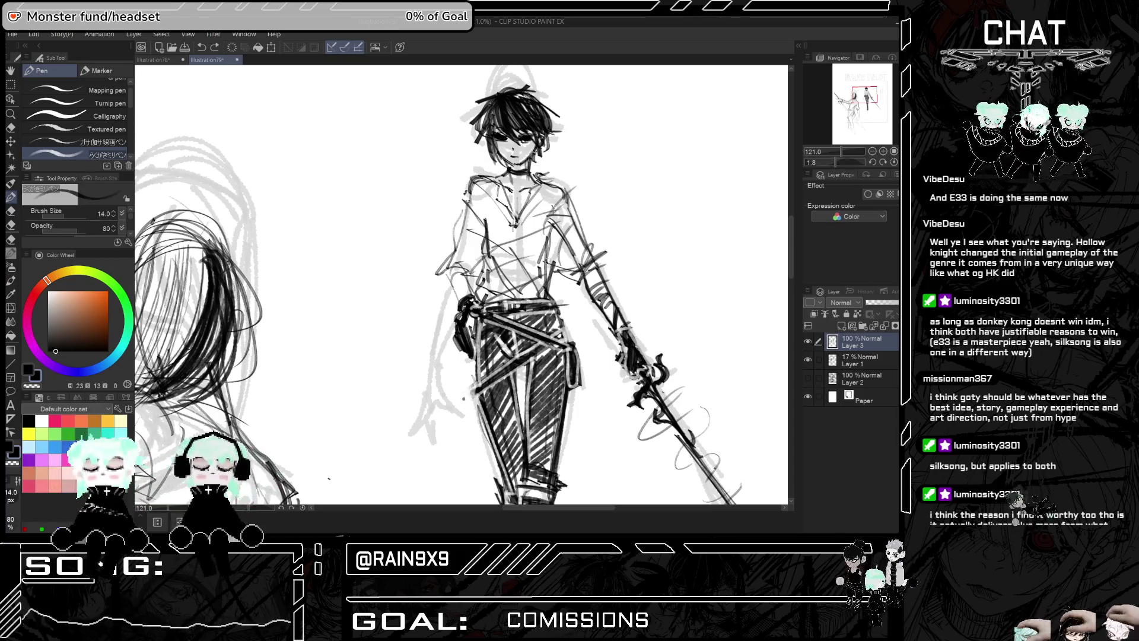
Hatch the swordsman's left hip and trouser leg darker
{"action": "scroll", "coordinate": [551, 320], "scroll_direction": "down", "scroll_amount": 4}
{"action": "scroll", "coordinate": [552, 321], "scroll_direction": "up", "scroll_amount": 3}
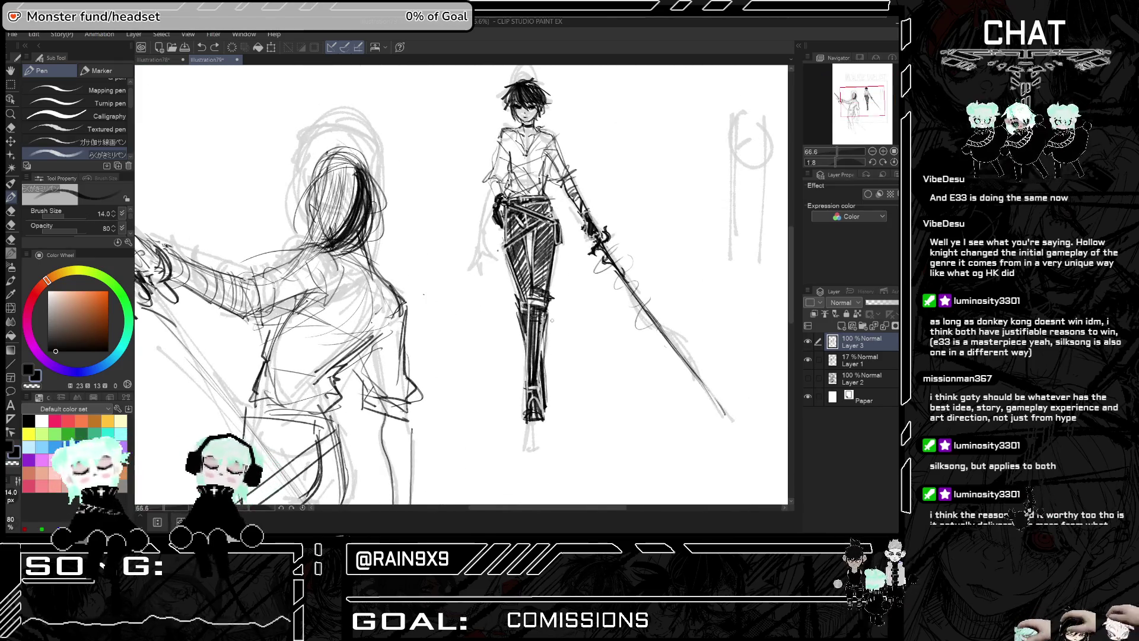
{"action": "mouse_move", "coordinate": [507, 213]}
{"action": "left_mouse_down"}
{"action": "mouse_move", "coordinate": [511, 238]}
{"action": "mouse_move", "coordinate": [527, 222]}
{"action": "mouse_move", "coordinate": [528, 294]}
{"action": "left_mouse_up"}
{"action": "left_click_drag", "start_coordinate": [523, 263], "coordinate": [530, 300]}
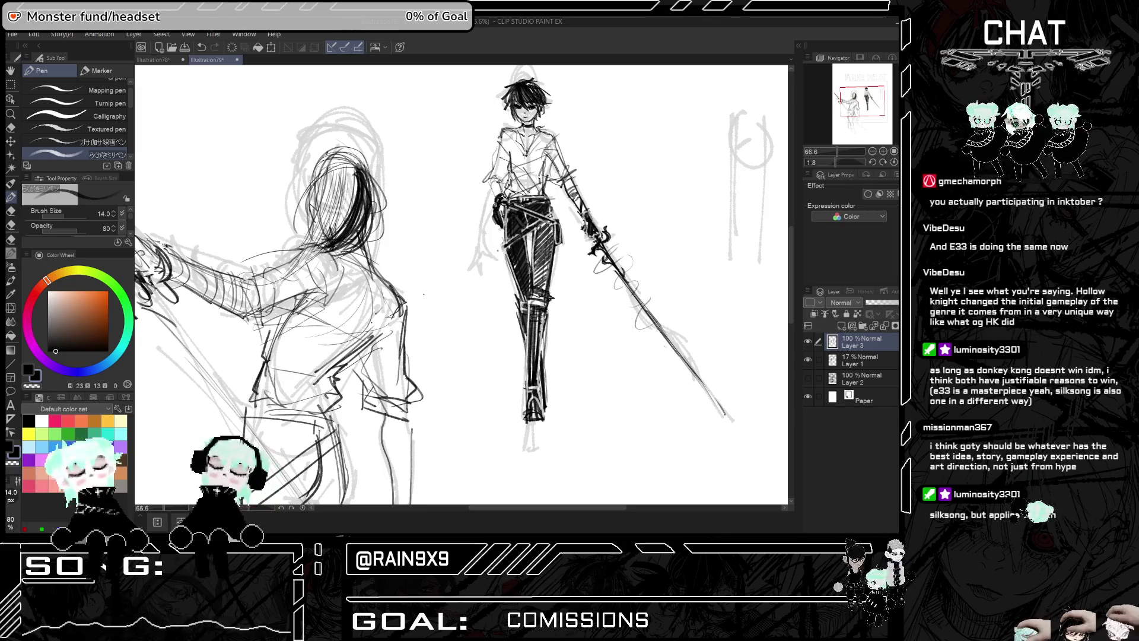
{"action": "left_click_drag", "start_coordinate": [533, 224], "coordinate": [540, 282]}
{"action": "left_click_drag", "start_coordinate": [535, 267], "coordinate": [537, 283]}
{"action": "left_click_drag", "start_coordinate": [536, 221], "coordinate": [543, 288]}
{"action": "left_click_drag", "start_coordinate": [537, 265], "coordinate": [542, 278]}
{"action": "mouse_move", "coordinate": [539, 228]}
{"action": "left_mouse_down"}
{"action": "mouse_move", "coordinate": [546, 290]}
{"action": "mouse_move", "coordinate": [555, 286]}
{"action": "left_mouse_up"}
{"action": "scroll", "coordinate": [460, 284], "scroll_direction": "down", "scroll_amount": 1}
{"action": "scroll", "coordinate": [617, 267], "scroll_direction": "down", "scroll_amount": 2}
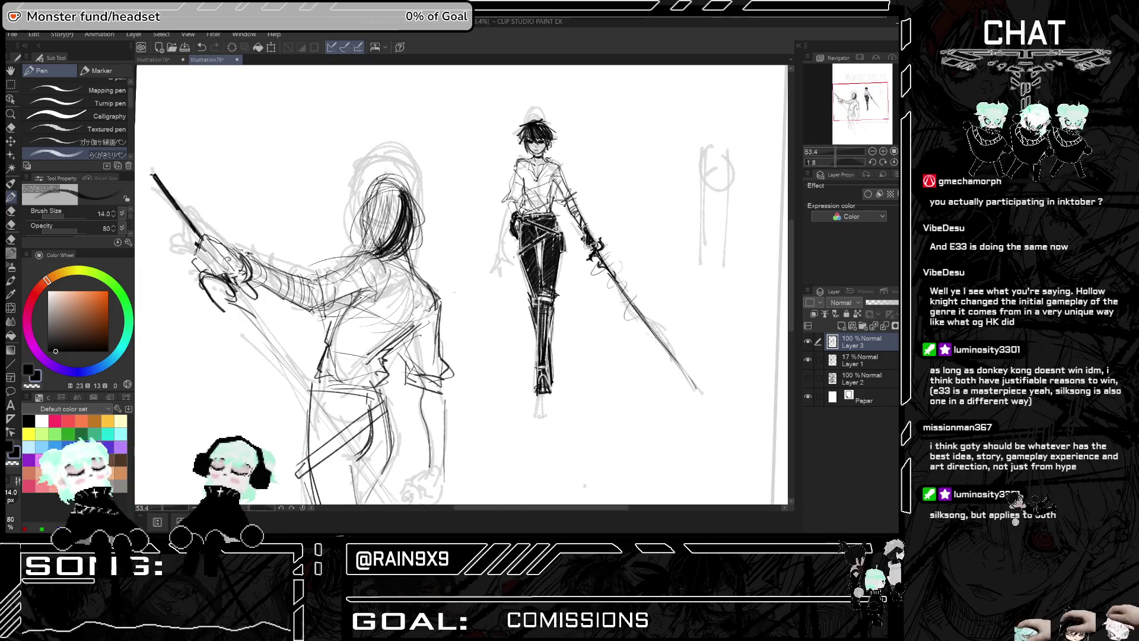
{"action": "scroll", "coordinate": [645, 306], "scroll_direction": "down", "scroll_amount": 3}
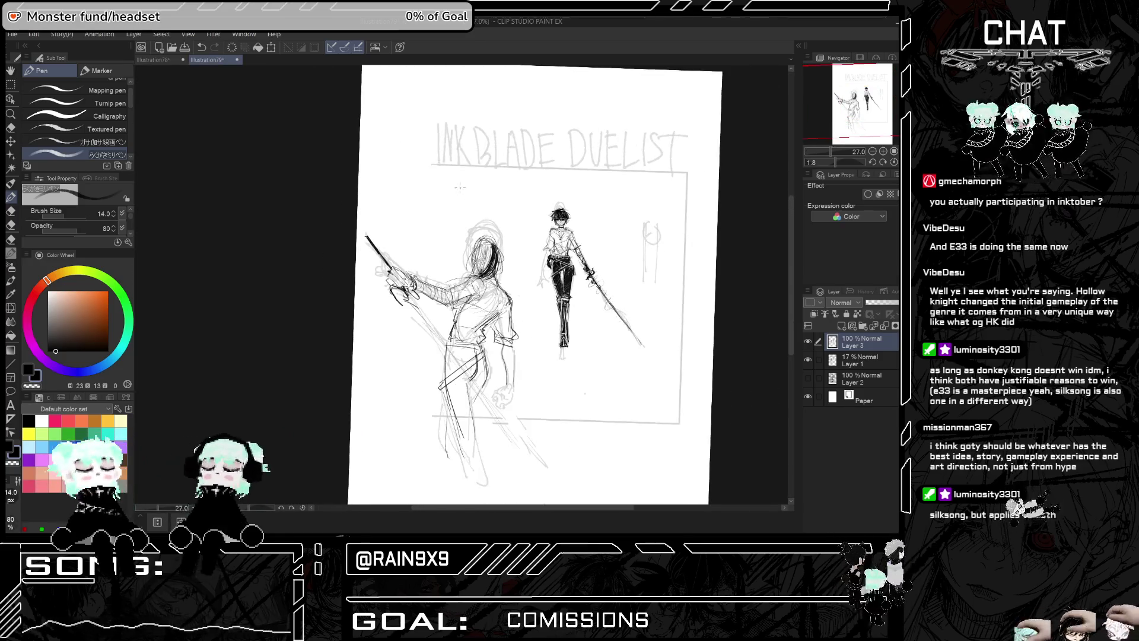
{"action": "key", "text": "h"}
{"action": "scroll", "coordinate": [640, 279], "scroll_direction": "up", "scroll_amount": 5}
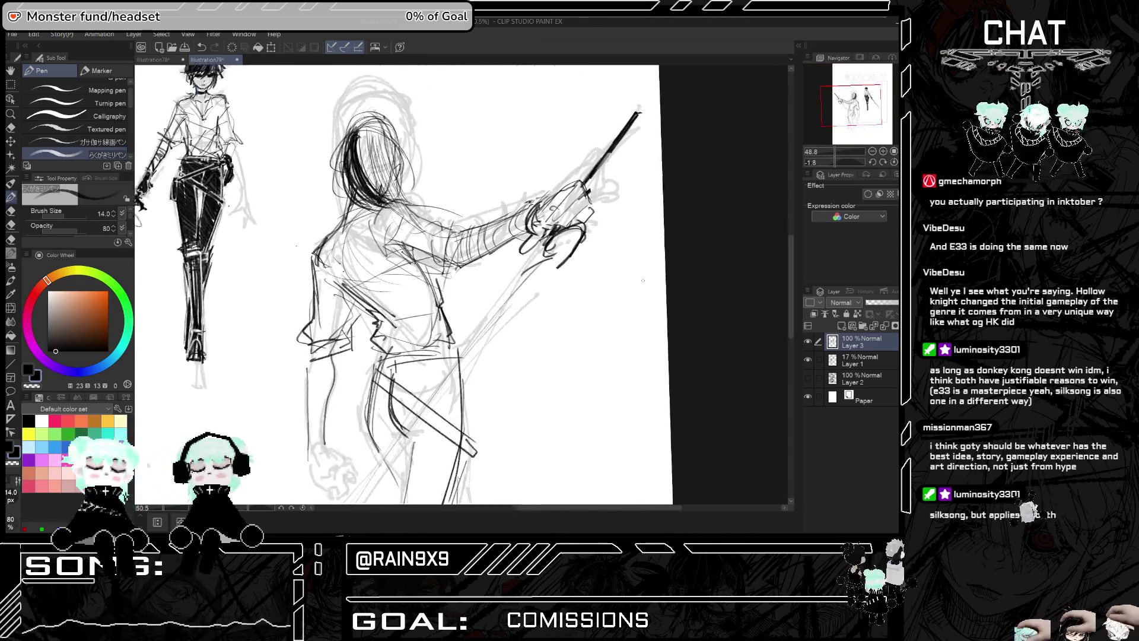
{"action": "left_click_drag", "start_coordinate": [517, 204], "coordinate": [509, 234]}
{"action": "left_click_drag", "start_coordinate": [526, 202], "coordinate": [511, 235]}
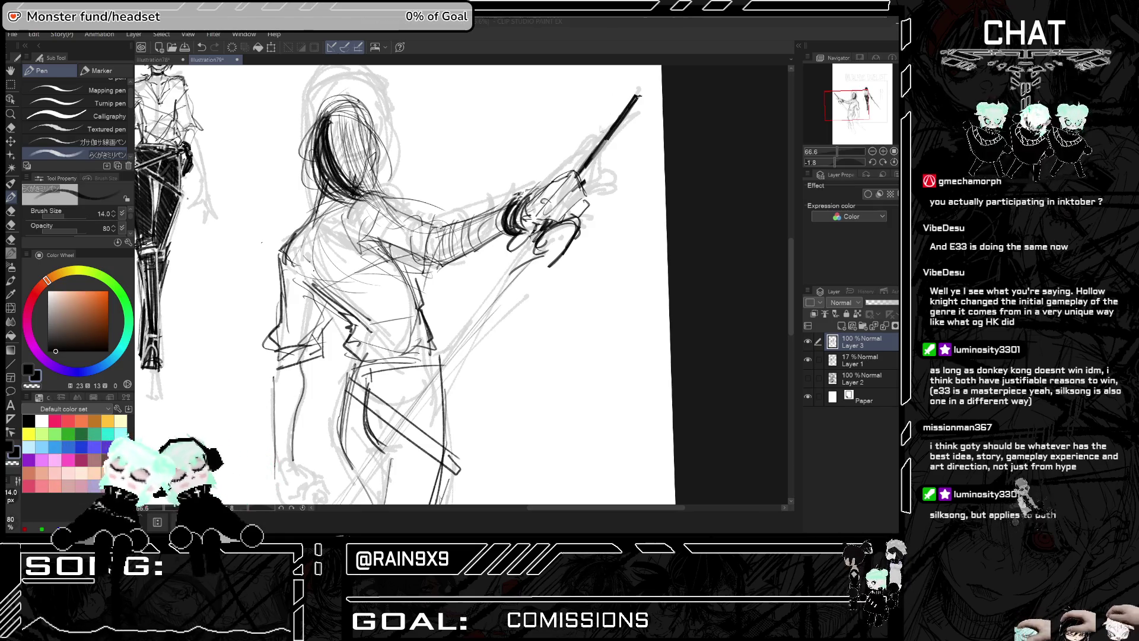
{"action": "scroll", "coordinate": [533, 197], "scroll_direction": "down", "scroll_amount": 2}
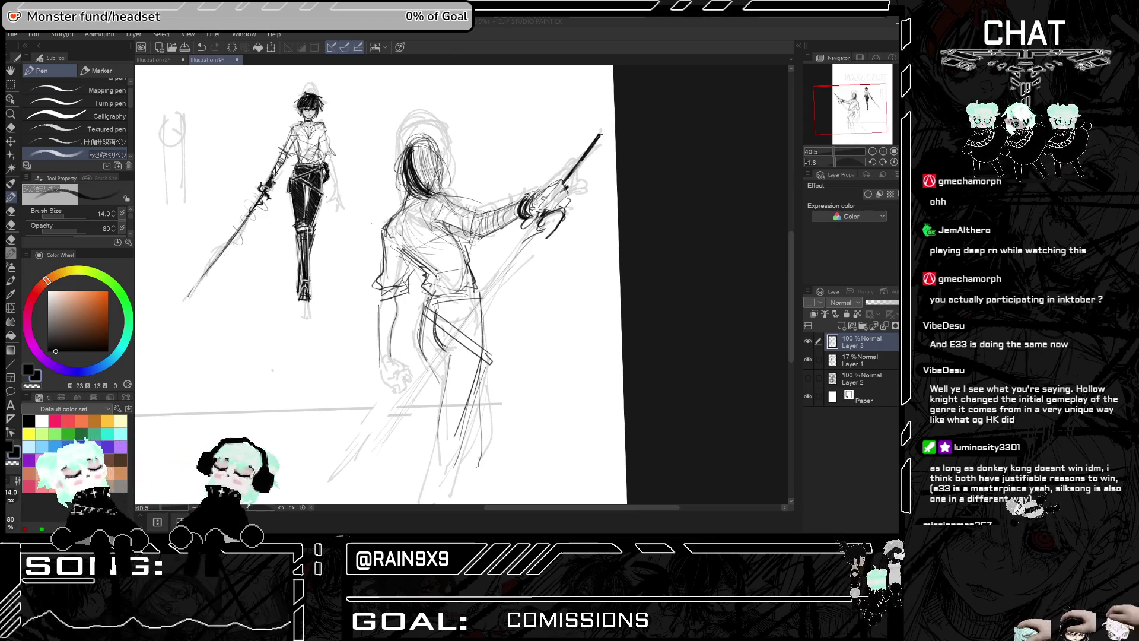
{"action": "scroll", "coordinate": [450, 251], "scroll_direction": "down", "scroll_amount": 1}
{"action": "scroll", "coordinate": [676, 193], "scroll_direction": "down", "scroll_amount": 1}
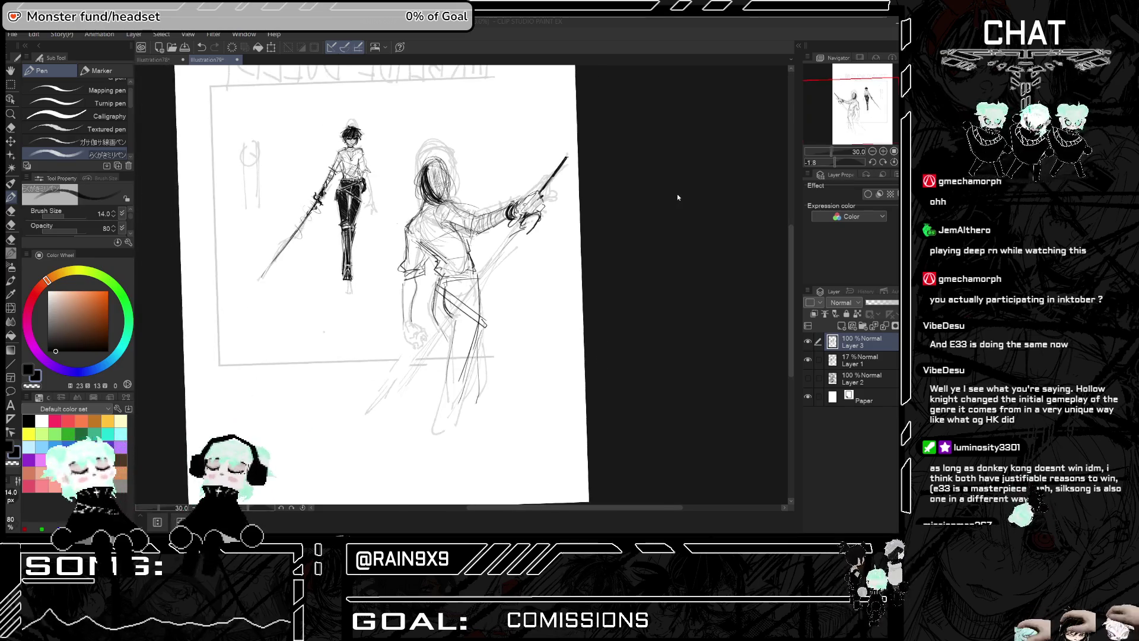
{"action": "key", "text": "h"}
{"action": "scroll", "coordinate": [549, 168], "scroll_direction": "up", "scroll_amount": 3}
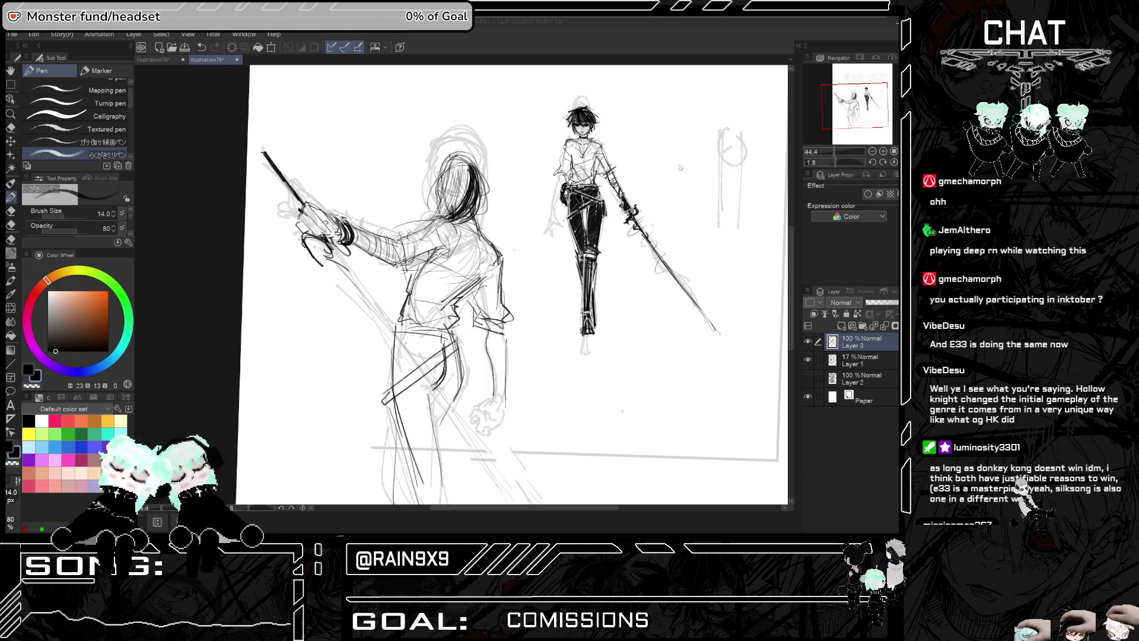
{"action": "scroll", "coordinate": [645, 184], "scroll_direction": "down", "scroll_amount": 3}
{"action": "scroll", "coordinate": [692, 147], "scroll_direction": "up", "scroll_amount": 3}
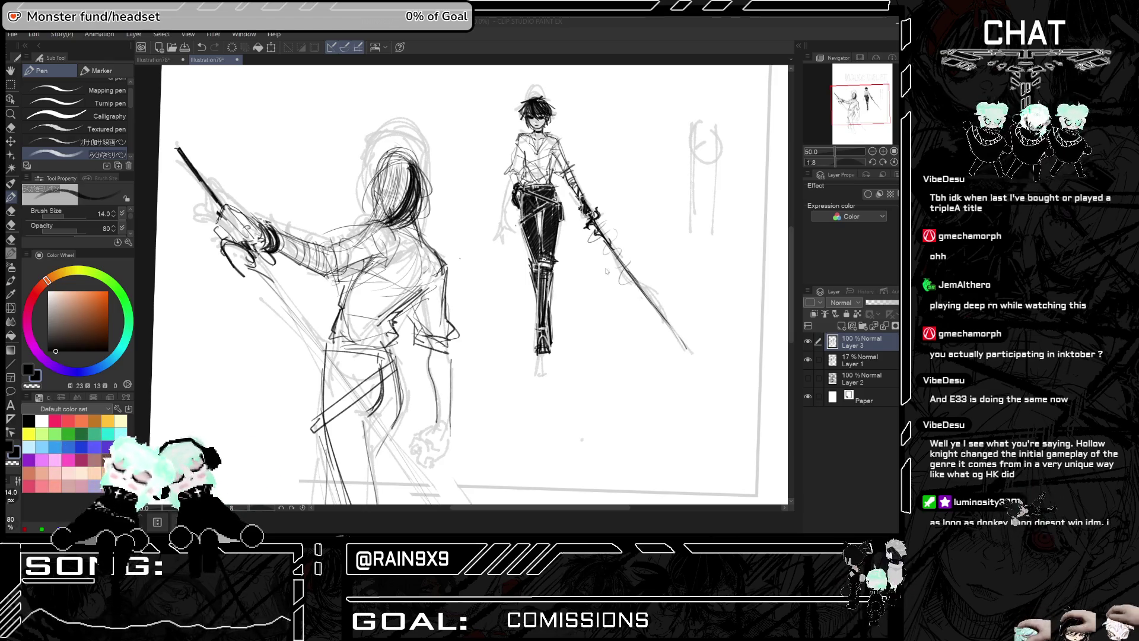
{"action": "scroll", "coordinate": [606, 271], "scroll_direction": "down", "scroll_amount": 3}
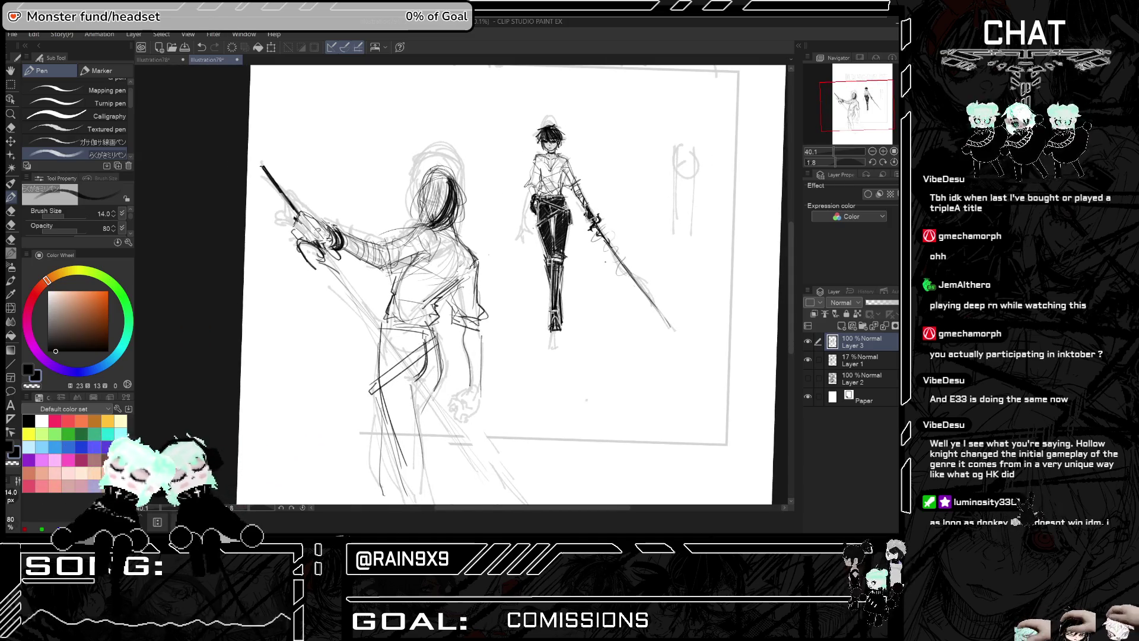
{"action": "scroll", "coordinate": [468, 311], "scroll_direction": "up", "scroll_amount": 1}
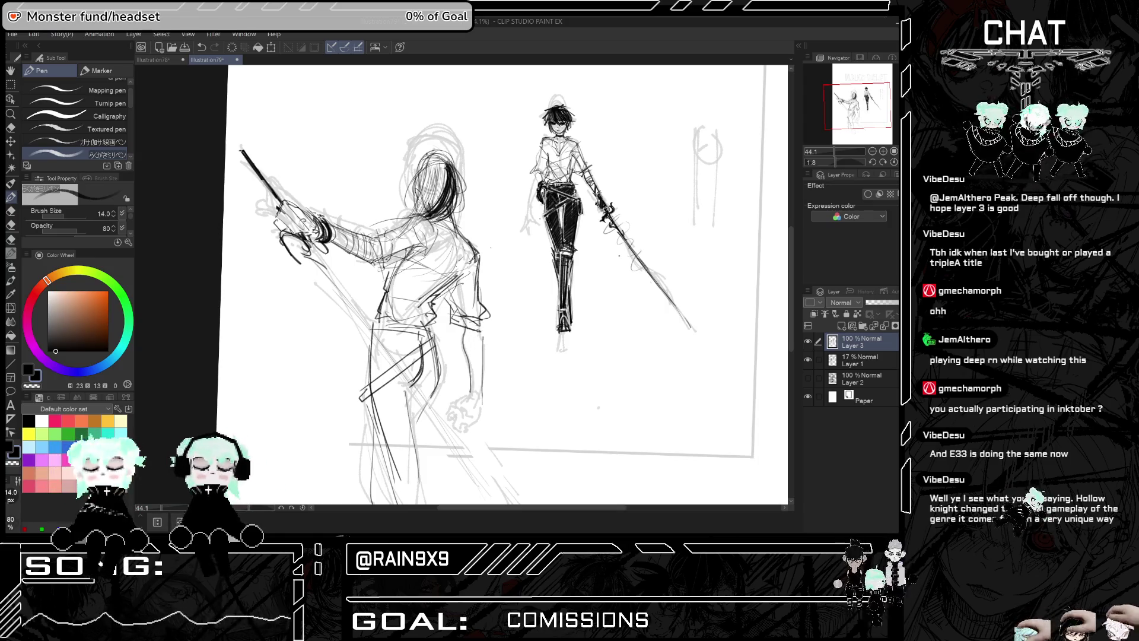
Ink, undo and redraw dark hair strands on the back-facing duelist
{"action": "key", "text": "h"}
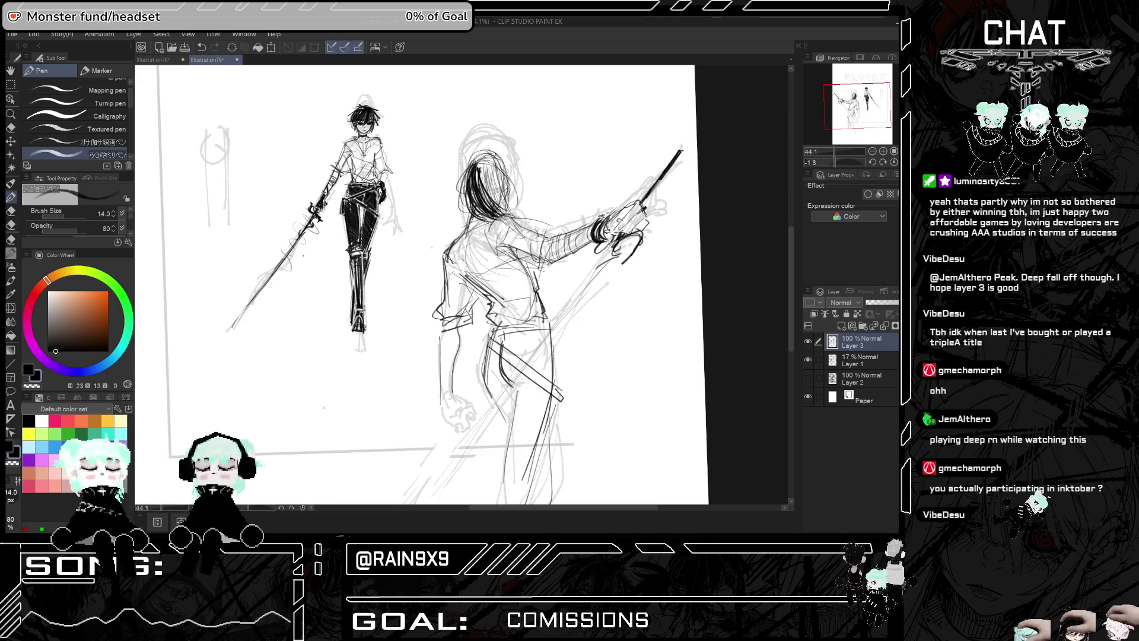
{"action": "left_click_drag", "start_coordinate": [489, 214], "coordinate": [518, 230]}
{"action": "left_click_drag", "start_coordinate": [471, 186], "coordinate": [522, 234]}
{"action": "mouse_move", "coordinate": [494, 218]}
{"action": "left_mouse_down"}
{"action": "mouse_move", "coordinate": [546, 240]}
{"action": "mouse_move", "coordinate": [533, 235]}
{"action": "left_mouse_up"}
{"action": "key", "text": "h"}
{"action": "key", "text": "h"}
{"action": "key", "text": "h"}
{"action": "key", "text": "ctrl+z"}
{"action": "key", "text": "ctrl+z"}
{"action": "key", "text": "ctrl+z"}
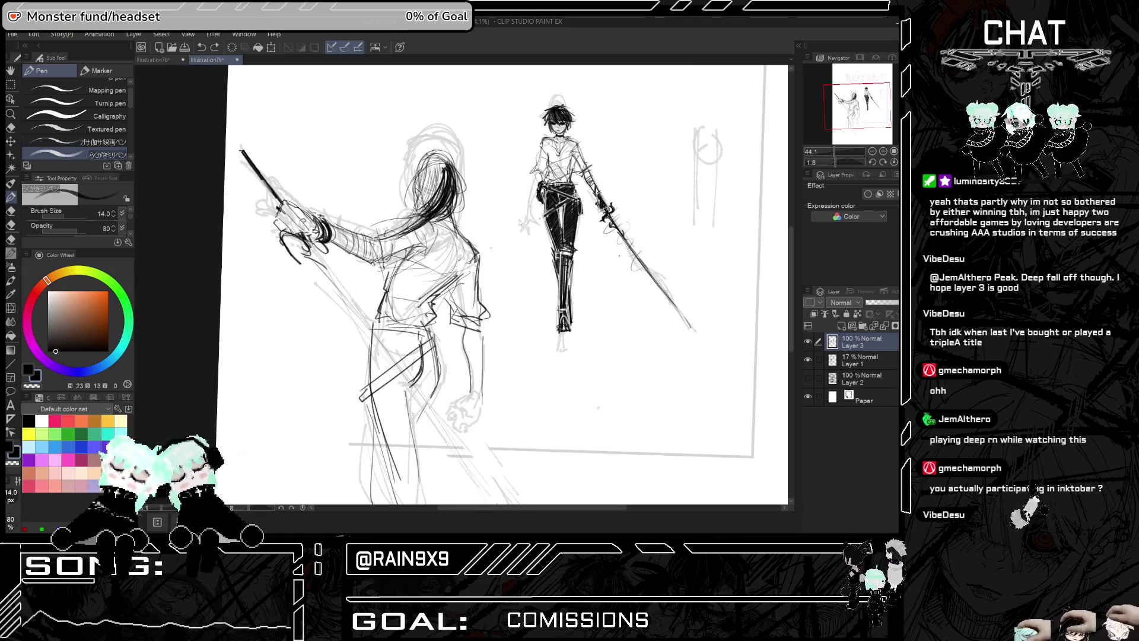
{"action": "key", "text": "h"}
{"action": "left_click_drag", "start_coordinate": [482, 193], "coordinate": [531, 233]}
{"action": "left_click_drag", "start_coordinate": [496, 217], "coordinate": [534, 234]}
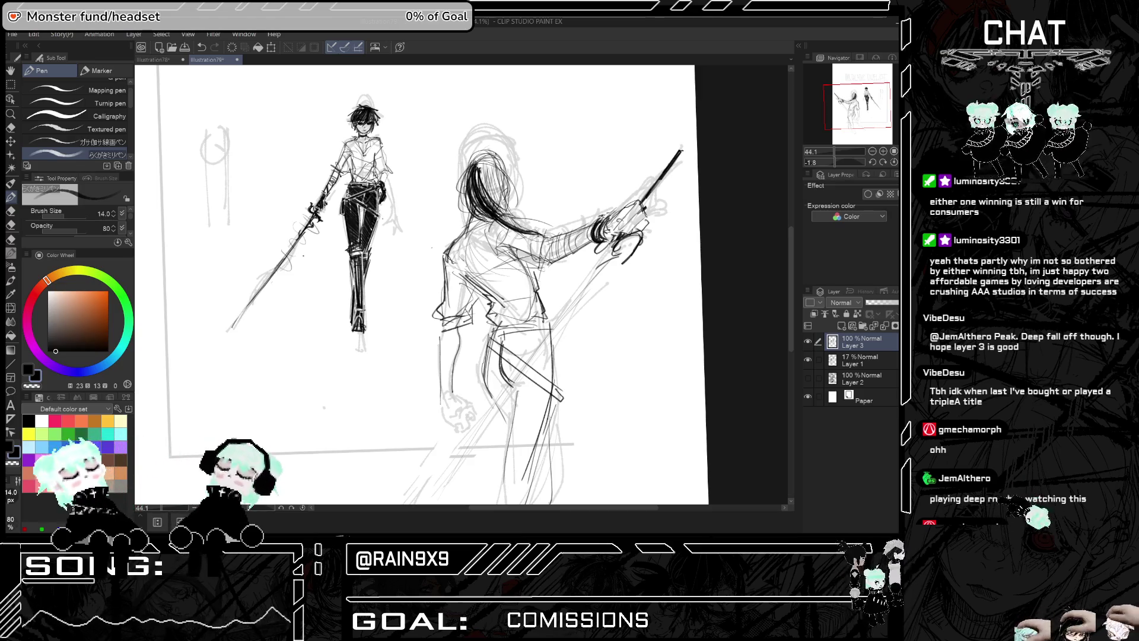
{"action": "mouse_move", "coordinate": [498, 220]}
{"action": "left_mouse_down"}
{"action": "mouse_move", "coordinate": [528, 264]}
{"action": "mouse_move", "coordinate": [548, 233]}
{"action": "mouse_move", "coordinate": [572, 254]}
{"action": "left_mouse_up"}
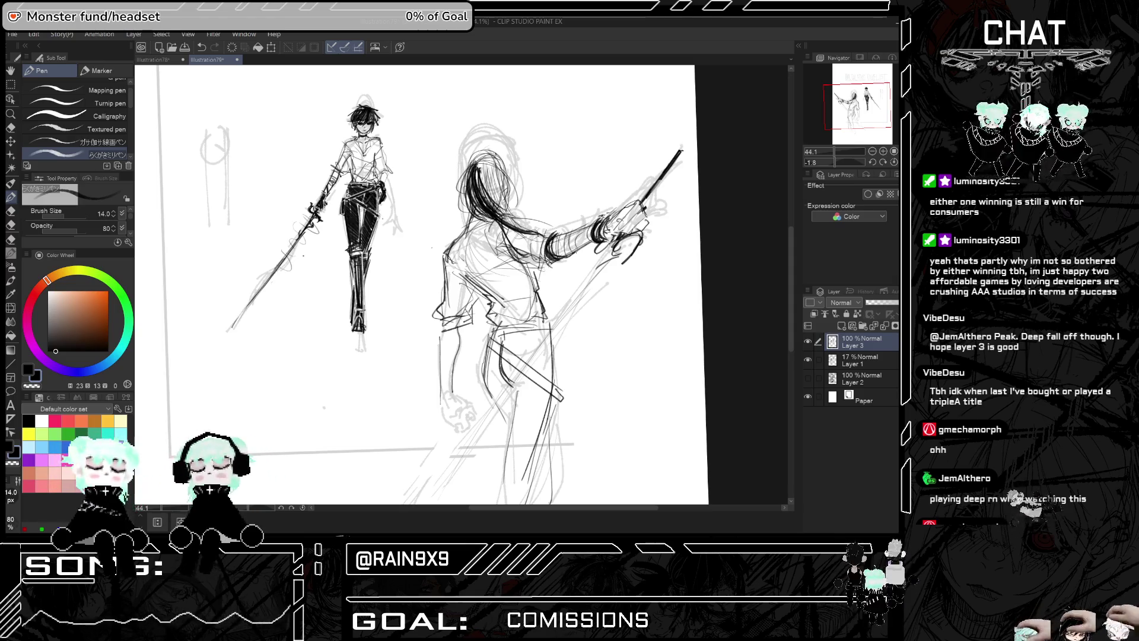
Hatch the duelist's sleeve, wrist and sword hand with dark strokes
{"action": "key", "text": "ctrl+z"}
{"action": "key", "text": "ctrl+z"}
{"action": "key", "text": "ctrl+z"}
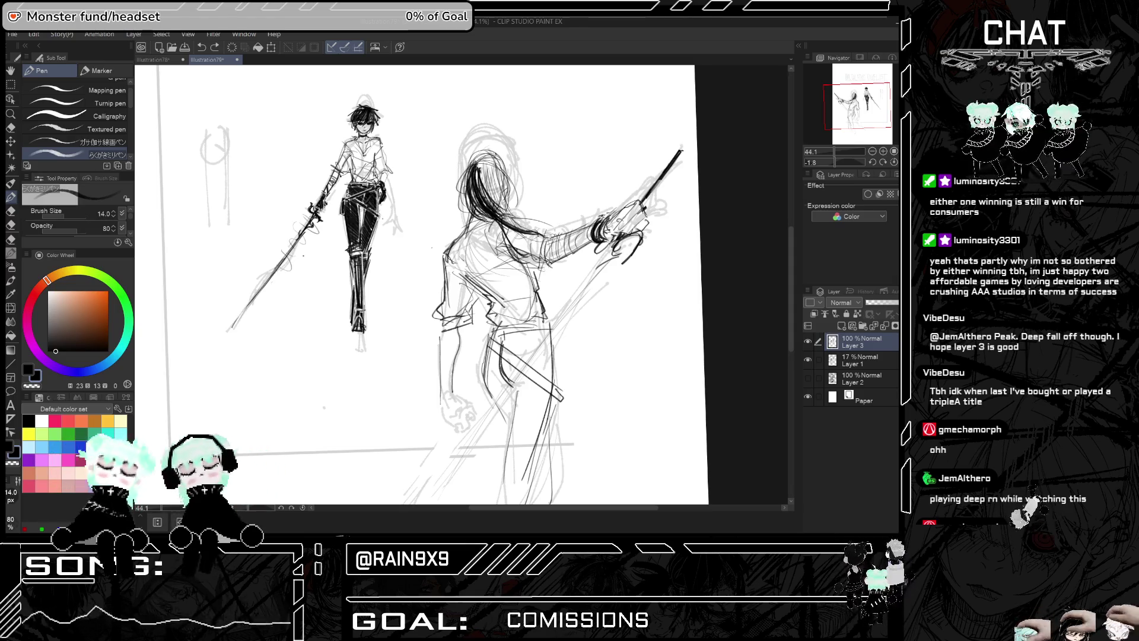
{"action": "mouse_move", "coordinate": [553, 258]}
{"action": "left_mouse_down"}
{"action": "mouse_move", "coordinate": [546, 234]}
{"action": "mouse_move", "coordinate": [561, 262]}
{"action": "mouse_move", "coordinate": [583, 232]}
{"action": "mouse_move", "coordinate": [571, 232]}
{"action": "left_mouse_up"}
{"action": "left_click_drag", "start_coordinate": [570, 249], "coordinate": [620, 216]}
{"action": "left_click_drag", "start_coordinate": [616, 217], "coordinate": [633, 202]}
{"action": "left_click_drag", "start_coordinate": [628, 225], "coordinate": [640, 203]}
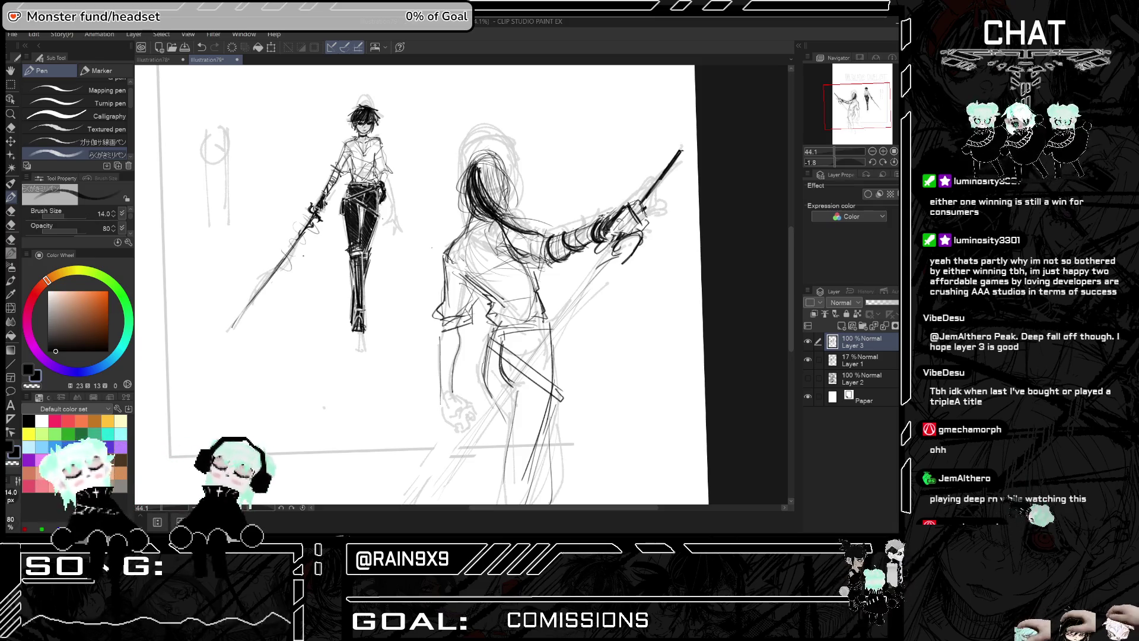
{"action": "key", "text": "h"}
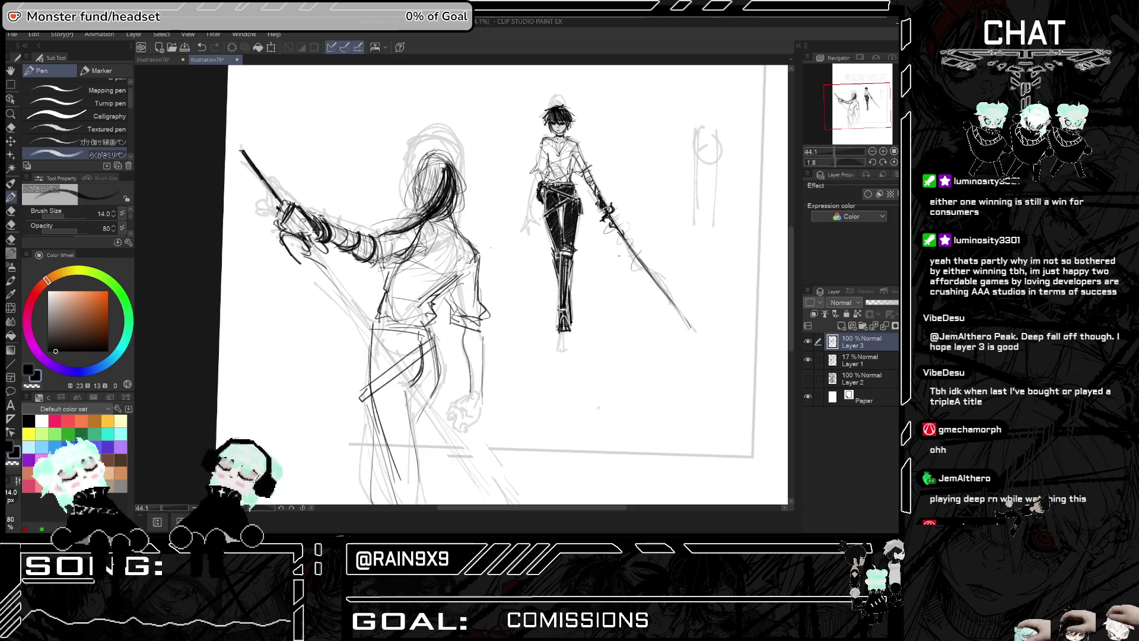
Shade the sword hilt and the raised fist darker
{"action": "mouse_move", "coordinate": [280, 201]}
{"action": "left_mouse_down"}
{"action": "mouse_move", "coordinate": [297, 234]}
{"action": "mouse_move", "coordinate": [314, 236]}
{"action": "left_mouse_up"}
{"action": "key", "text": "h"}
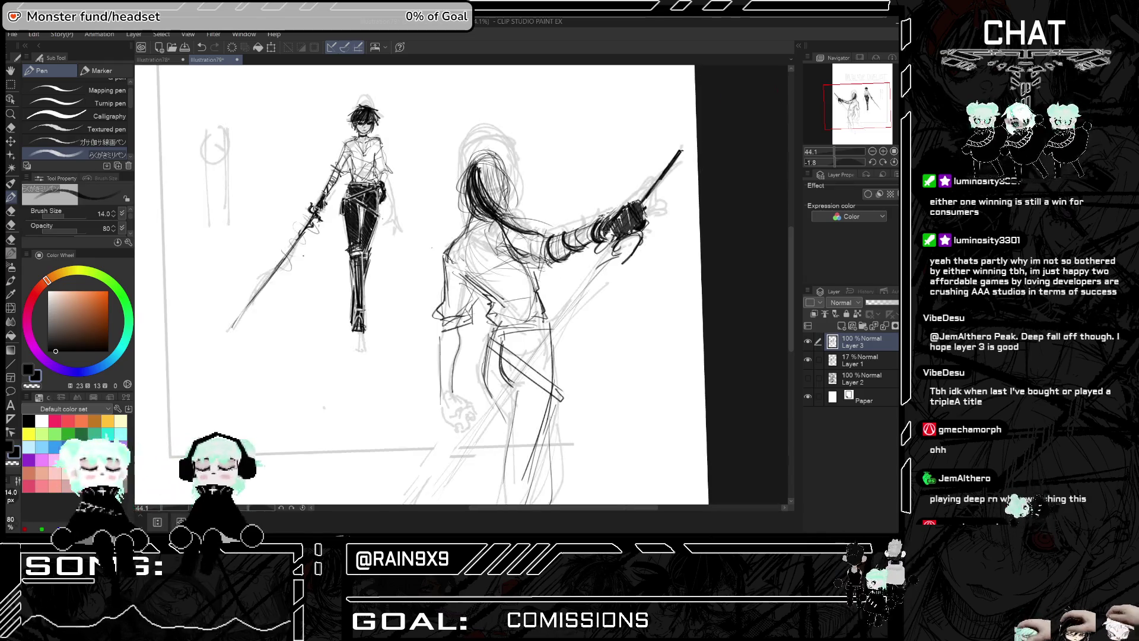
{"action": "left_click_drag", "start_coordinate": [601, 228], "coordinate": [617, 238]}
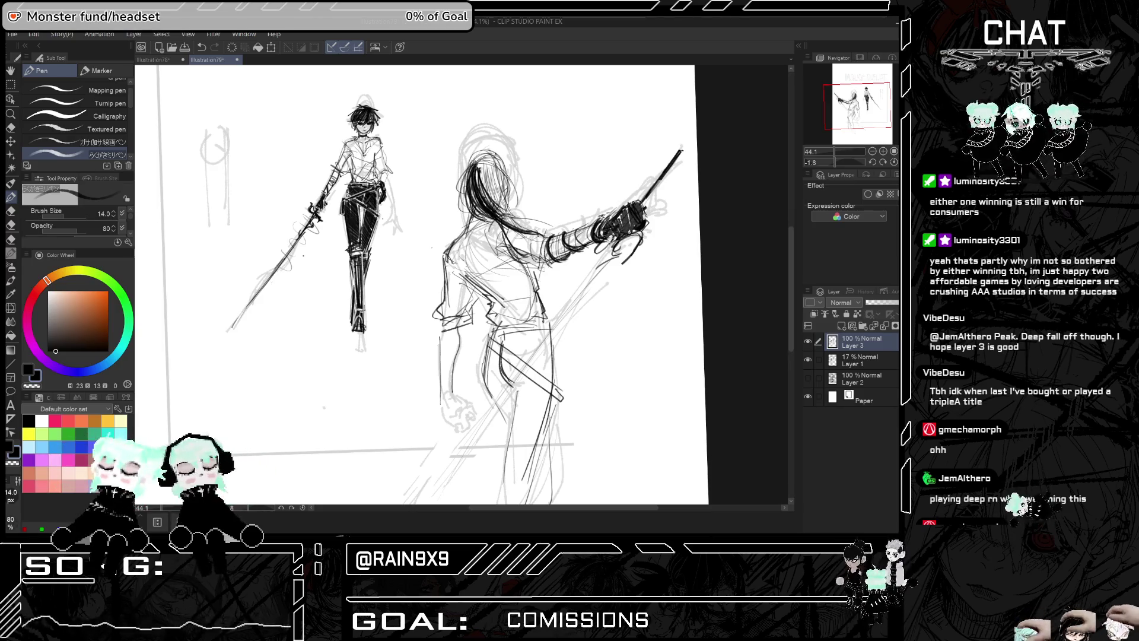
{"action": "key", "text": "h"}
{"action": "key", "text": "h"}
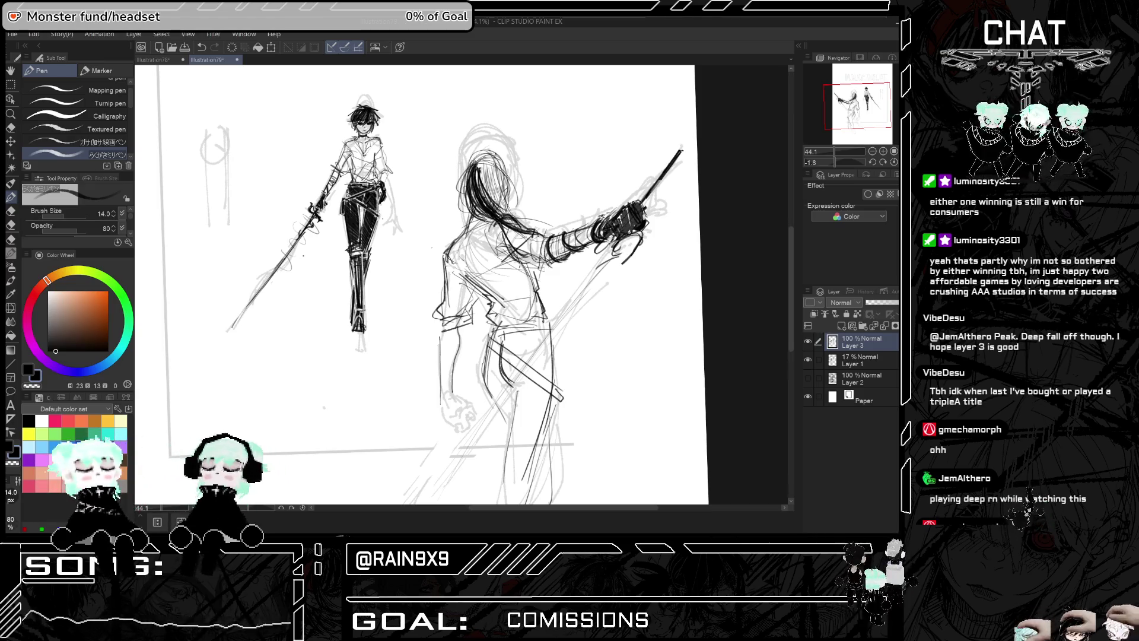
Add short strokes near the duelist's back and dark strokes in the hair
{"action": "left_click_drag", "start_coordinate": [547, 242], "coordinate": [537, 265]}
{"action": "key", "text": "ctrl+z"}
{"action": "key", "text": "ctrl+z"}
{"action": "key", "text": "ctrl+z"}
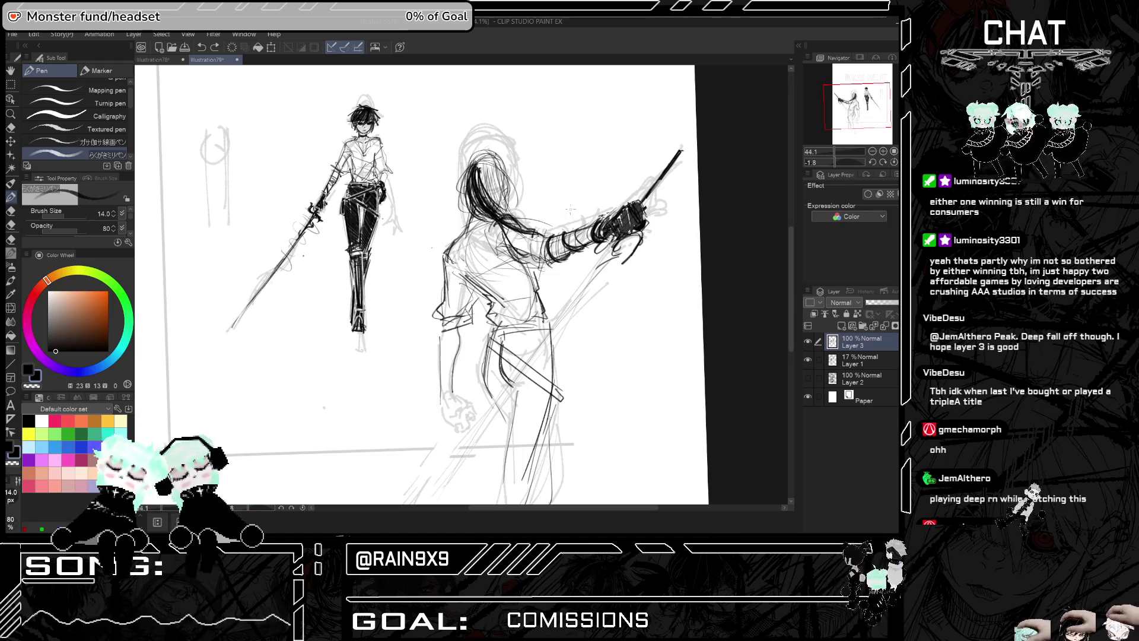
{"action": "mouse_move", "coordinate": [552, 240]}
{"action": "left_mouse_down"}
{"action": "mouse_move", "coordinate": [541, 298]}
{"action": "mouse_move", "coordinate": [516, 283]}
{"action": "left_mouse_up"}
{"action": "key", "text": "h"}
{"action": "key", "text": "h"}
{"action": "mouse_move", "coordinate": [494, 172]}
{"action": "left_mouse_down"}
{"action": "mouse_move", "coordinate": [480, 211]}
{"action": "mouse_move", "coordinate": [489, 213]}
{"action": "mouse_move", "coordinate": [485, 193]}
{"action": "mouse_move", "coordinate": [421, 186]}
{"action": "mouse_move", "coordinate": [417, 198]}
{"action": "left_mouse_up"}
{"action": "key", "text": "h"}
{"action": "key", "text": "h"}
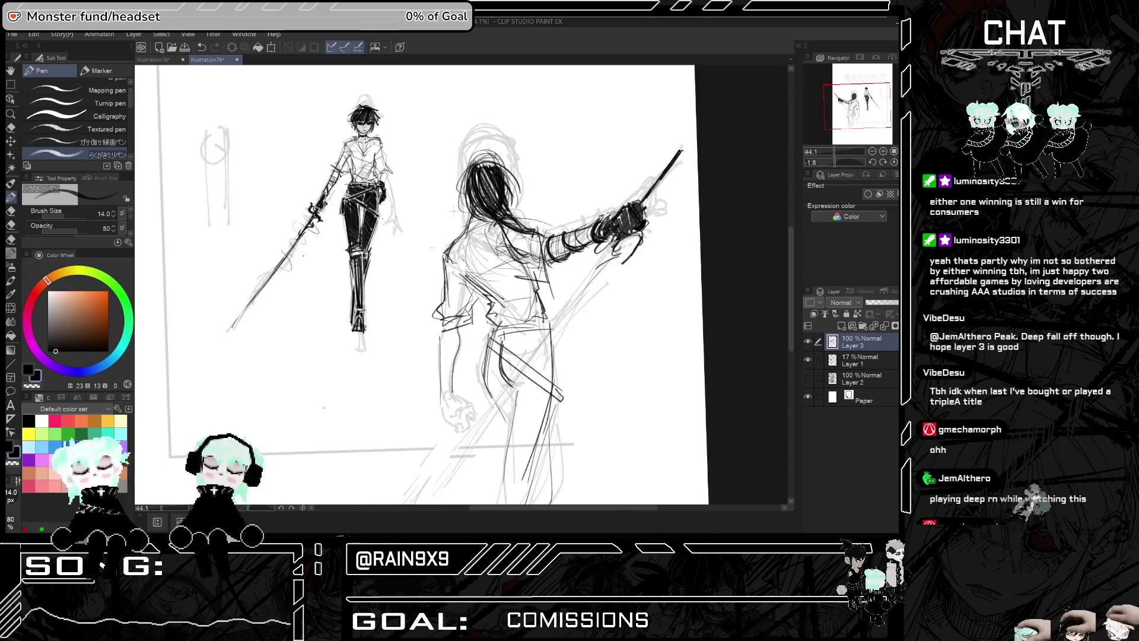
Hatch the back-facing duelist's leg and hip dark
{"action": "scroll", "coordinate": [596, 276], "scroll_direction": "down", "scroll_amount": 1}
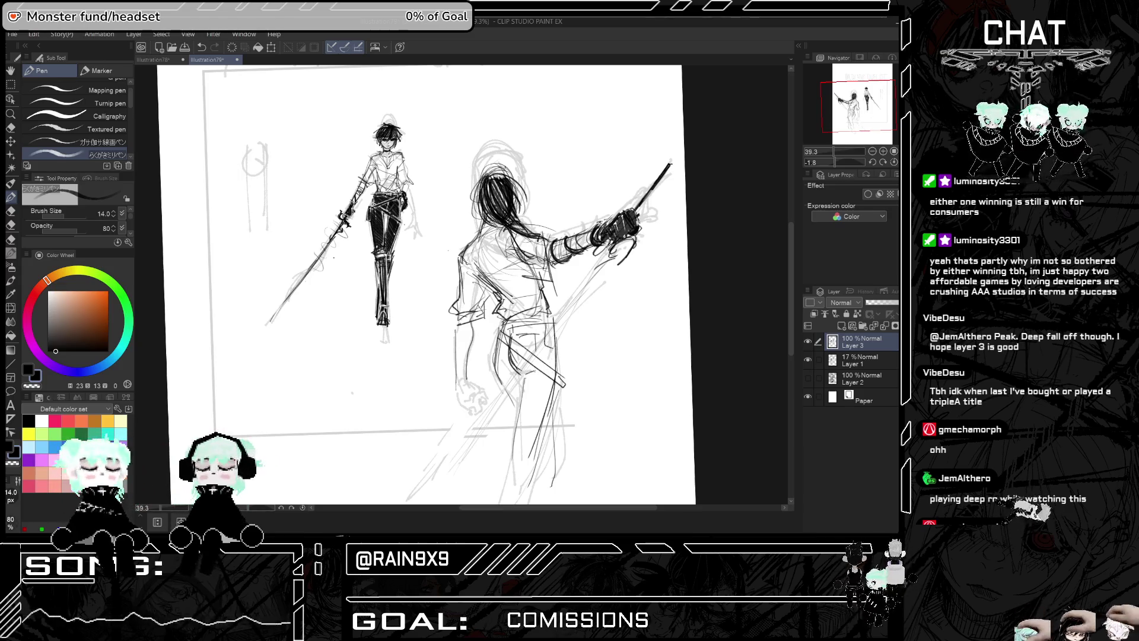
{"action": "key", "text": "h"}
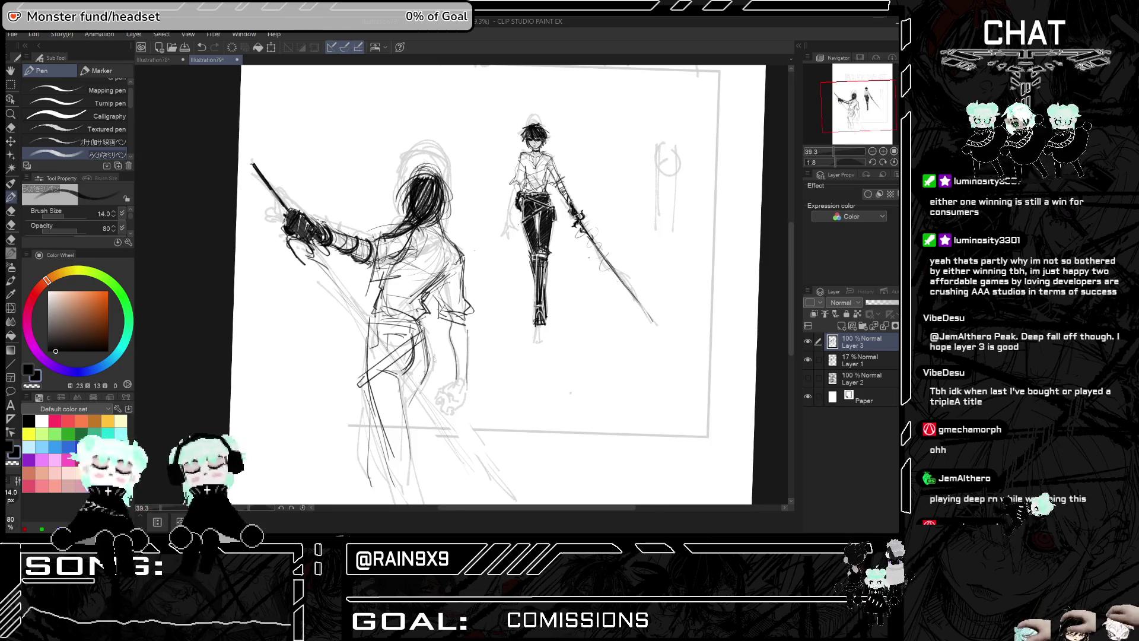
{"action": "key", "text": "h"}
{"action": "left_click_drag", "start_coordinate": [498, 336], "coordinate": [517, 396]}
{"action": "key", "text": "h"}
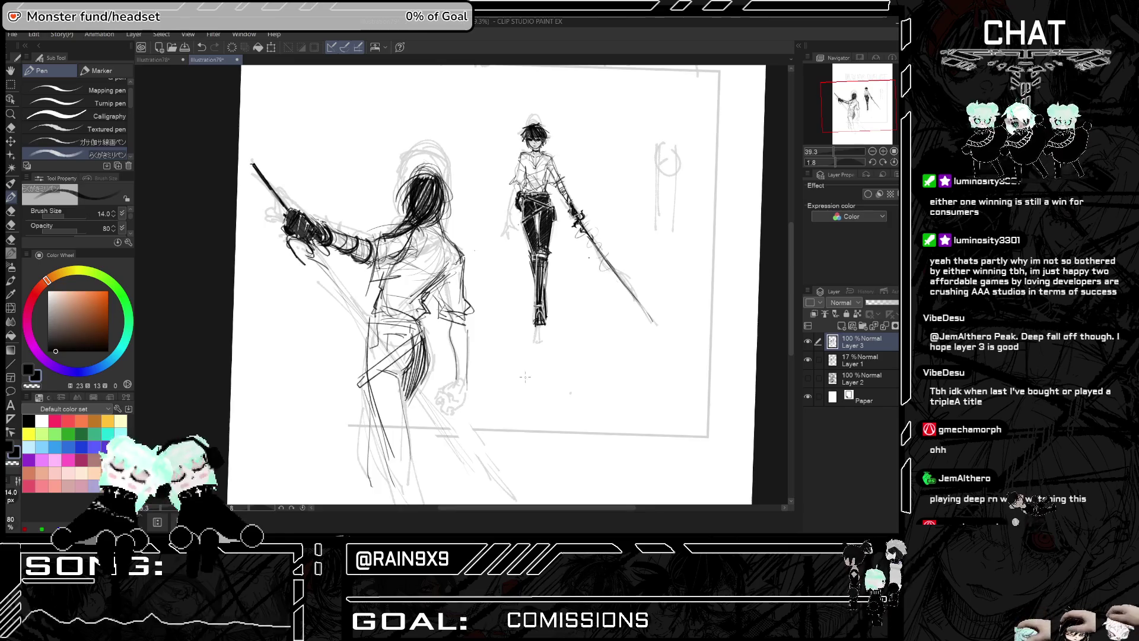
{"action": "key", "text": "h"}
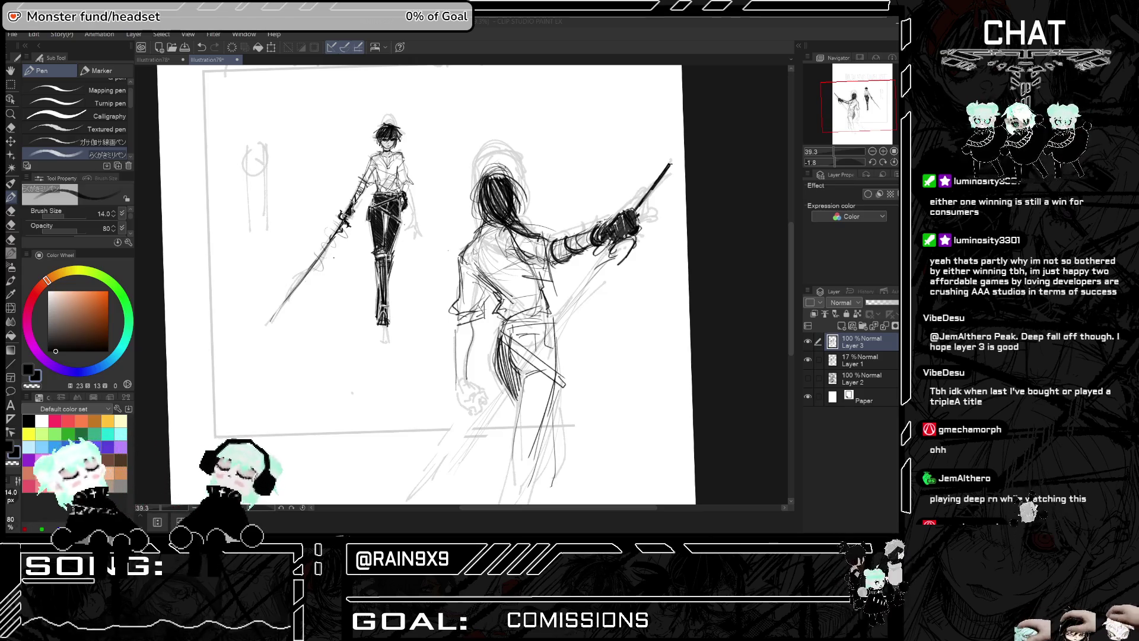
Add small dark strands in the hair and darken the top of the hair
{"action": "left_click_drag", "start_coordinate": [502, 181], "coordinate": [505, 212]}
{"action": "left_click_drag", "start_coordinate": [514, 225], "coordinate": [531, 234]}
{"action": "key", "text": "h"}
{"action": "key", "text": "h"}
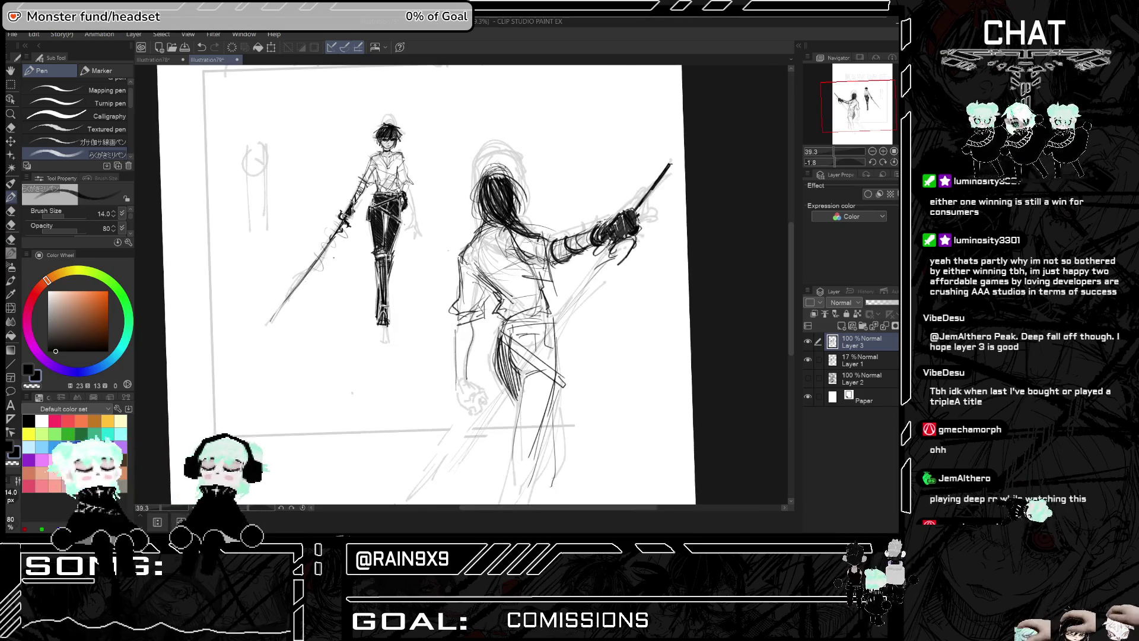
{"action": "scroll", "coordinate": [485, 179], "scroll_direction": "up", "scroll_amount": 2}
{"action": "mouse_move", "coordinate": [482, 183]}
{"action": "left_mouse_down"}
{"action": "mouse_move", "coordinate": [516, 178]}
{"action": "mouse_move", "coordinate": [527, 218]}
{"action": "mouse_move", "coordinate": [522, 198]}
{"action": "mouse_move", "coordinate": [524, 223]}
{"action": "mouse_move", "coordinate": [480, 271]}
{"action": "left_mouse_up"}
Sketch the duelist's upper back and shoulder, checking the mirrored composition
{"action": "scroll", "coordinate": [510, 195], "scroll_direction": "down", "scroll_amount": 1}
{"action": "left_click_drag", "start_coordinate": [509, 236], "coordinate": [475, 254]}
{"action": "scroll", "coordinate": [468, 285], "scroll_direction": "down", "scroll_amount": 1}
{"action": "key", "text": "h"}
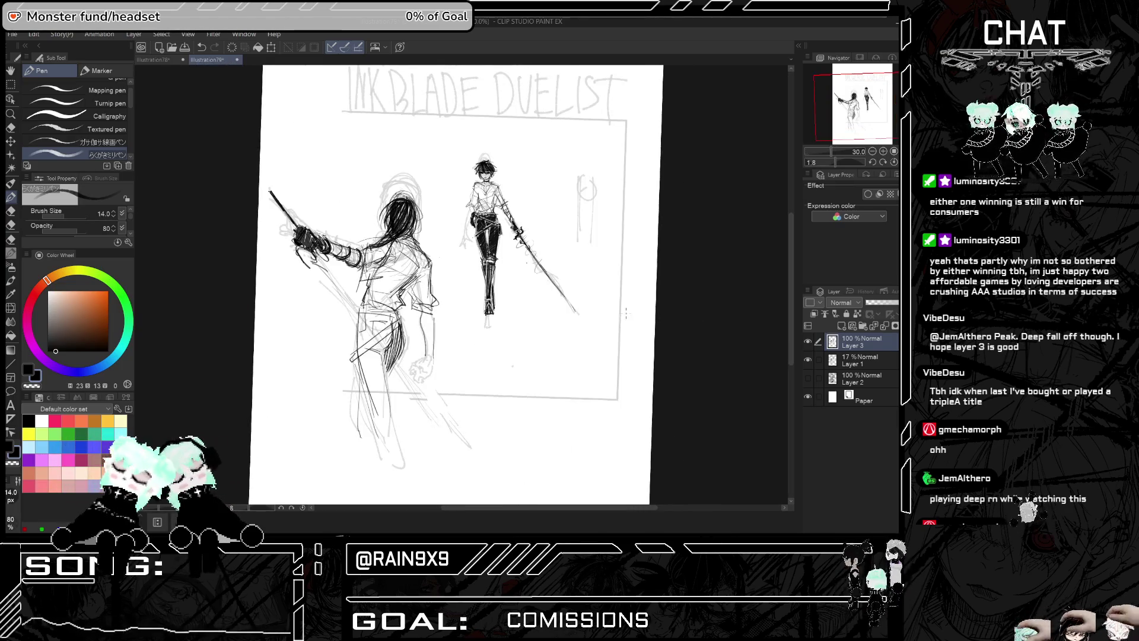
{"action": "key", "text": "h"}
{"action": "key", "text": "h"}
{"action": "scroll", "coordinate": [475, 285], "scroll_direction": "up", "scroll_amount": 1}
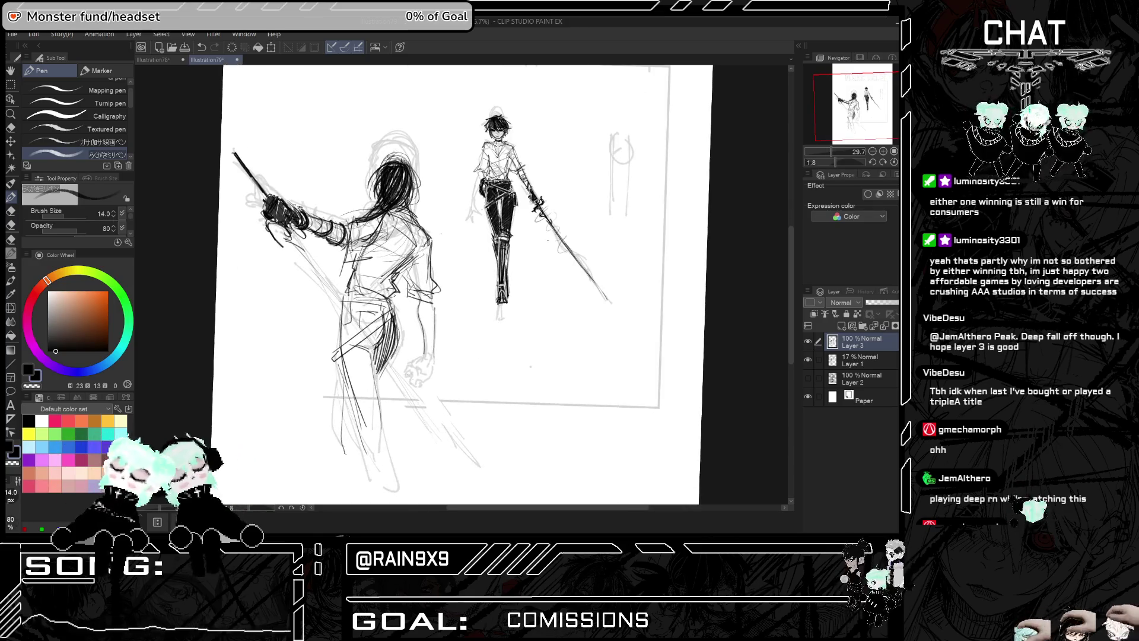
{"action": "left_click_drag", "start_coordinate": [450, 500], "coordinate": [568, 500]}
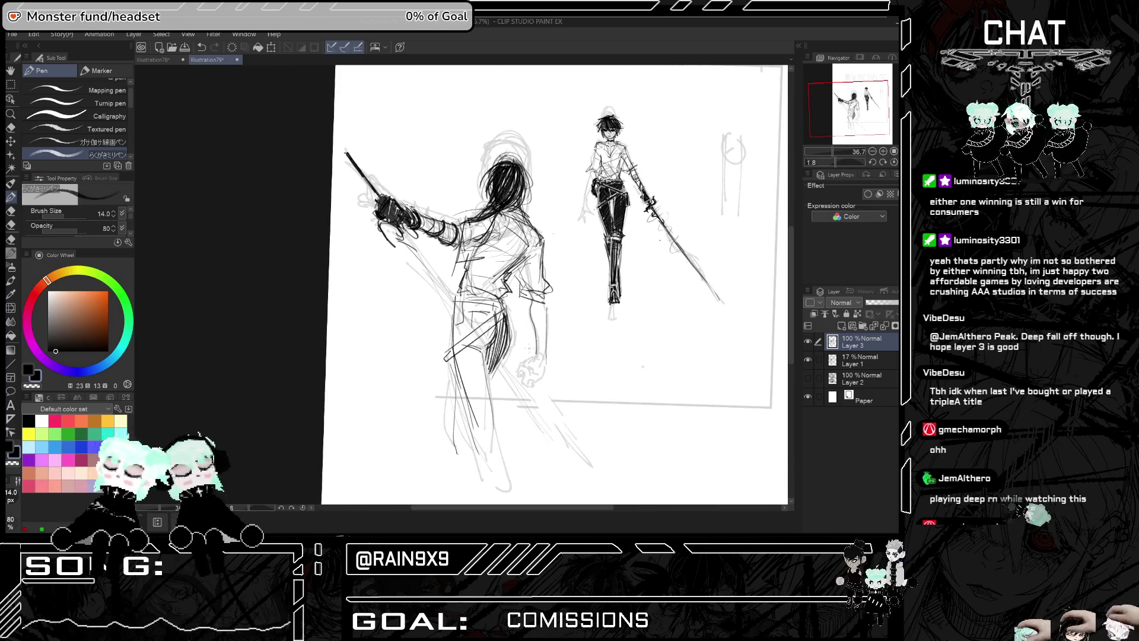
{"action": "scroll", "coordinate": [551, 285], "scroll_direction": "up", "scroll_amount": 3}
{"action": "scroll", "coordinate": [551, 285], "scroll_direction": "down", "scroll_amount": 3}
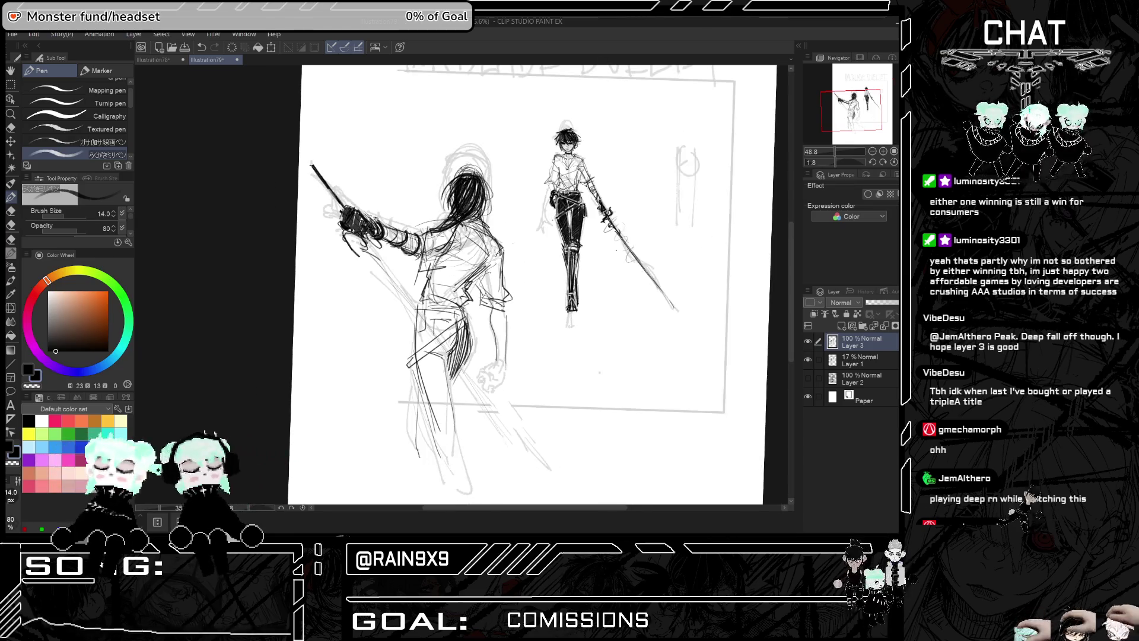
{"action": "scroll", "coordinate": [534, 285], "scroll_direction": "up", "scroll_amount": 2}
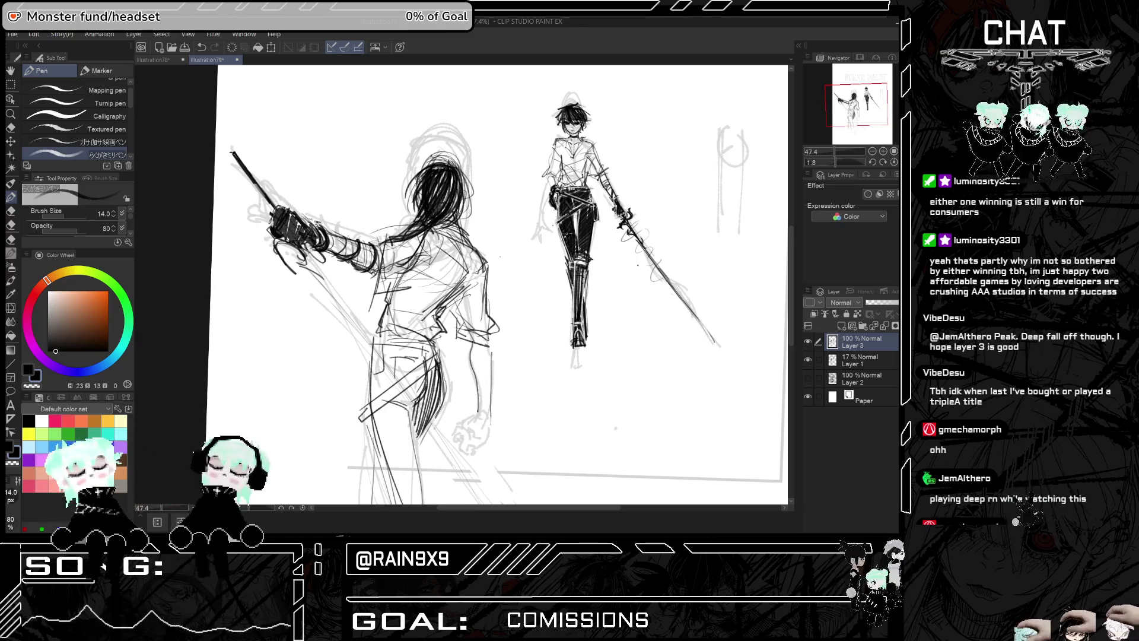
{"action": "key", "text": "h"}
{"action": "key", "text": "h"}
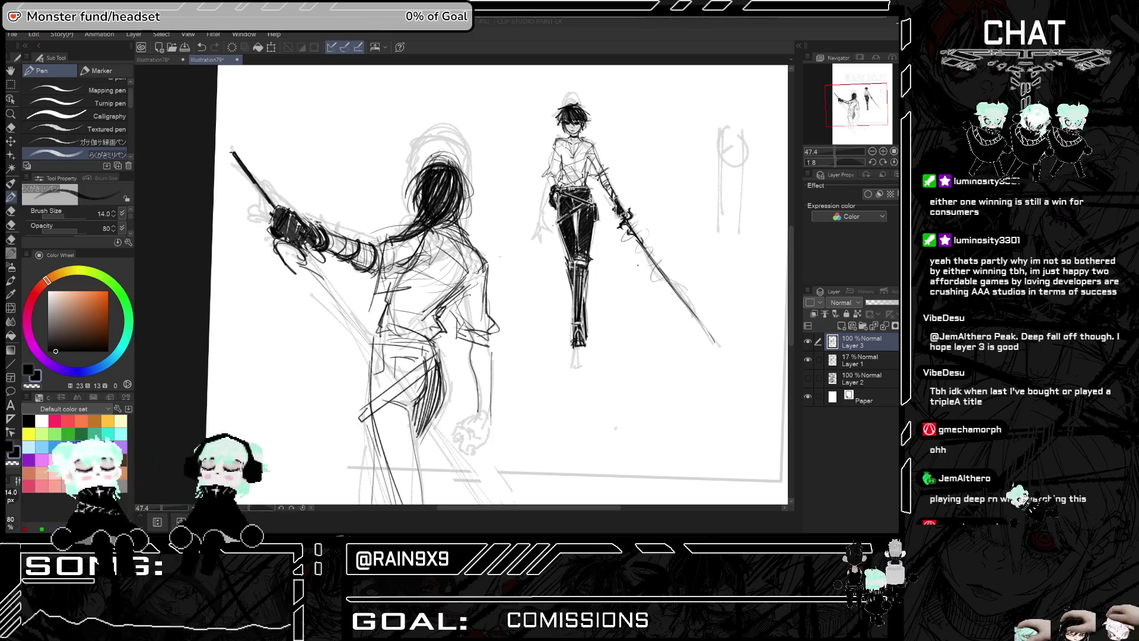
{"action": "key", "text": "h"}
{"action": "key", "text": "h"}
{"action": "key", "text": "h"}
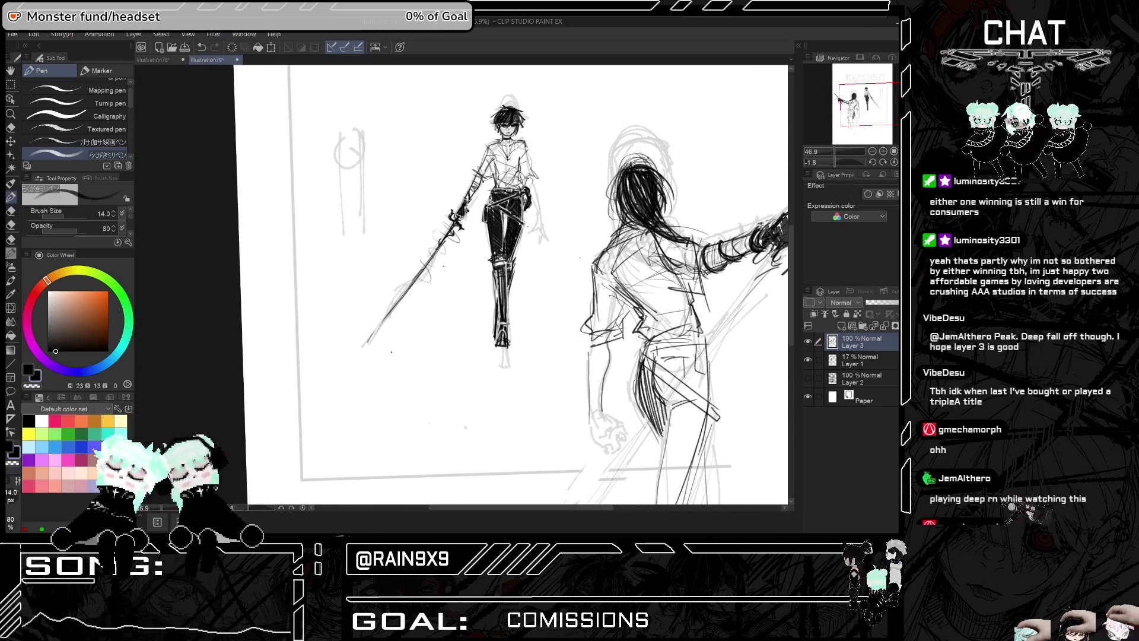
Zoom in and draw the small girl's oval head beside the front duelist's legs
{"action": "scroll", "coordinate": [435, 308], "scroll_direction": "up", "scroll_amount": 1}
{"action": "scroll", "coordinate": [436, 308], "scroll_direction": "up", "scroll_amount": 1}
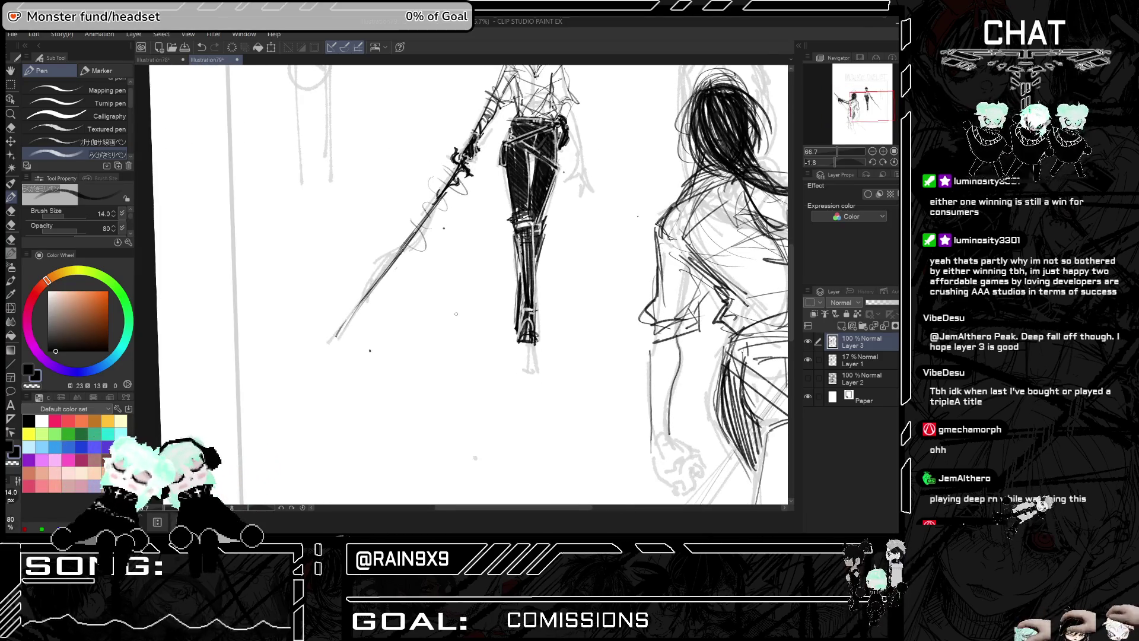
{"action": "scroll", "coordinate": [456, 313], "scroll_direction": "up", "scroll_amount": 1}
{"action": "left_click_drag", "start_coordinate": [461, 326], "coordinate": [466, 280]}
{"action": "key", "text": "ctrl+z"}
{"action": "mouse_move", "coordinate": [462, 338]}
{"action": "left_mouse_down"}
{"action": "mouse_move", "coordinate": [480, 292]}
{"action": "mouse_move", "coordinate": [487, 336]}
{"action": "mouse_move", "coordinate": [469, 341]}
{"action": "mouse_move", "coordinate": [479, 331]}
{"action": "mouse_move", "coordinate": [454, 325]}
{"action": "mouse_move", "coordinate": [472, 290]}
{"action": "left_mouse_up"}
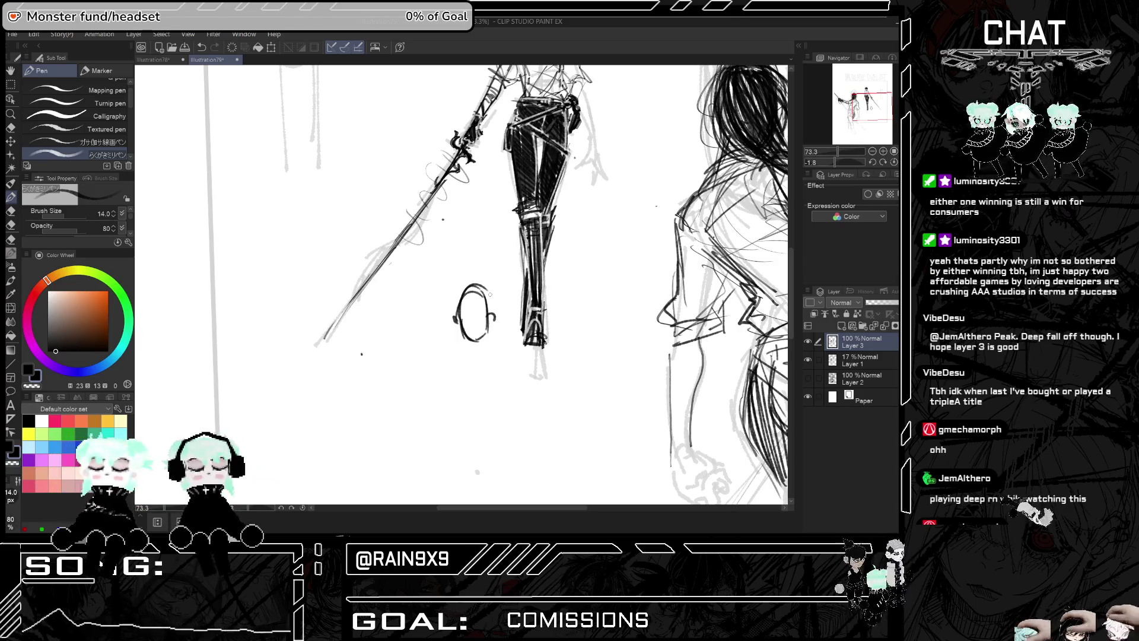
Darken the front duelist's lower leg, check it mirrored, and select the Hard Eraser
{"action": "left_click_drag", "start_coordinate": [528, 226], "coordinate": [528, 290]}
{"action": "mouse_move", "coordinate": [534, 205]}
{"action": "left_mouse_down"}
{"action": "mouse_move", "coordinate": [532, 285]}
{"action": "mouse_move", "coordinate": [532, 270]}
{"action": "left_mouse_up"}
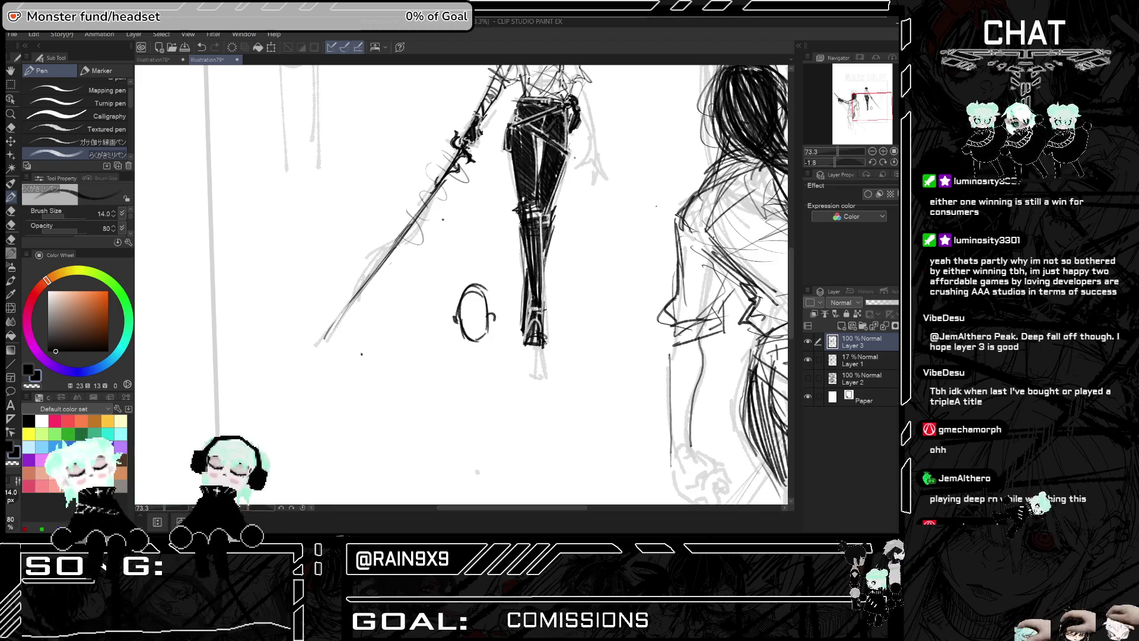
{"action": "scroll", "coordinate": [541, 396], "scroll_direction": "down", "scroll_amount": 4}
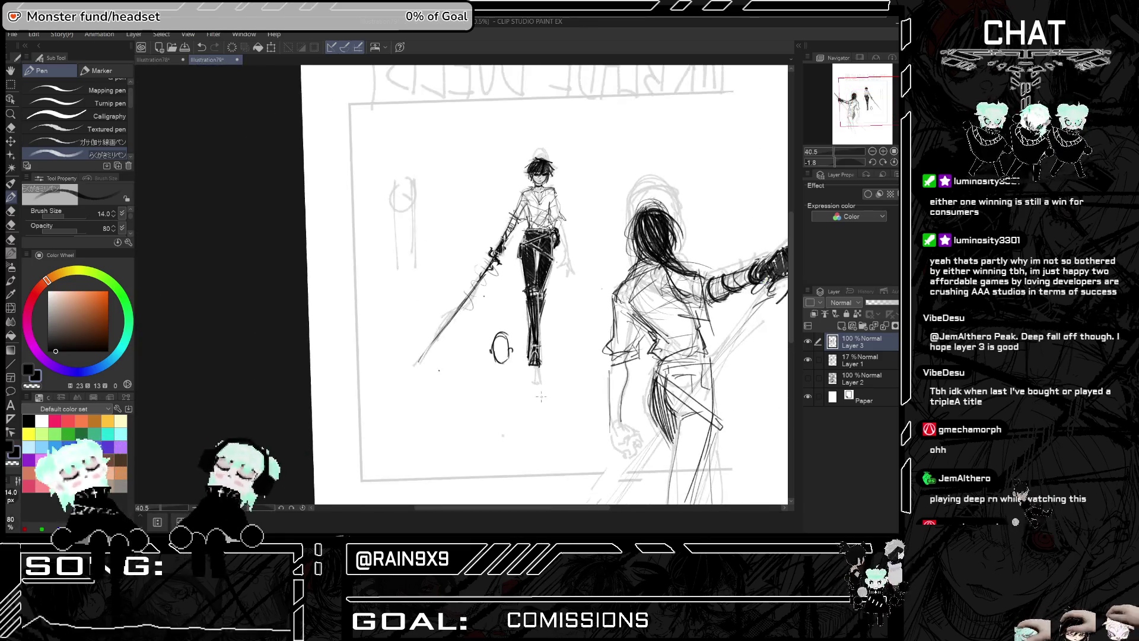
{"action": "key", "text": "h"}
{"action": "key", "text": "h"}
{"action": "scroll", "coordinate": [540, 397], "scroll_direction": "down", "scroll_amount": 2}
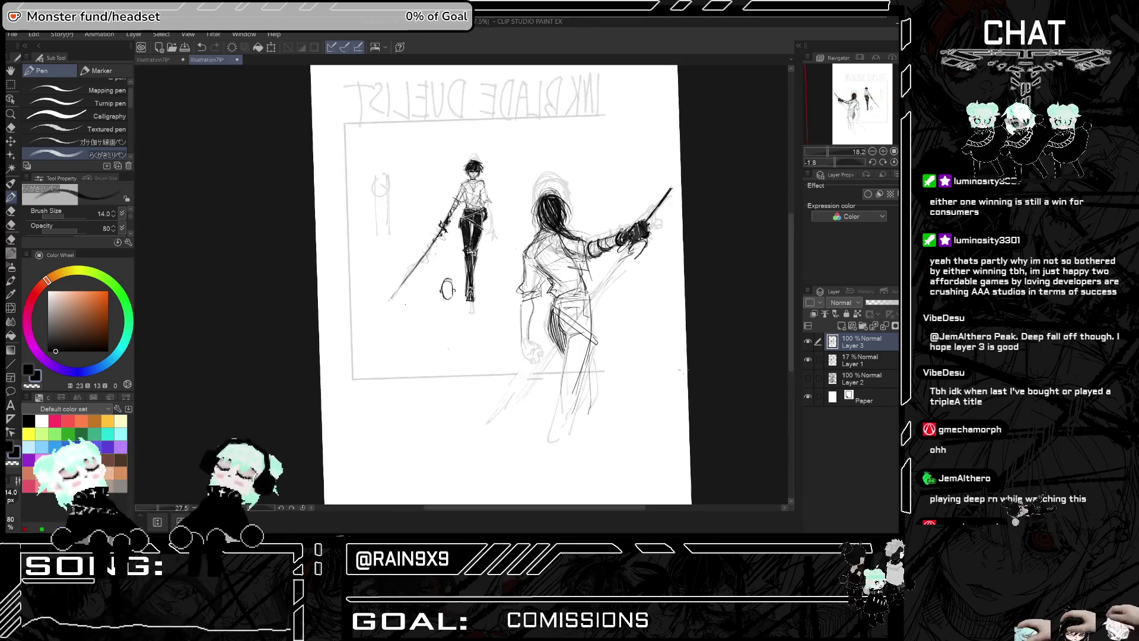
{"action": "scroll", "coordinate": [647, 337], "scroll_direction": "up", "scroll_amount": 3}
{"action": "left_click", "coordinate": [11, 128]}
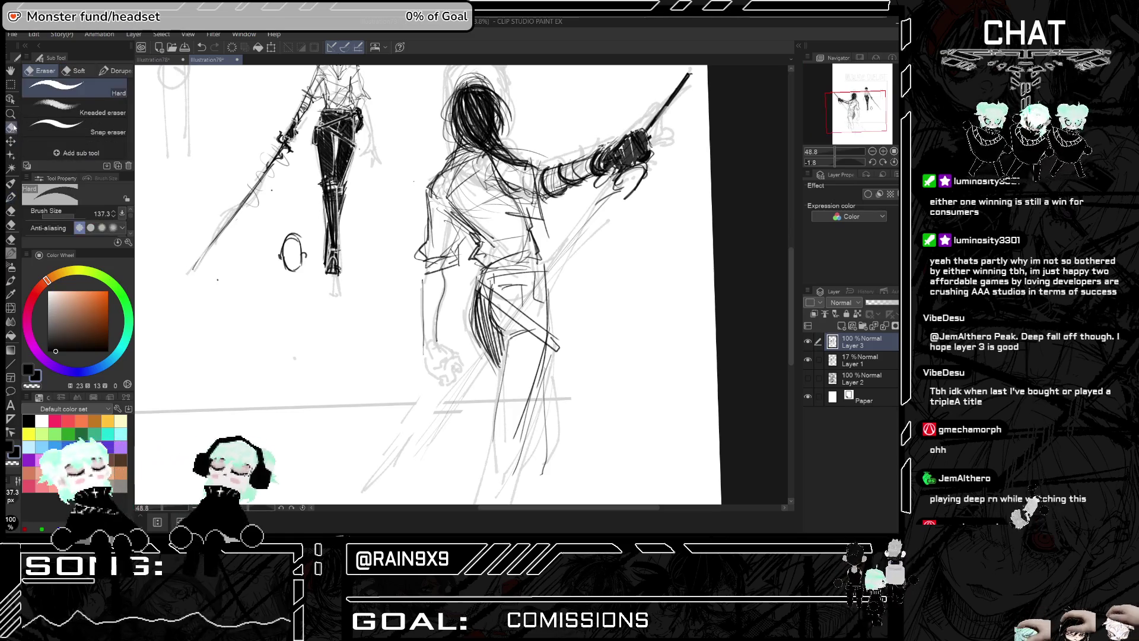
Erase stray lines at the shoulder and switch back to the Pen brushes
{"action": "mouse_move", "coordinate": [470, 214]}
{"action": "left_mouse_down"}
{"action": "mouse_move", "coordinate": [460, 237]}
{"action": "mouse_move", "coordinate": [473, 229]}
{"action": "left_mouse_up"}
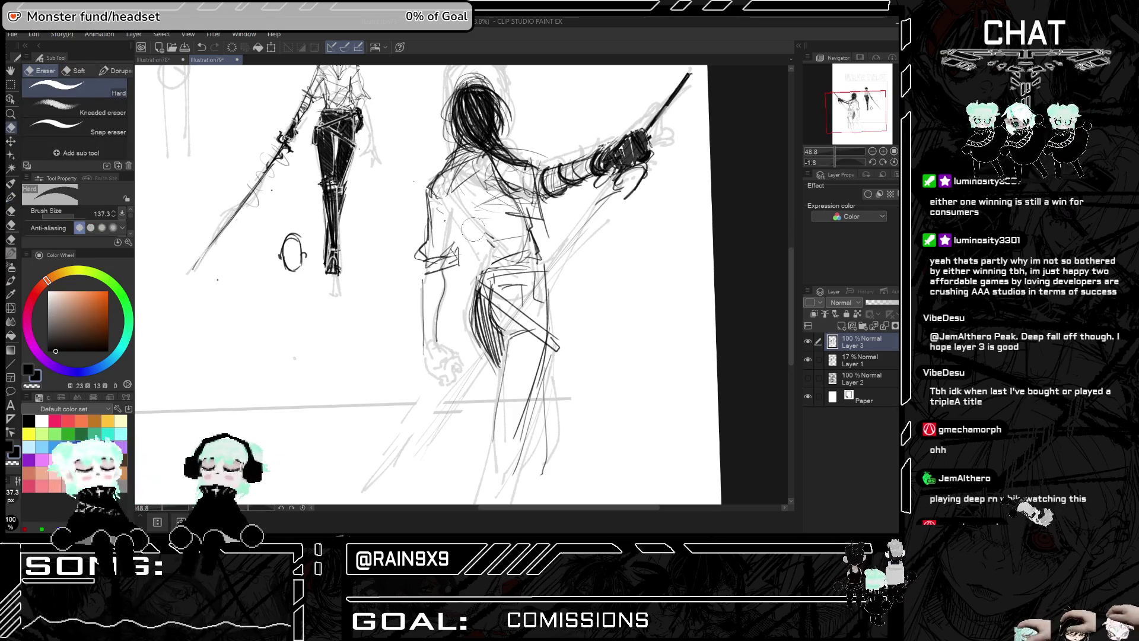
{"action": "left_click", "coordinate": [12, 197]}
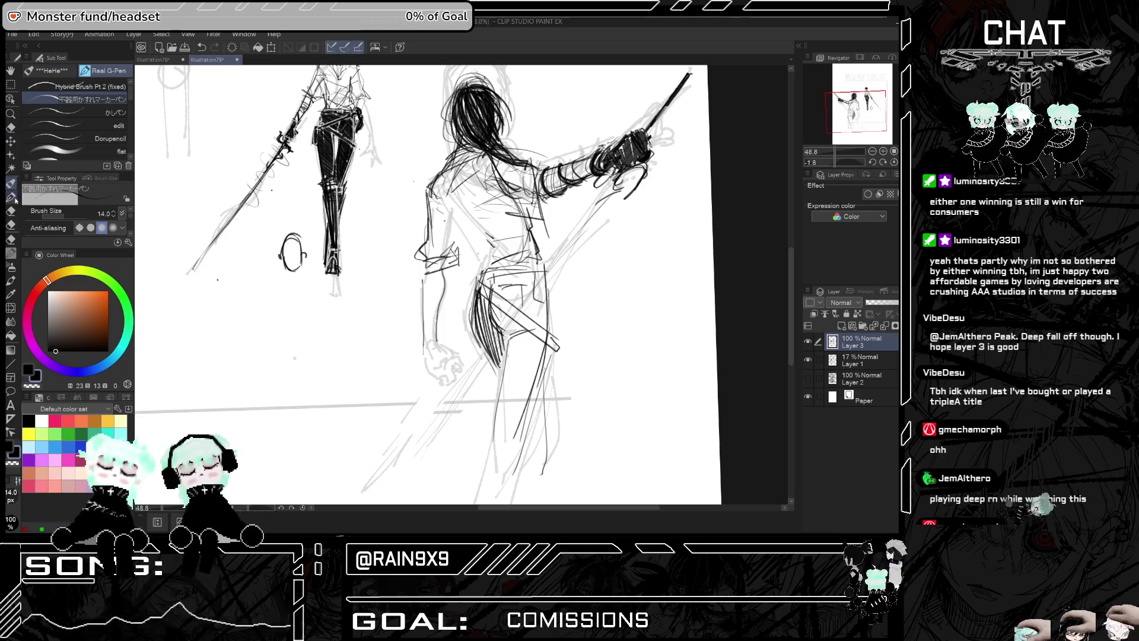
{"action": "left_click", "coordinate": [13, 199]}
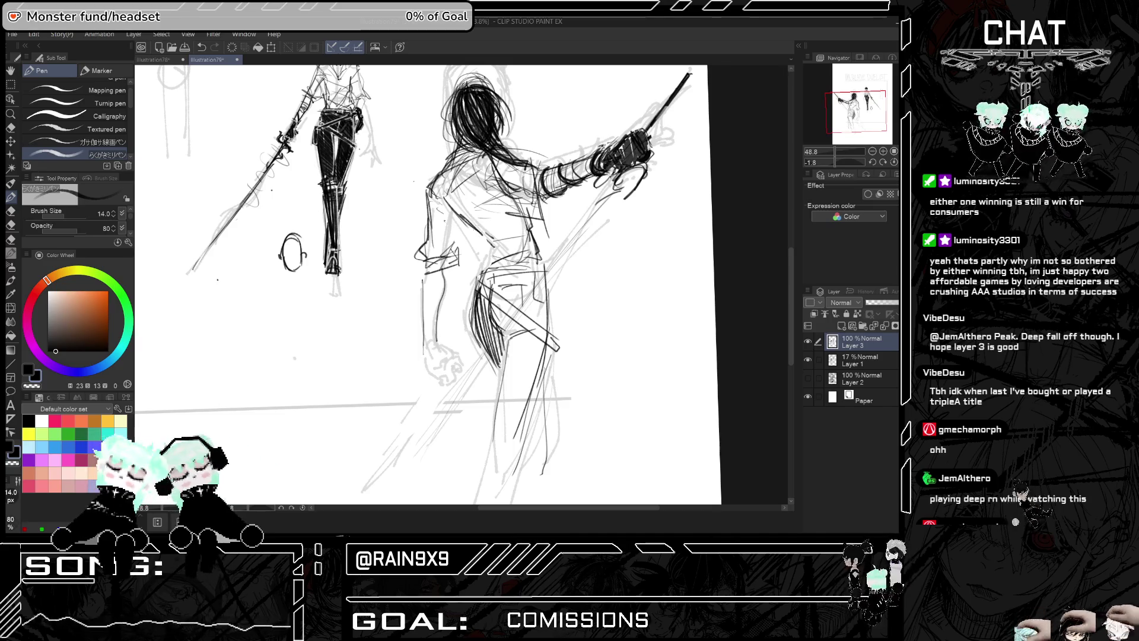
Ink dark lines and short strokes over the back-facing duelist's torso
{"action": "left_click_drag", "start_coordinate": [446, 197], "coordinate": [490, 249]}
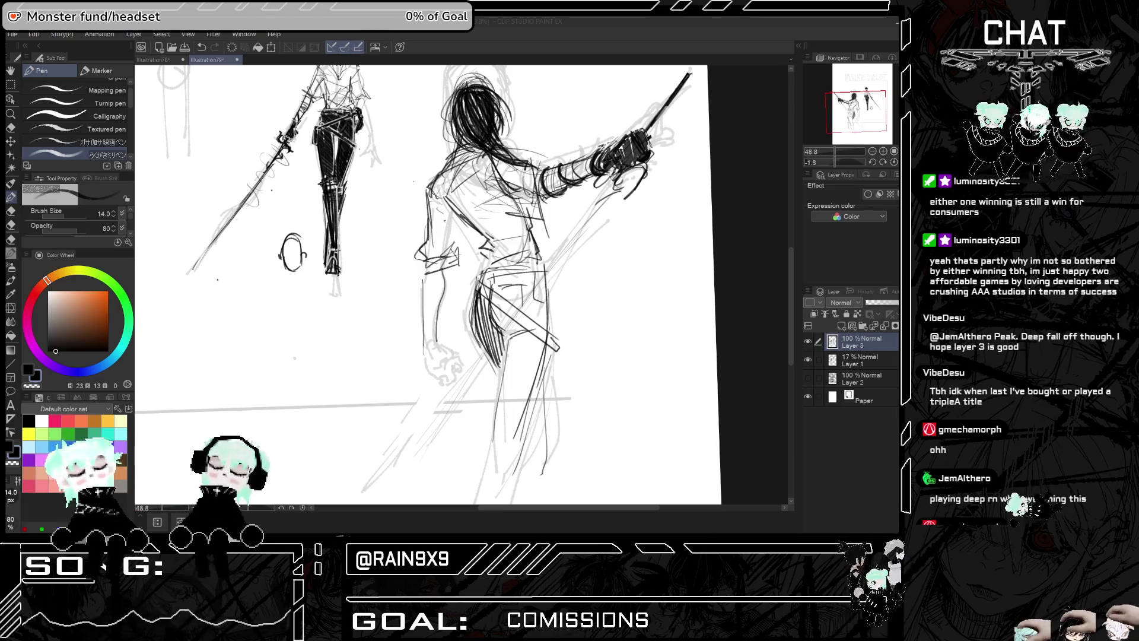
{"action": "mouse_move", "coordinate": [541, 224]}
{"action": "left_mouse_down"}
{"action": "mouse_move", "coordinate": [528, 249]}
{"action": "mouse_move", "coordinate": [481, 268]}
{"action": "left_mouse_up"}
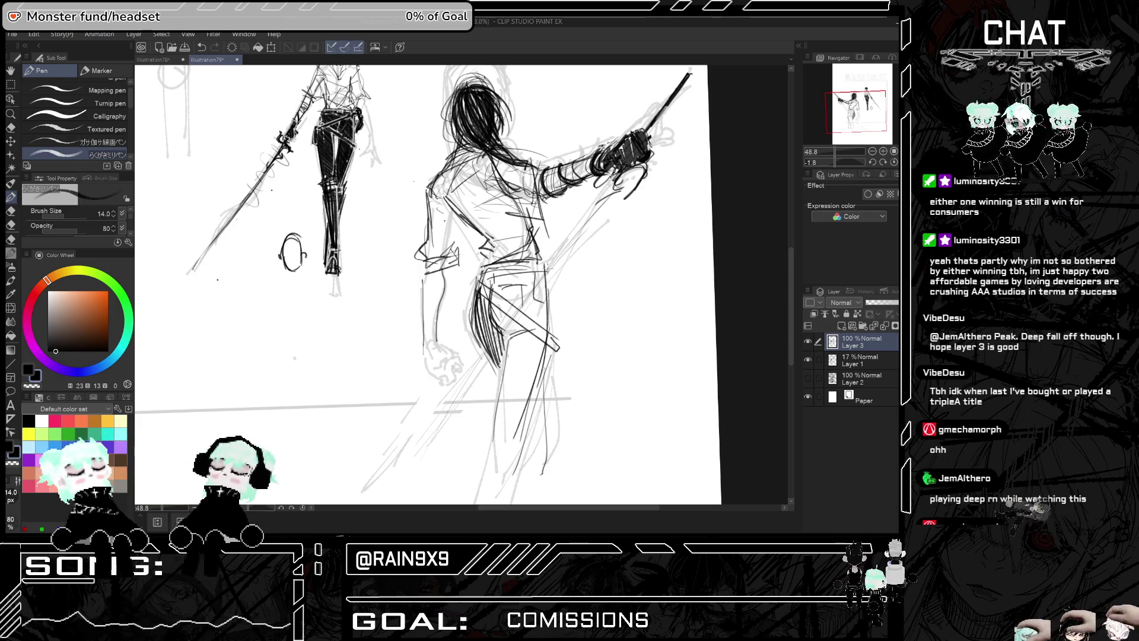
{"action": "key", "text": "h"}
{"action": "key", "text": "h"}
{"action": "scroll", "coordinate": [637, 363], "scroll_direction": "down", "scroll_amount": 2}
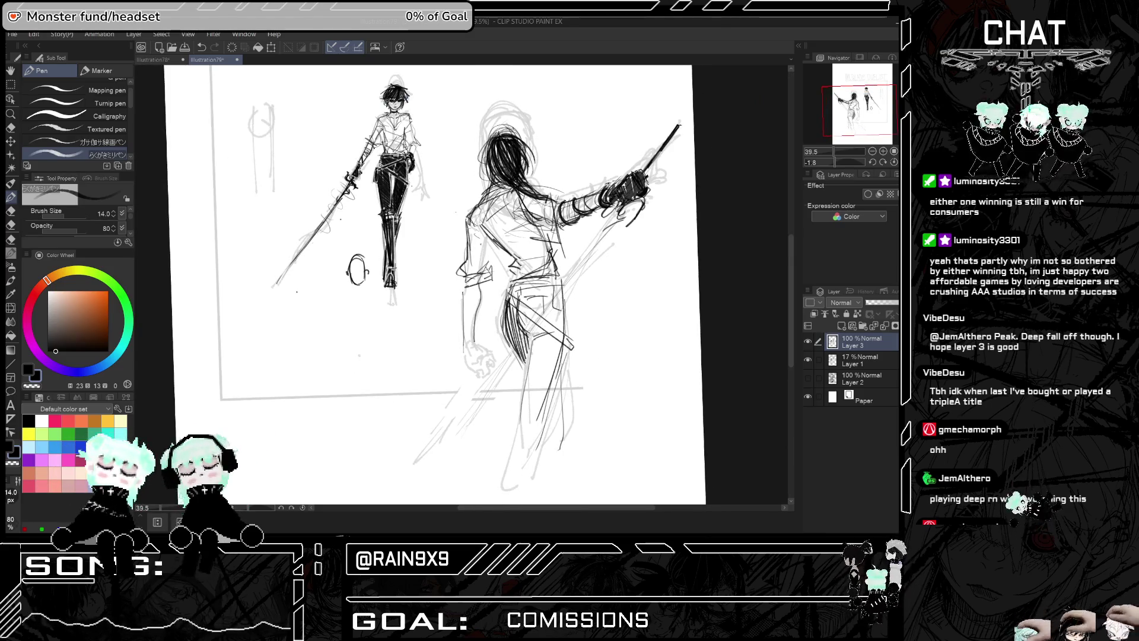
Ink dark strokes at the back-facing duelist's hips, checking the mirrored view
{"action": "mouse_move", "coordinate": [519, 309]}
{"action": "left_mouse_down"}
{"action": "mouse_move", "coordinate": [532, 343]}
{"action": "mouse_move", "coordinate": [535, 329]}
{"action": "mouse_move", "coordinate": [547, 334]}
{"action": "left_mouse_up"}
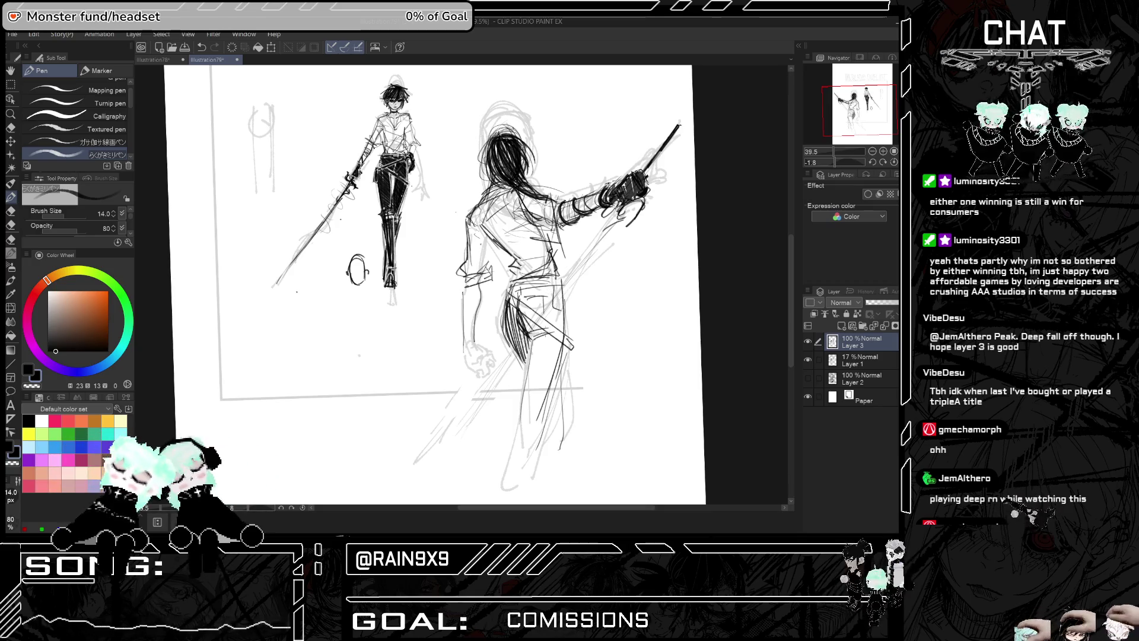
{"action": "key", "text": "h"}
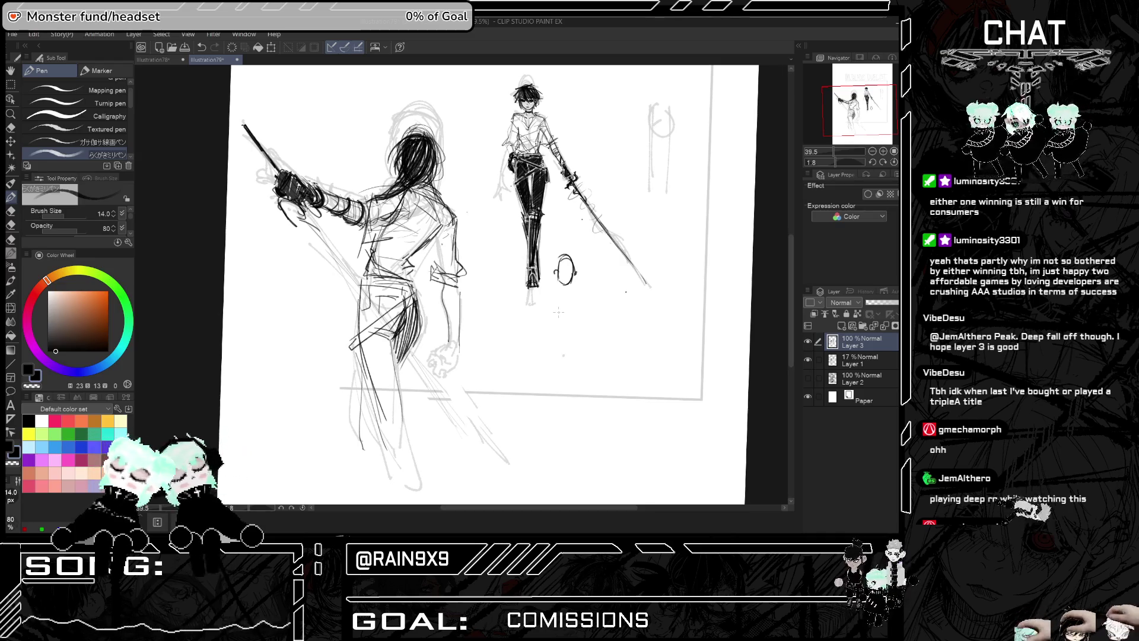
{"action": "key", "text": "h"}
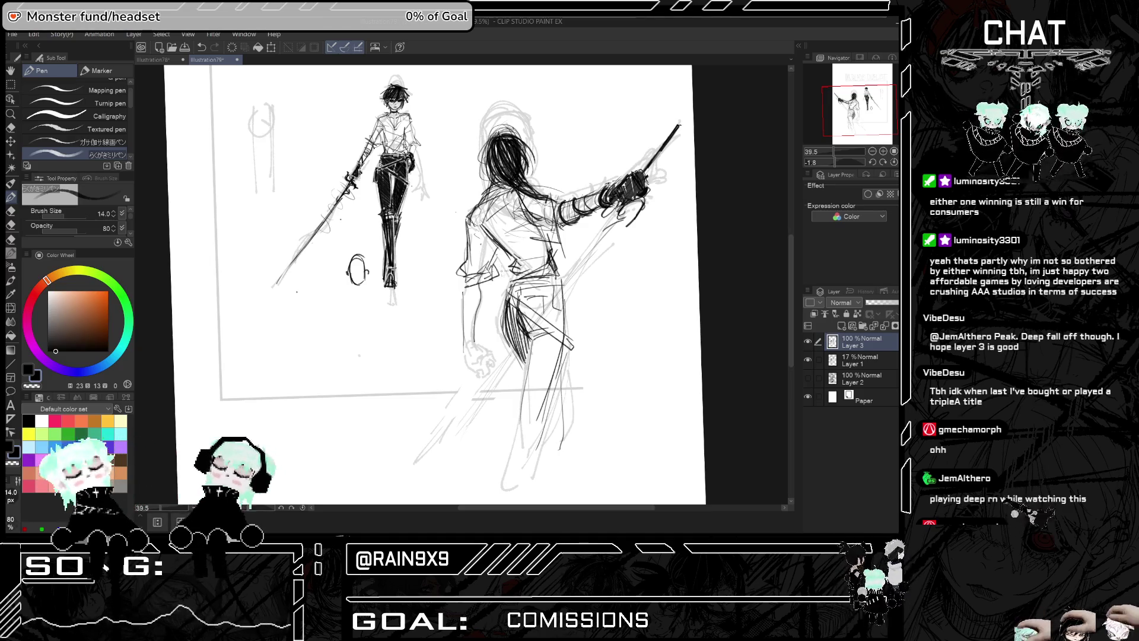
{"action": "key", "text": "h"}
{"action": "key", "text": "h"}
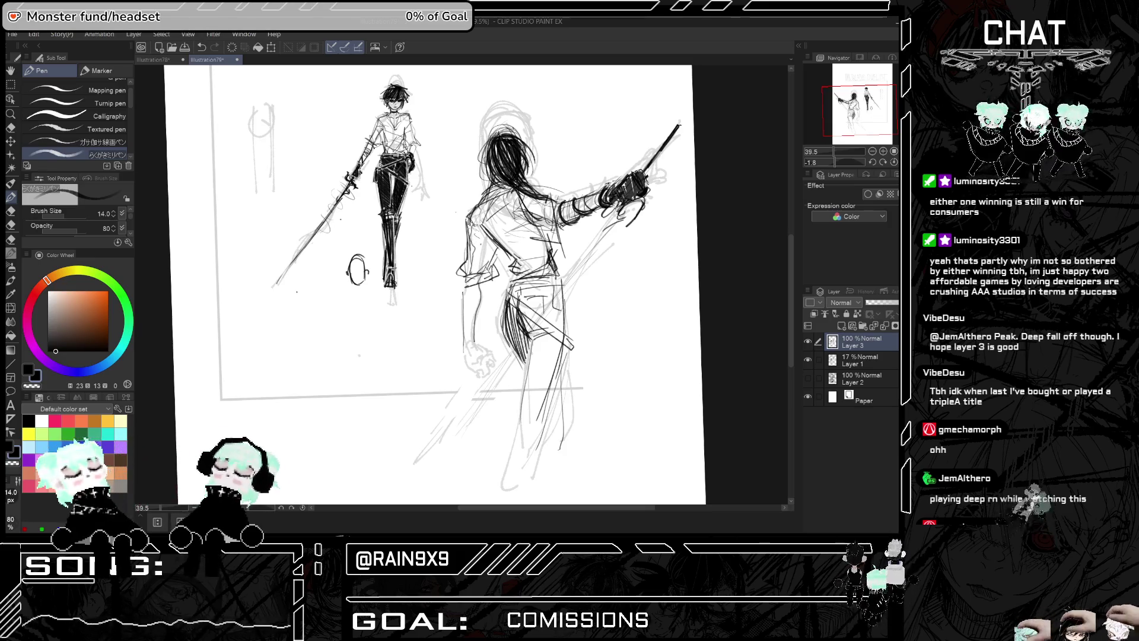
{"action": "scroll", "coordinate": [594, 276], "scroll_direction": "down", "scroll_amount": 1}
{"action": "key", "text": "h"}
{"action": "key", "text": "h"}
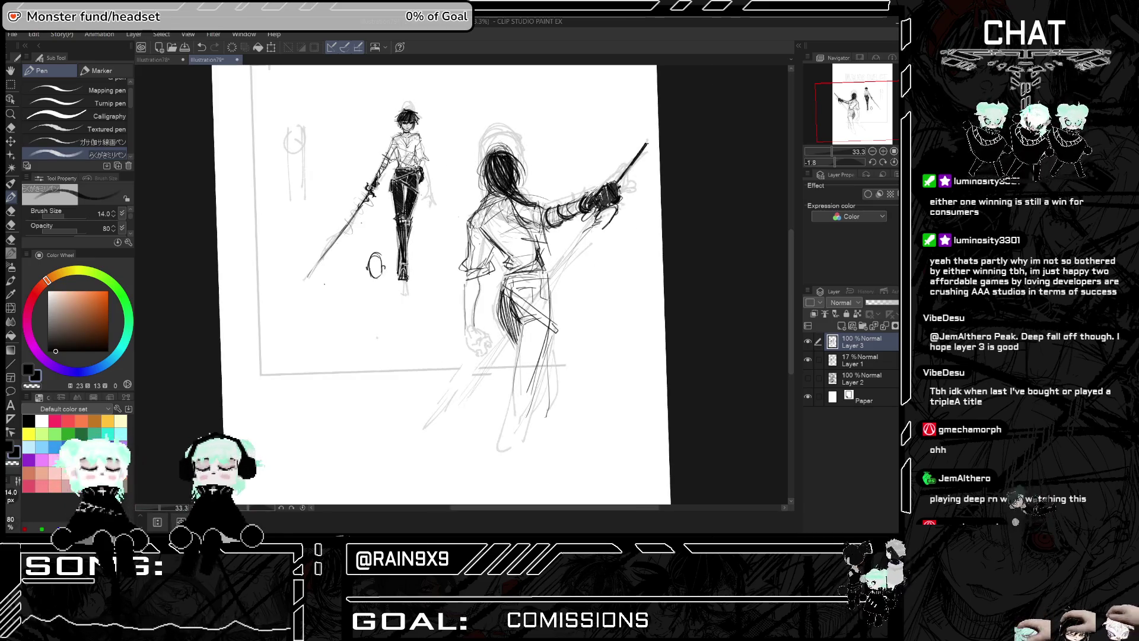
Draw dark torso marks and compare them by repeatedly undoing and redoing
{"action": "left_click_drag", "start_coordinate": [522, 240], "coordinate": [581, 314]}
{"action": "left_click_drag", "start_coordinate": [528, 226], "coordinate": [593, 308]}
{"action": "key", "text": "ctrl+z"}
{"action": "key", "text": "ctrl+z"}
{"action": "key", "text": "ctrl+y"}
{"action": "key", "text": "ctrl+z"}
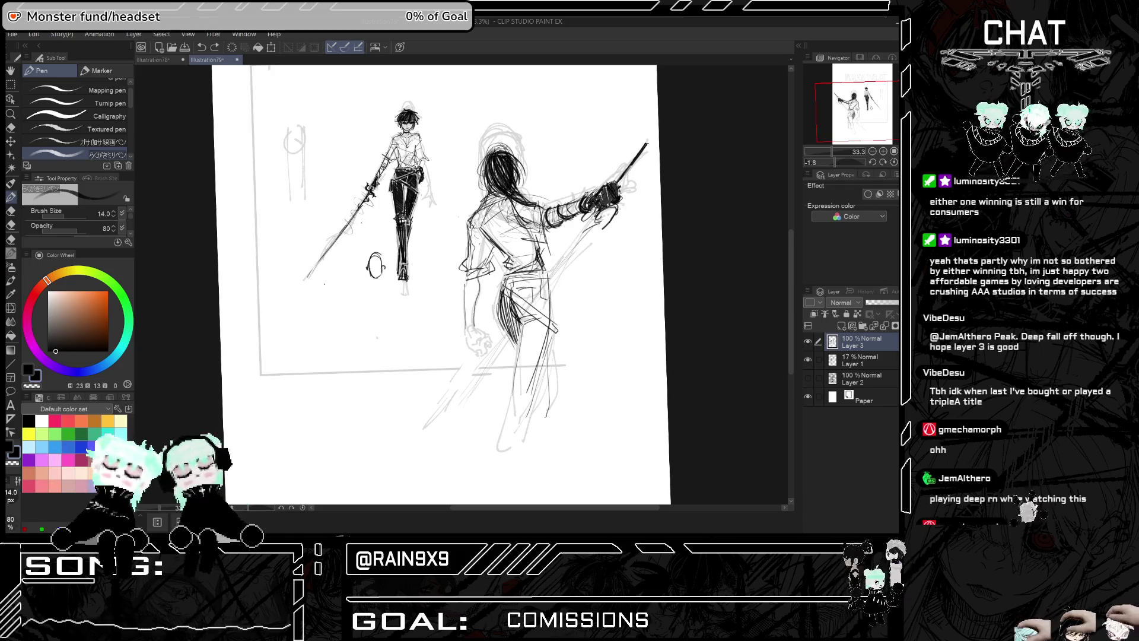
{"action": "key", "text": "ctrl+y"}
{"action": "key", "text": "ctrl+z"}
{"action": "key", "text": "ctrl+y"}
{"action": "key", "text": "ctrl+z"}
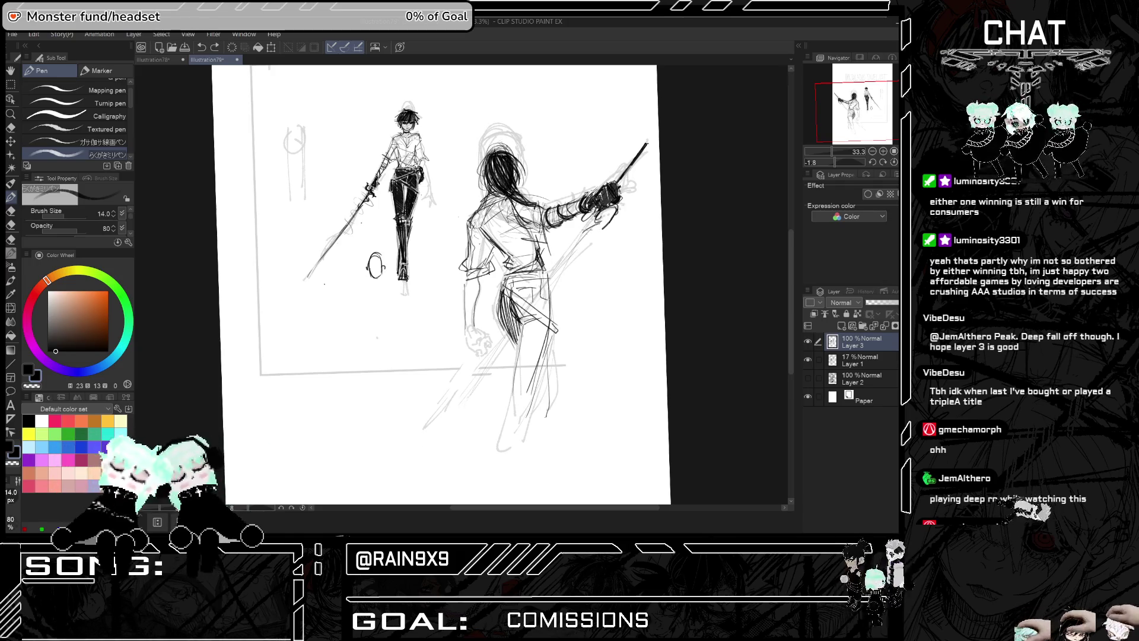
{"action": "key", "text": "ctrl+y"}
{"action": "key", "text": "ctrl+z"}
{"action": "key", "text": "ctrl+y"}
{"action": "key", "text": "ctrl+y"}
{"action": "key", "text": "ctrl+y"}
{"action": "key", "text": "ctrl+z"}
{"action": "key", "text": "ctrl+z"}
{"action": "key", "text": "ctrl+y"}
{"action": "key", "text": "ctrl+y"}
{"action": "key", "text": "ctrl+y"}
{"action": "key", "text": "ctrl+y"}
{"action": "key", "text": "ctrl+z"}
{"action": "key", "text": "ctrl+z"}
{"action": "key", "text": "ctrl+y"}
{"action": "key", "text": "ctrl+y"}
{"action": "key", "text": "ctrl+y"}
{"action": "key", "text": "ctrl+y"}
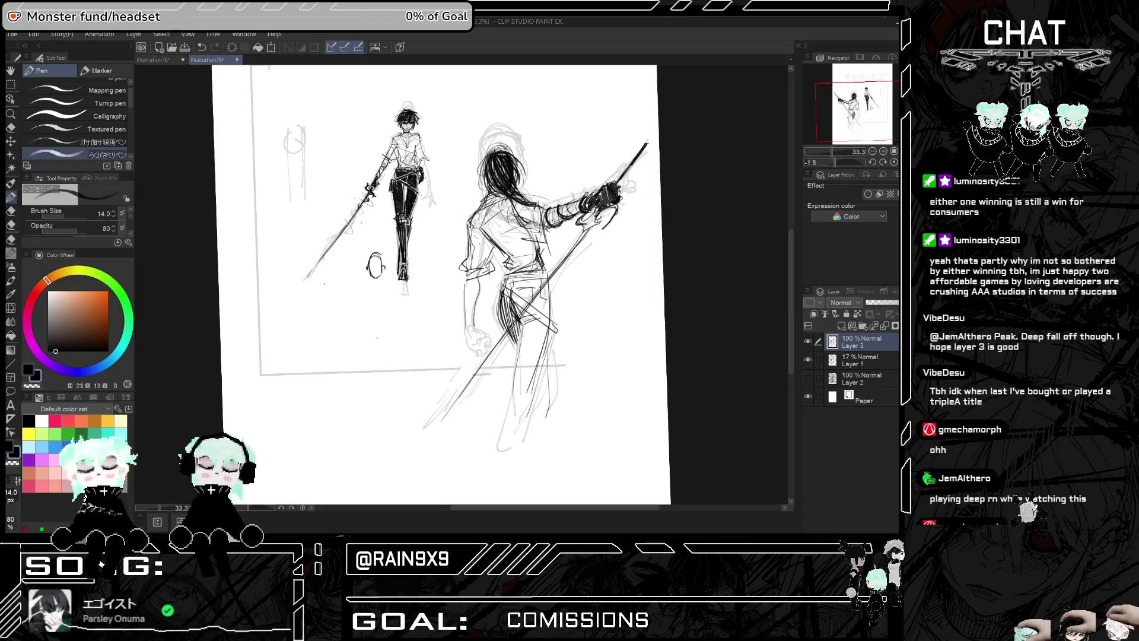
Mirror the view to check the pose and the new diagonal blade
{"action": "key", "text": "h"}
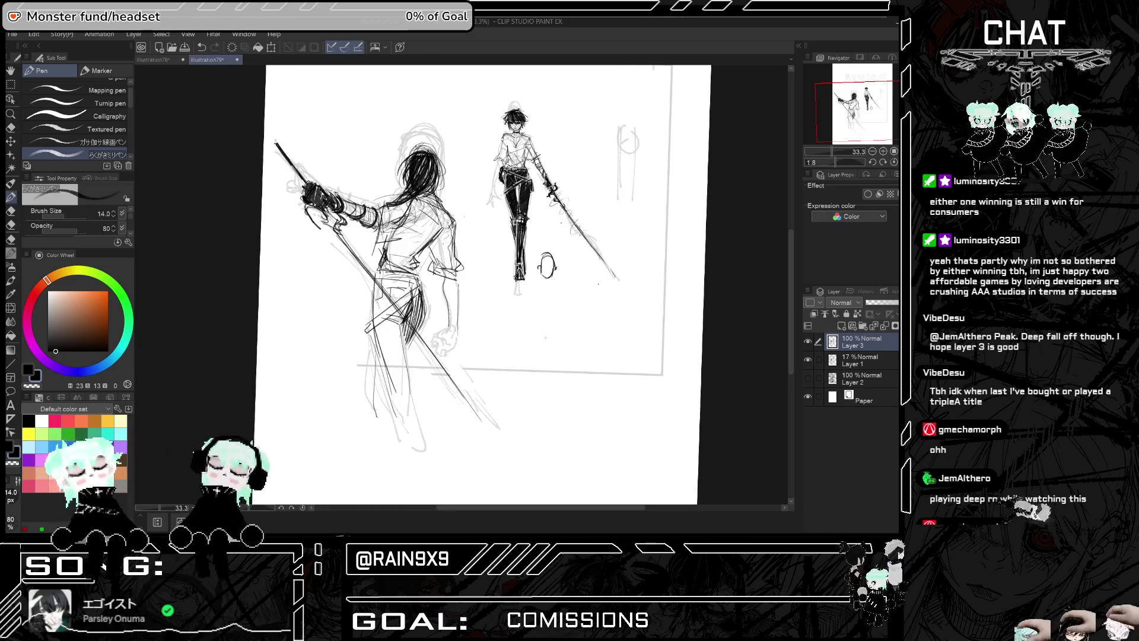
{"action": "key", "text": "h"}
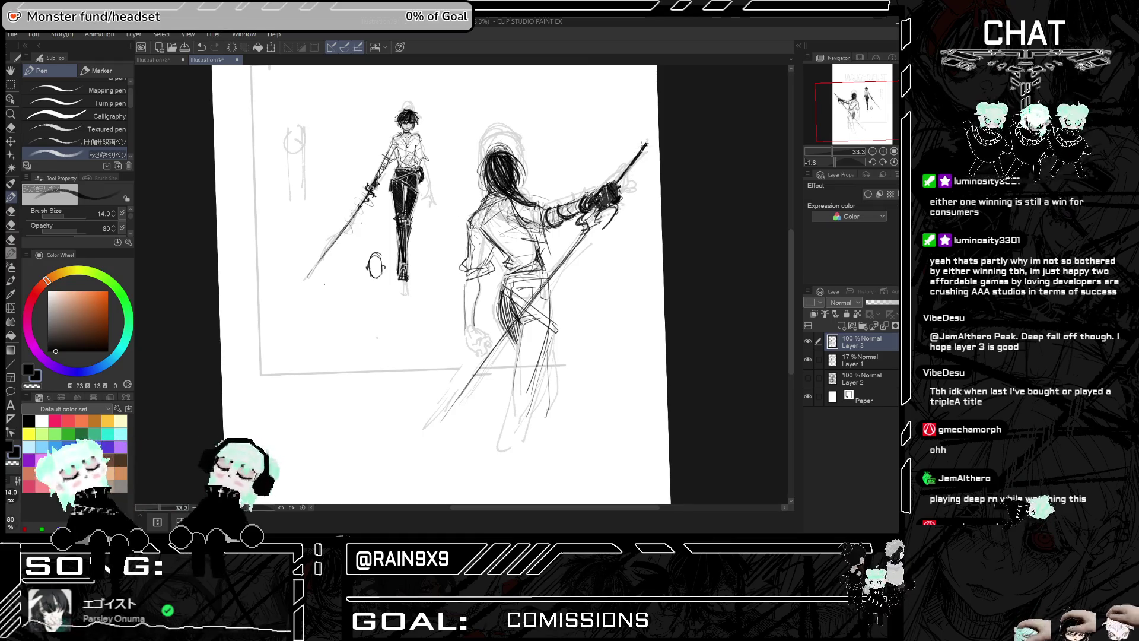
{"action": "key", "text": "h"}
{"action": "key", "text": "h"}
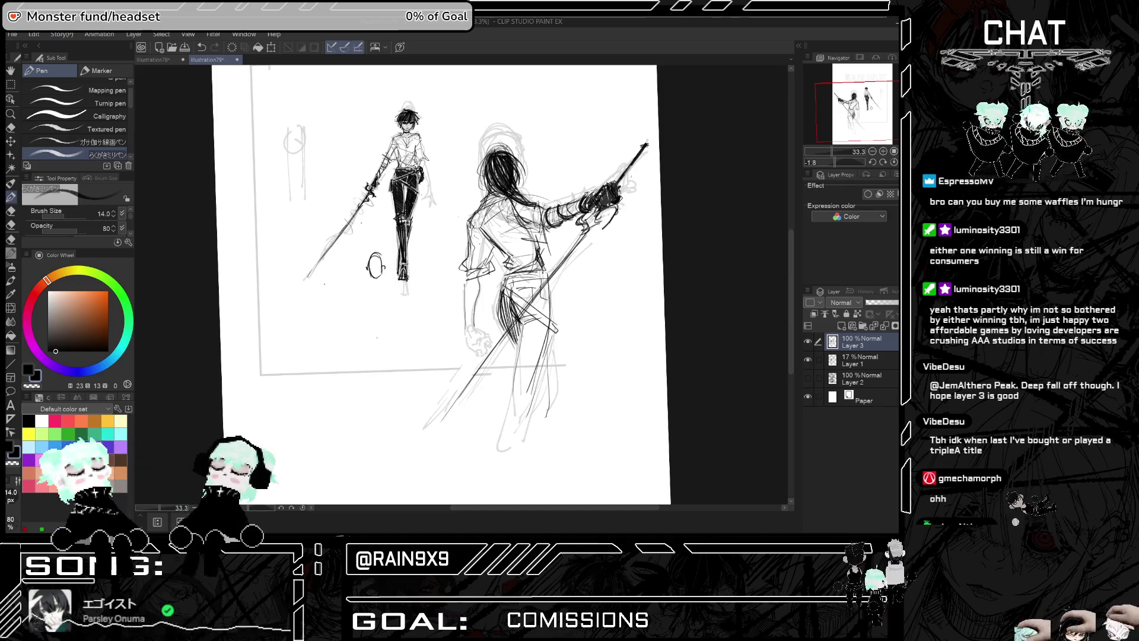
{"action": "key", "text": "h"}
{"action": "key", "text": "h"}
{"action": "key", "text": "h"}
{"action": "key", "text": "h"}
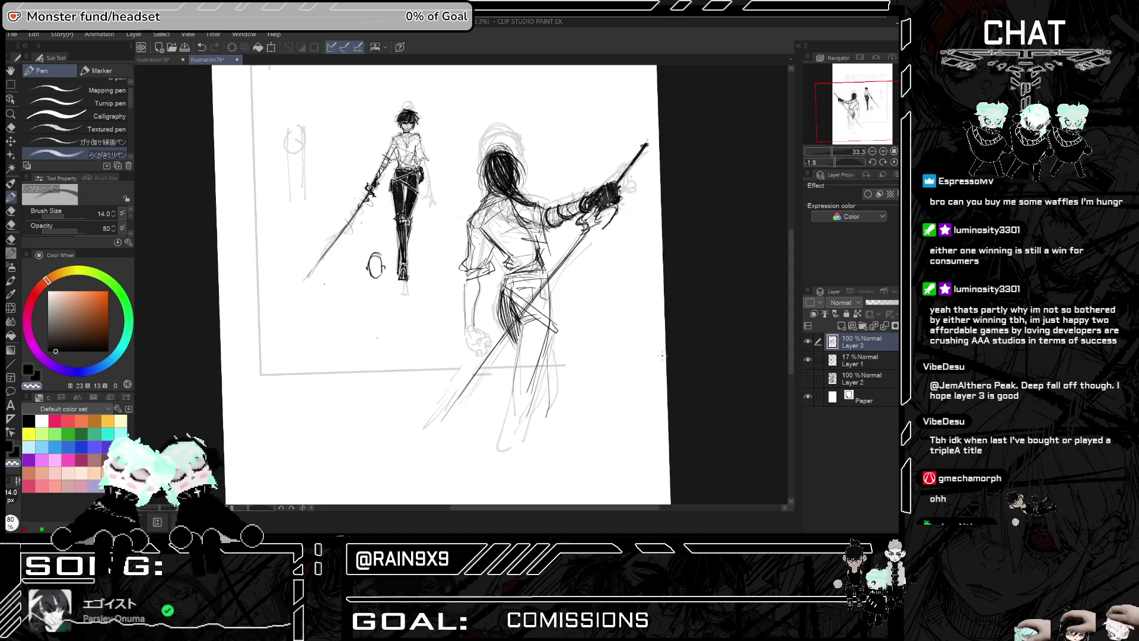
{"action": "scroll", "coordinate": [662, 355], "scroll_direction": "up", "scroll_amount": 3}
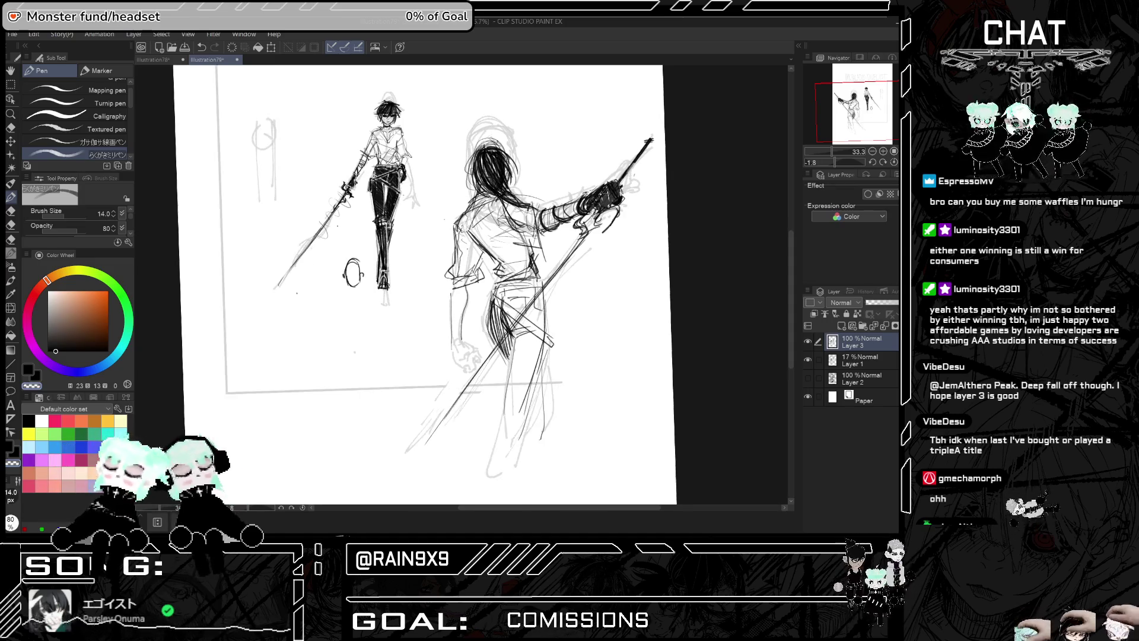
Pick a new ink colour and add dark strands to the back duelist's hair
{"action": "key", "text": "h"}
{"action": "key", "text": "h"}
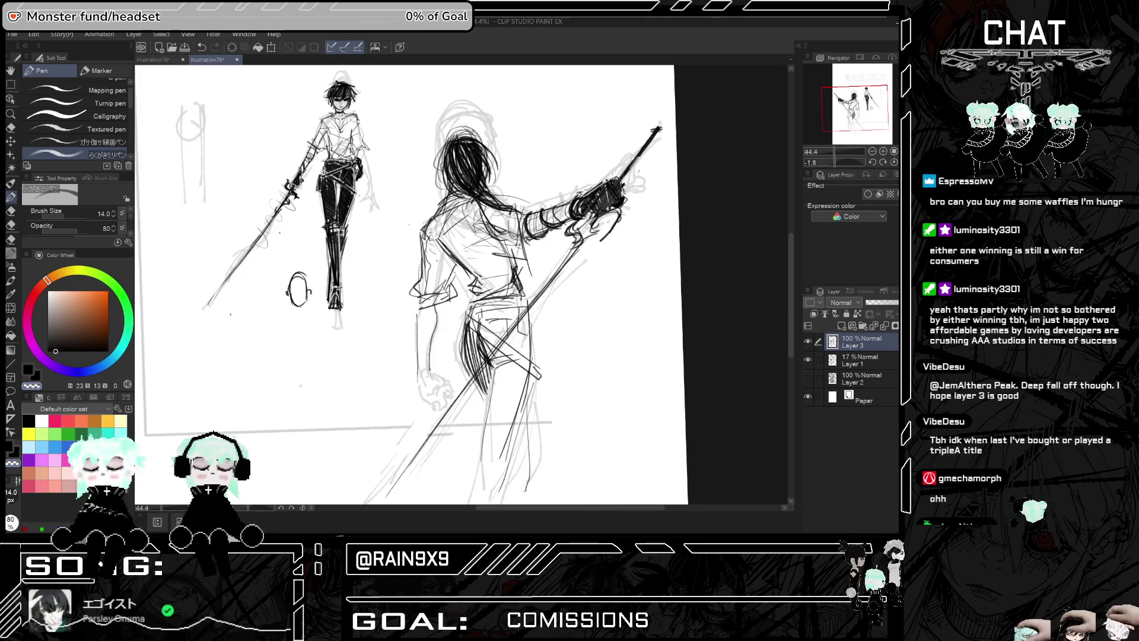
{"action": "key", "text": "h"}
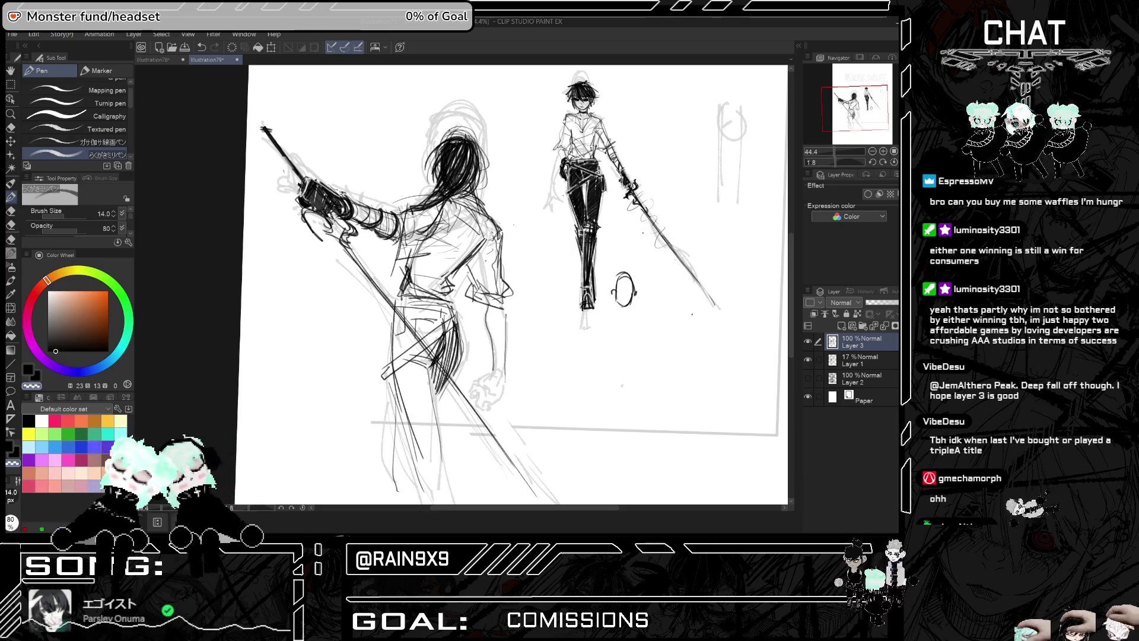
{"action": "key", "text": "h"}
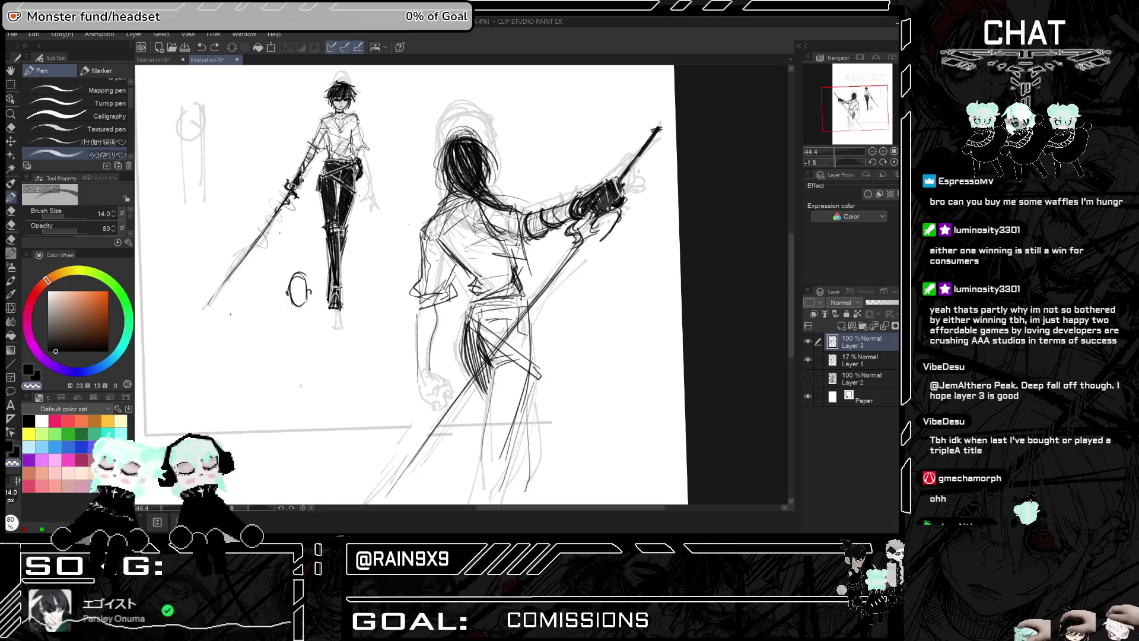
{"action": "left_click", "coordinate": [80, 350]}
{"action": "left_click_drag", "start_coordinate": [462, 185], "coordinate": [510, 241]}
{"action": "left_click_drag", "start_coordinate": [469, 196], "coordinate": [490, 234]}
{"action": "key", "text": "h"}
{"action": "key", "text": "h"}
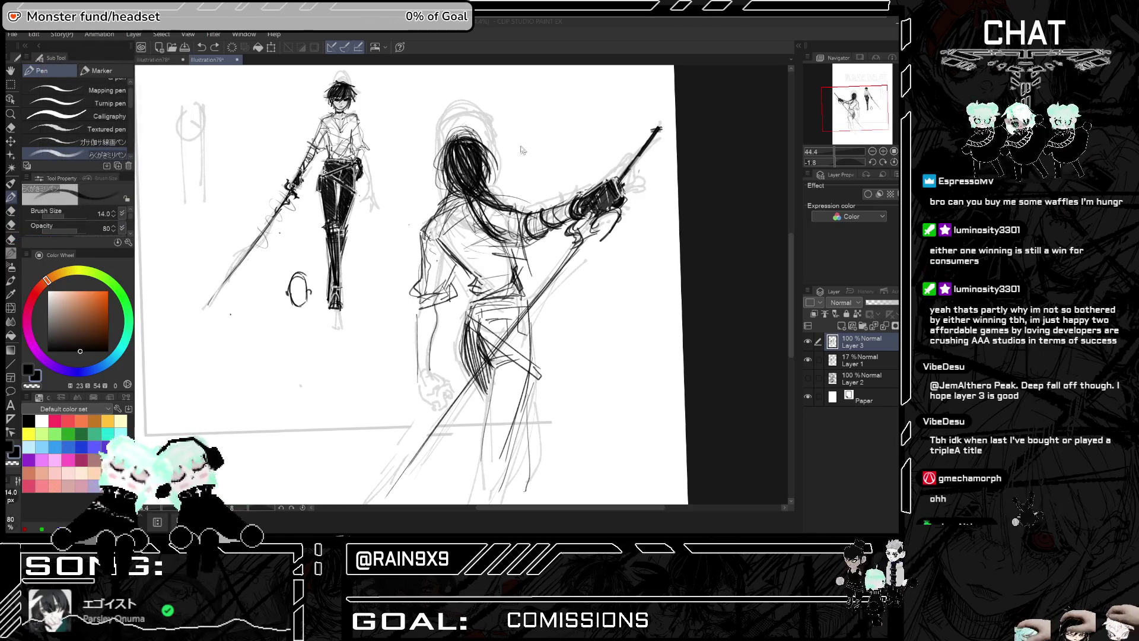
Zoom out to see more of the page
{"action": "scroll", "coordinate": [468, 199], "scroll_direction": "down", "scroll_amount": 2}
{"action": "scroll", "coordinate": [468, 198], "scroll_direction": "up", "scroll_amount": 4}
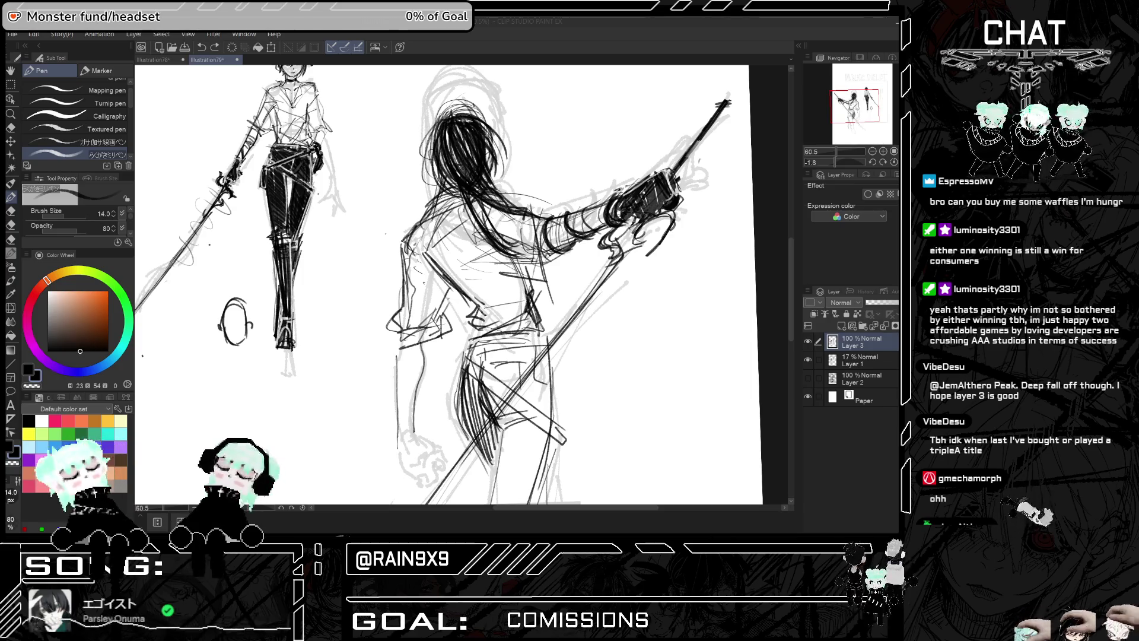
{"action": "key", "text": "ctrl+minus"}
{"action": "scroll", "coordinate": [449, 208], "scroll_direction": "up", "scroll_amount": 2}
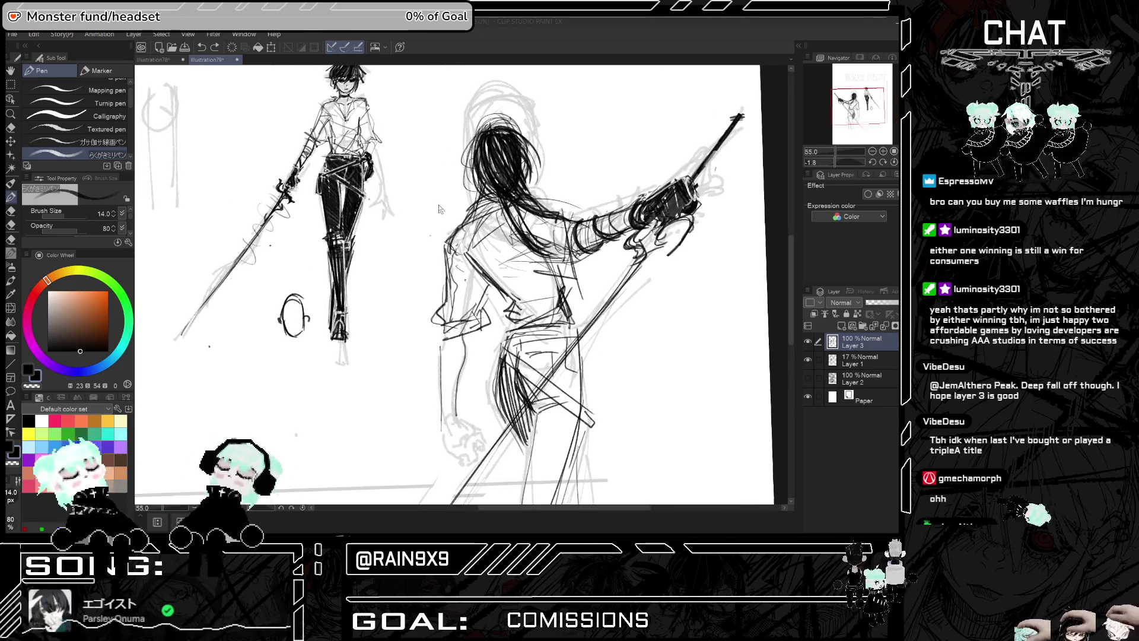
Undo a stroke on the figure's arm and check the drawing mirrored
{"action": "scroll", "coordinate": [449, 208], "scroll_direction": "down", "scroll_amount": 1}
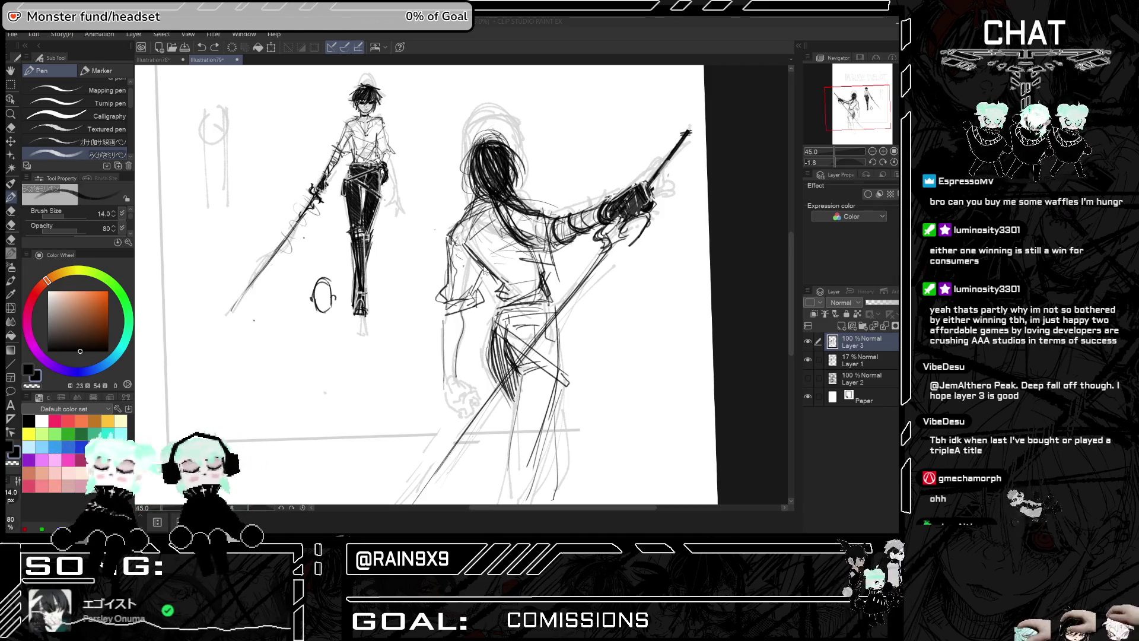
{"action": "key", "text": "ctrl+z"}
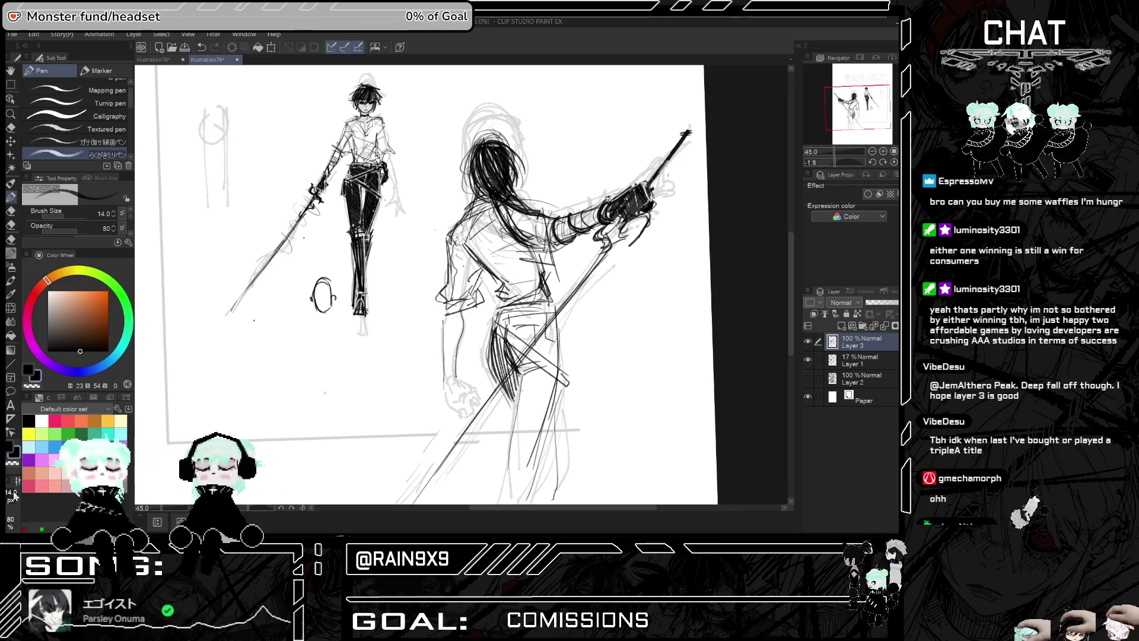
{"action": "key", "text": "h"}
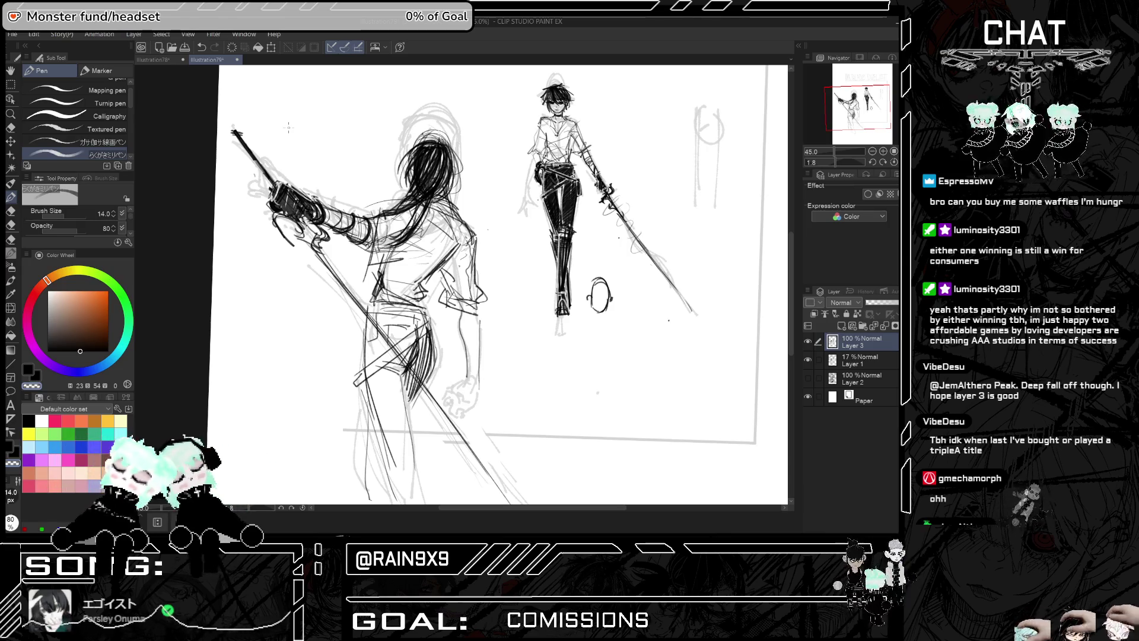
{"action": "scroll", "coordinate": [275, 205], "scroll_direction": "up", "scroll_amount": 1}
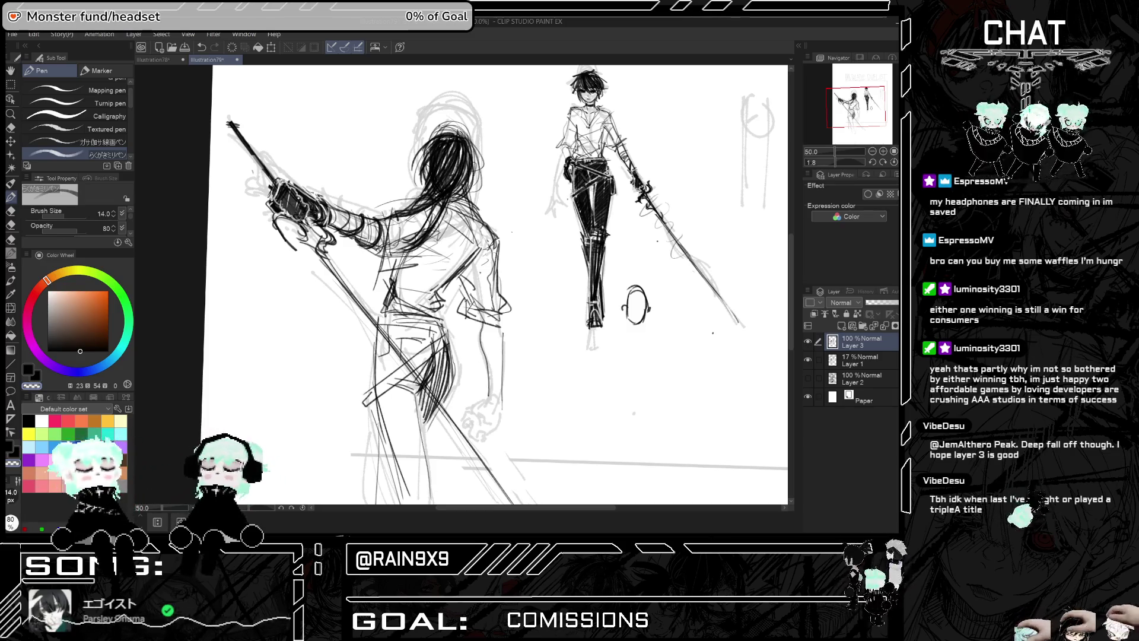
{"action": "key", "text": "h"}
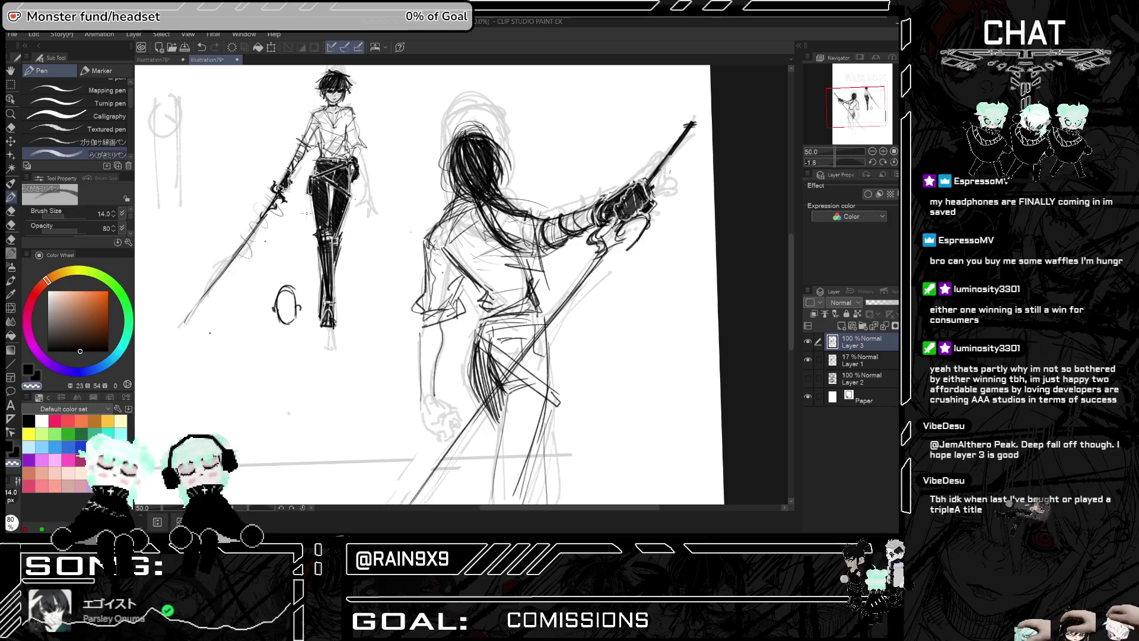
Use a less saturated ink to darken the duelist's long hair, then zoom out
{"action": "left_click", "coordinate": [66, 350]}
{"action": "mouse_move", "coordinate": [499, 154]}
{"action": "left_mouse_down"}
{"action": "mouse_move", "coordinate": [493, 192]}
{"action": "mouse_move", "coordinate": [479, 186]}
{"action": "mouse_move", "coordinate": [484, 163]}
{"action": "left_mouse_up"}
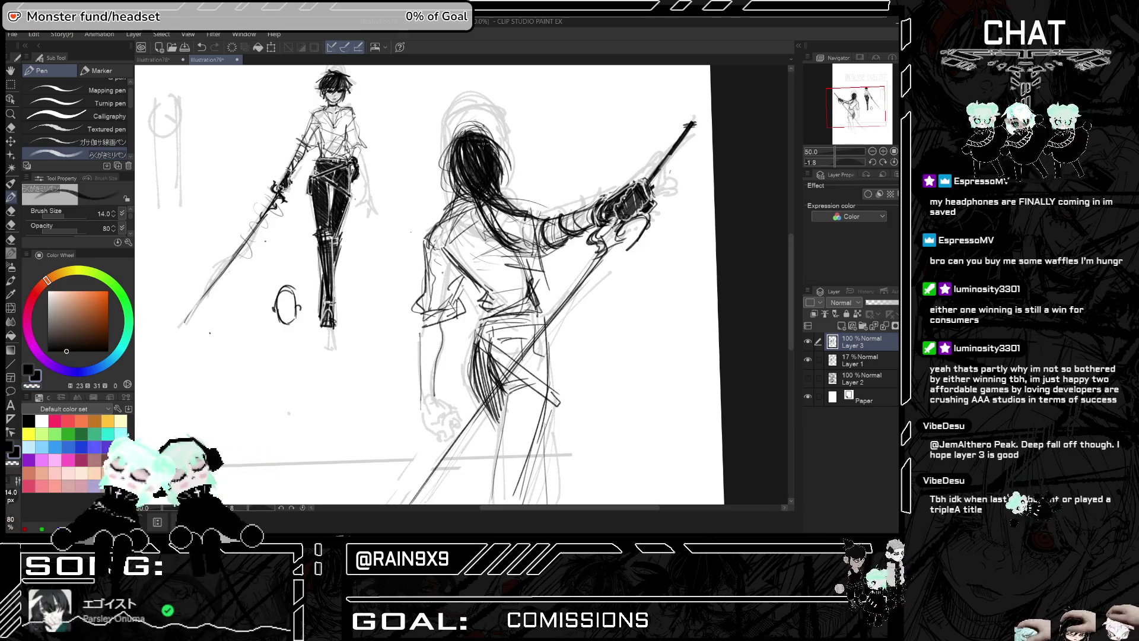
{"action": "key", "text": "ctrl+minus"}
{"action": "key", "text": "h"}
{"action": "key", "text": "h"}
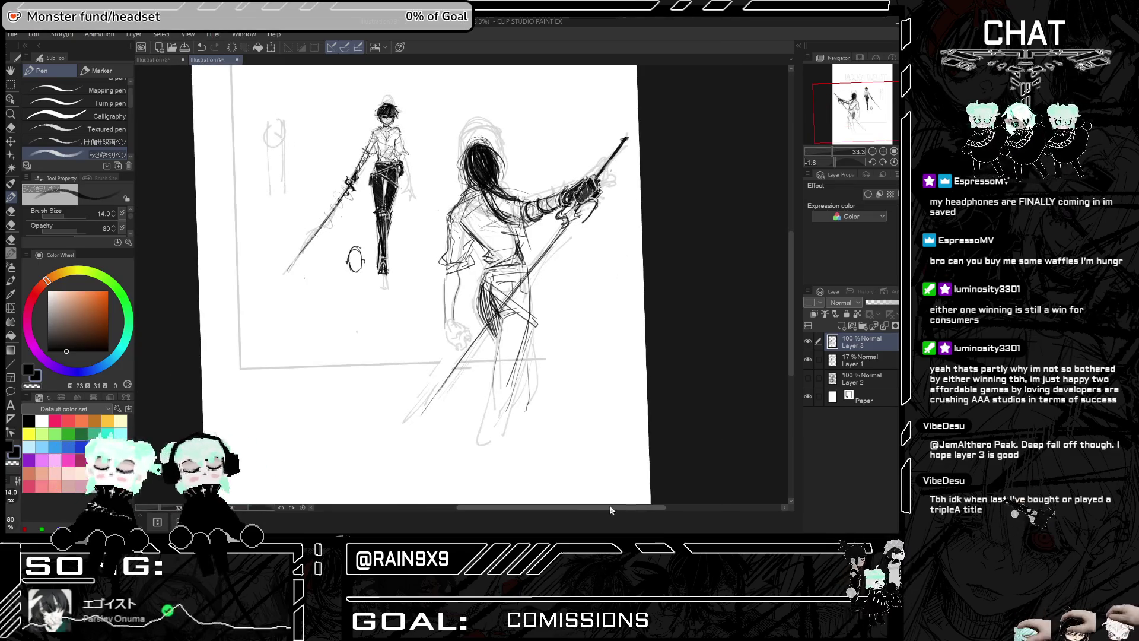
{"action": "left_click_drag", "start_coordinate": [621, 506], "coordinate": [597, 506]}
{"action": "scroll", "coordinate": [482, 227], "scroll_direction": "up", "scroll_amount": 2}
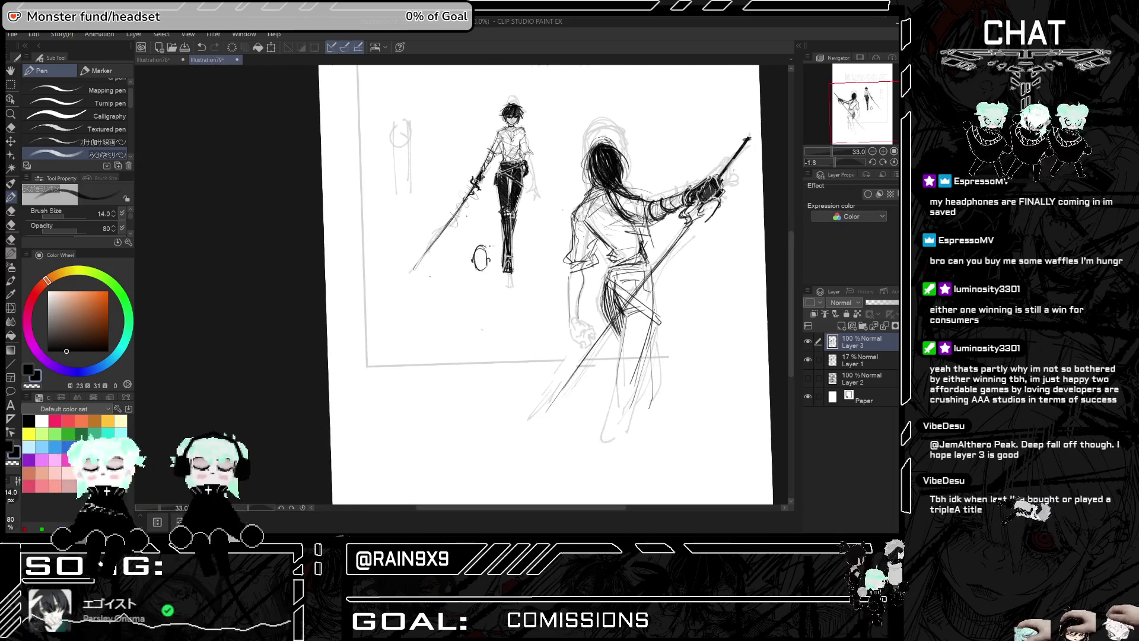
{"action": "scroll", "coordinate": [483, 228], "scroll_direction": "up", "scroll_amount": 5}
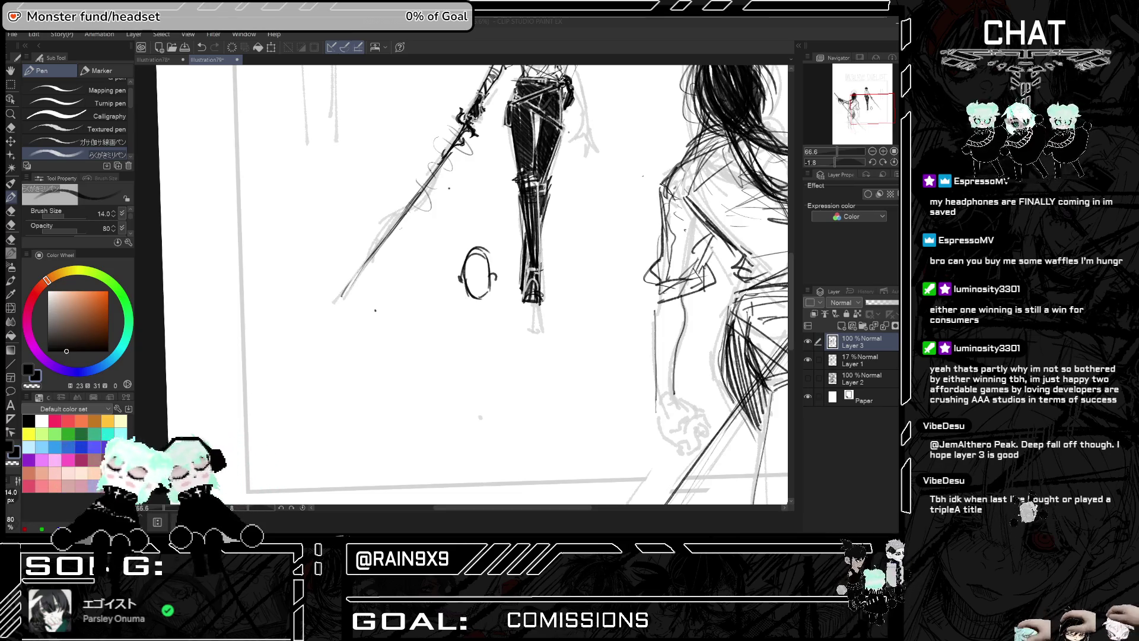
Draw darker left and right body lines below the small oval head
{"action": "scroll", "coordinate": [486, 326], "scroll_direction": "up", "scroll_amount": 2}
{"action": "left_click_drag", "start_coordinate": [494, 259], "coordinate": [496, 368]}
{"action": "left_click_drag", "start_coordinate": [459, 280], "coordinate": [463, 378]}
{"action": "mouse_move", "coordinate": [473, 289]}
{"action": "left_mouse_down"}
{"action": "mouse_move", "coordinate": [473, 312]}
{"action": "mouse_move", "coordinate": [486, 306]}
{"action": "left_mouse_up"}
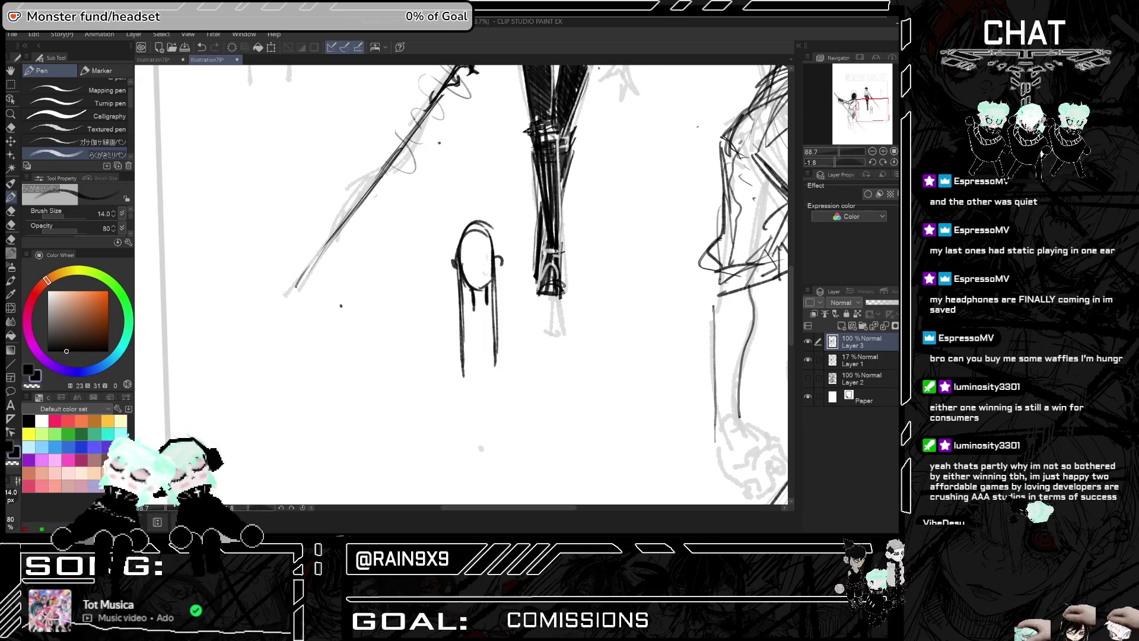
{"action": "key", "text": "ctrl+z"}
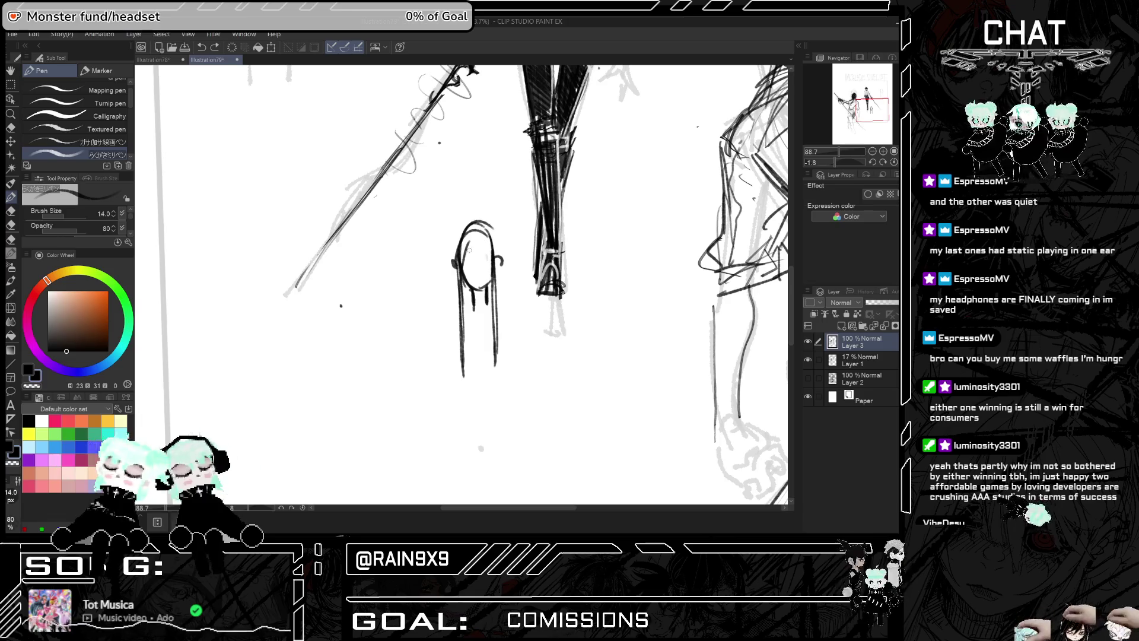
Ink hair strands across the top of the small head and framing the girl's face
{"action": "left_click_drag", "start_coordinate": [470, 248], "coordinate": [456, 278]}
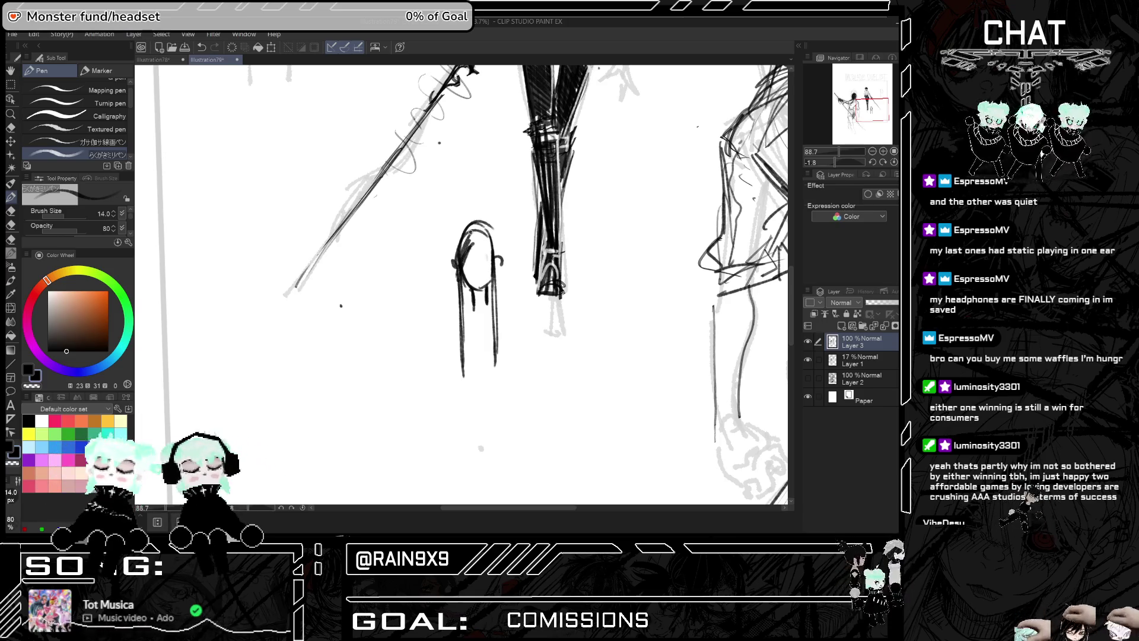
{"action": "key", "text": "ctrl+z"}
{"action": "left_click_drag", "start_coordinate": [485, 247], "coordinate": [496, 272]}
{"action": "left_click_drag", "start_coordinate": [484, 238], "coordinate": [496, 263]}
{"action": "mouse_move", "coordinate": [482, 231]}
{"action": "left_mouse_down"}
{"action": "mouse_move", "coordinate": [497, 264]}
{"action": "mouse_move", "coordinate": [499, 254]}
{"action": "left_mouse_up"}
{"action": "key", "text": "ctrl+z"}
{"action": "left_click_drag", "start_coordinate": [486, 237], "coordinate": [466, 245]}
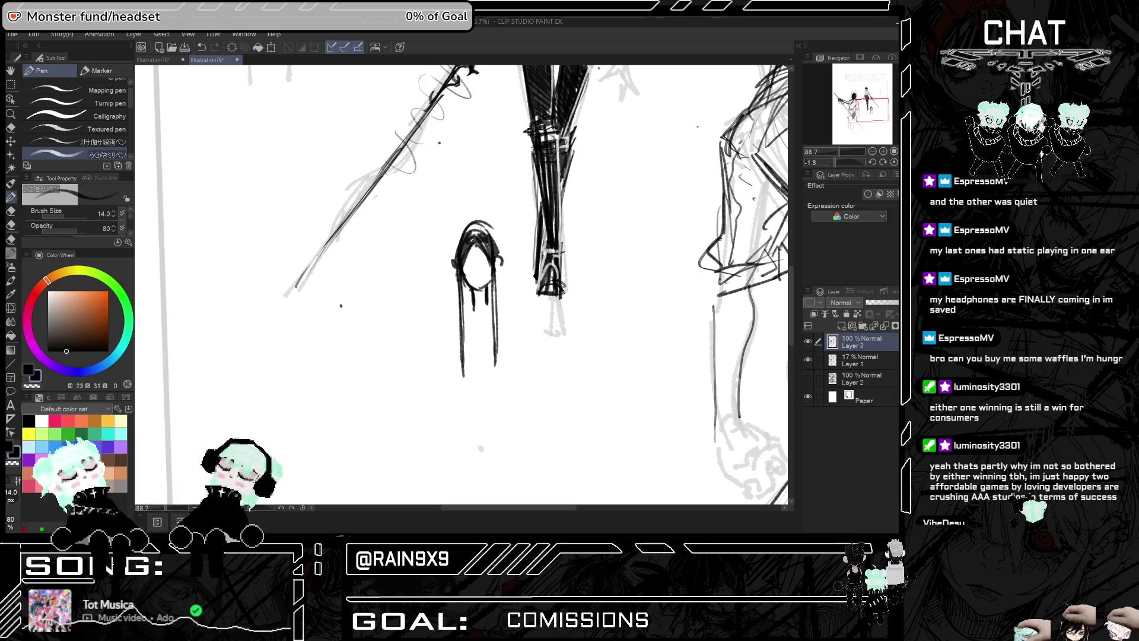
{"action": "mouse_move", "coordinate": [477, 234]}
{"action": "left_mouse_down"}
{"action": "mouse_move", "coordinate": [459, 241]}
{"action": "mouse_move", "coordinate": [491, 319]}
{"action": "left_mouse_up"}
{"action": "mouse_move", "coordinate": [465, 280]}
{"action": "left_mouse_down"}
{"action": "mouse_move", "coordinate": [464, 314]}
{"action": "mouse_move", "coordinate": [489, 303]}
{"action": "left_mouse_up"}
{"action": "mouse_move", "coordinate": [487, 280]}
{"action": "left_mouse_down"}
{"action": "mouse_move", "coordinate": [484, 305]}
{"action": "mouse_move", "coordinate": [463, 310]}
{"action": "mouse_move", "coordinate": [509, 308]}
{"action": "mouse_move", "coordinate": [438, 326]}
{"action": "mouse_move", "coordinate": [464, 313]}
{"action": "mouse_move", "coordinate": [523, 322]}
{"action": "left_mouse_up"}
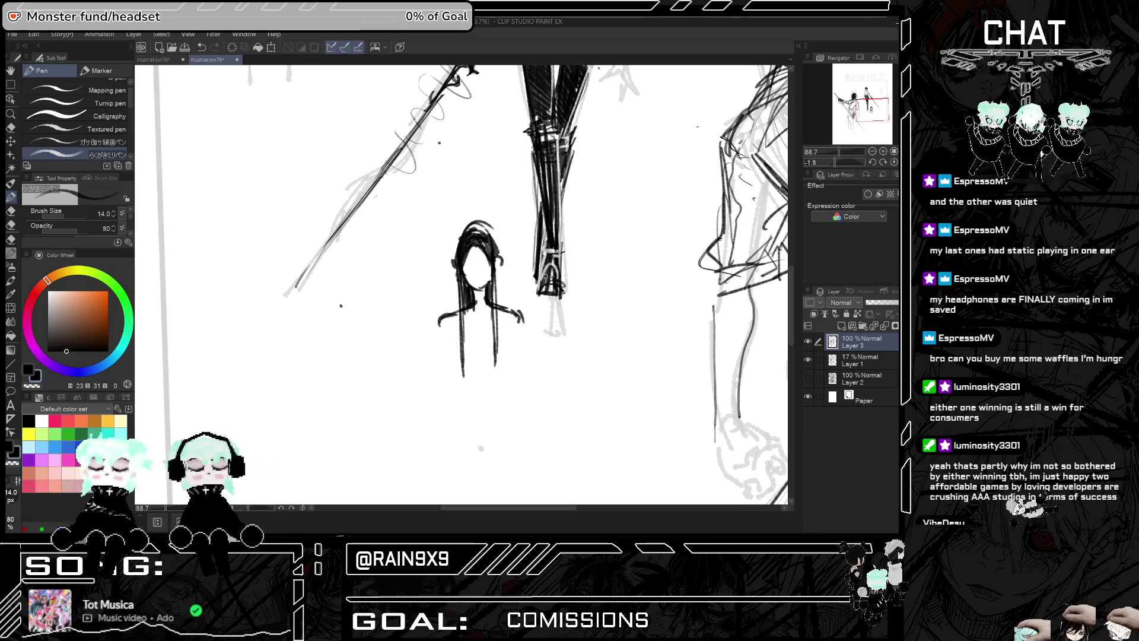
Thicken the left, right and upper-left edges of the girl's dark hair, checking in a mirrored view
{"action": "scroll", "coordinate": [544, 277], "scroll_direction": "up", "scroll_amount": 1}
{"action": "key", "text": "h"}
{"action": "key", "text": "h"}
{"action": "left_click_drag", "start_coordinate": [500, 255], "coordinate": [499, 297]}
{"action": "left_click_drag", "start_coordinate": [455, 250], "coordinate": [454, 317]}
{"action": "mouse_move", "coordinate": [452, 247]}
{"action": "left_mouse_down"}
{"action": "mouse_move", "coordinate": [450, 320]}
{"action": "mouse_move", "coordinate": [454, 313]}
{"action": "left_mouse_up"}
{"action": "key", "text": "ctrl+z"}
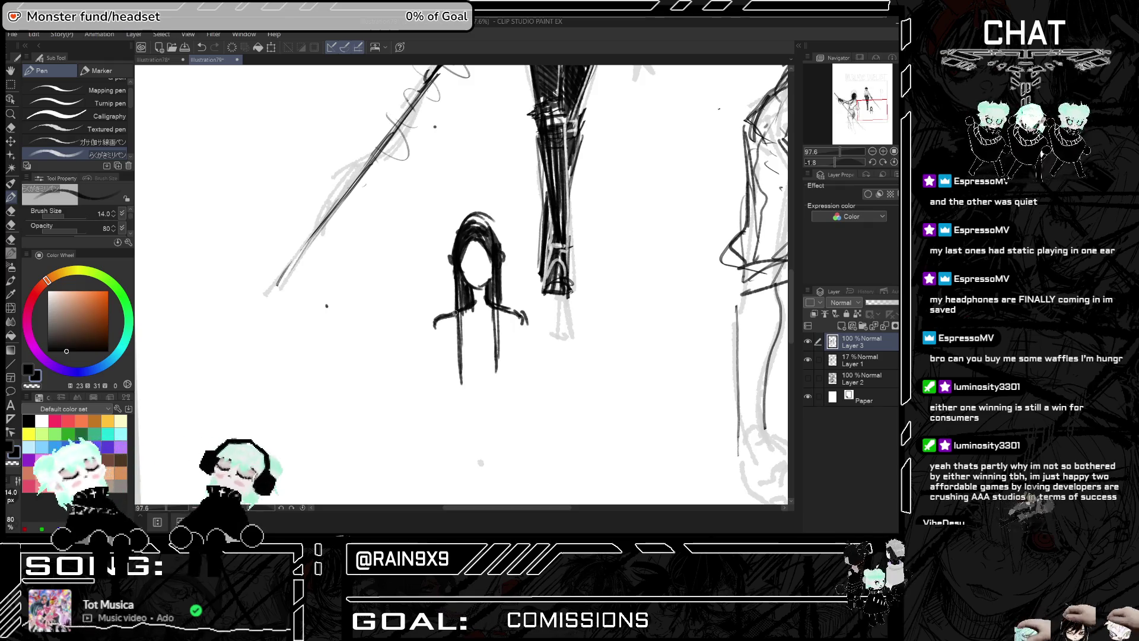
{"action": "left_click_drag", "start_coordinate": [453, 249], "coordinate": [461, 230]}
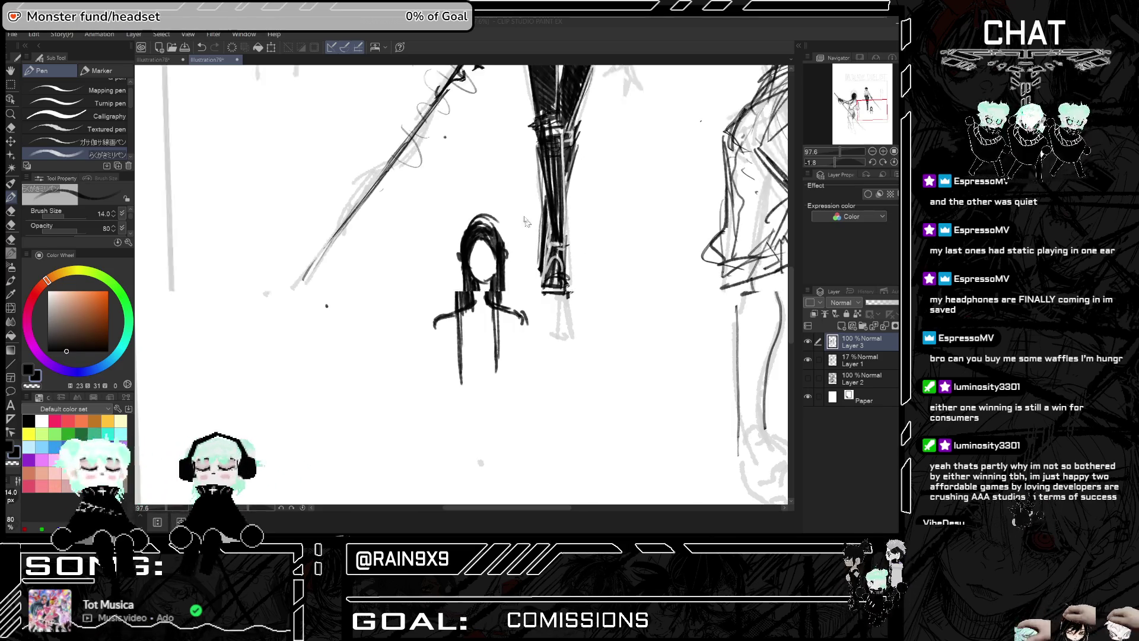
{"action": "scroll", "coordinate": [482, 288], "scroll_direction": "up", "scroll_amount": 2}
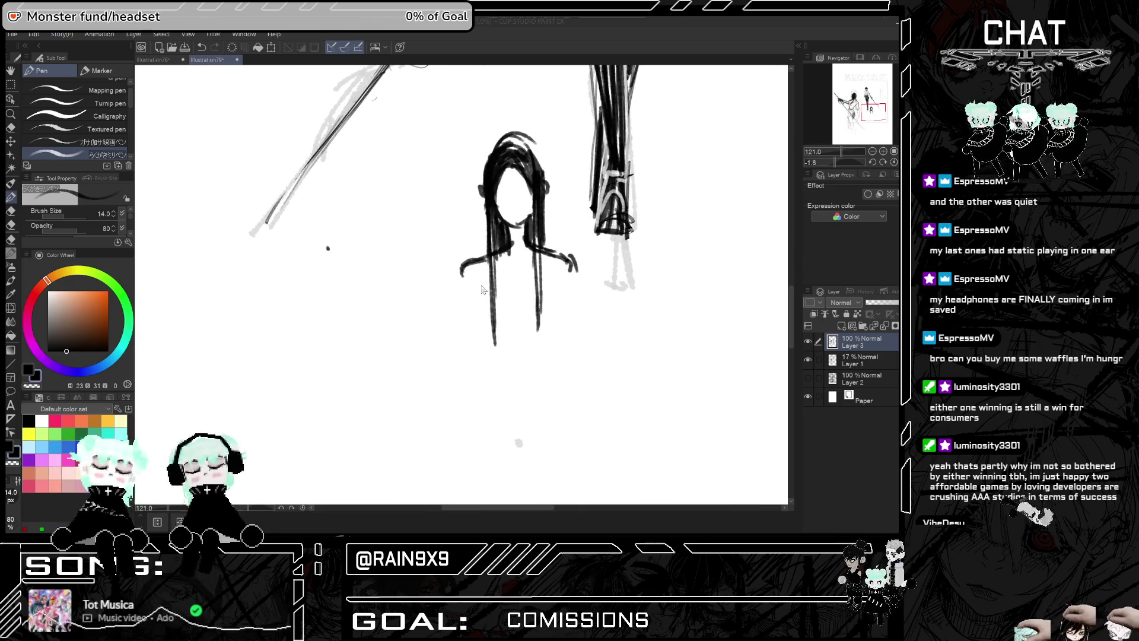
Erase the doubled right-hand stroke with the Hard Eraser at size 15.3
{"action": "left_click", "coordinate": [10, 129]}
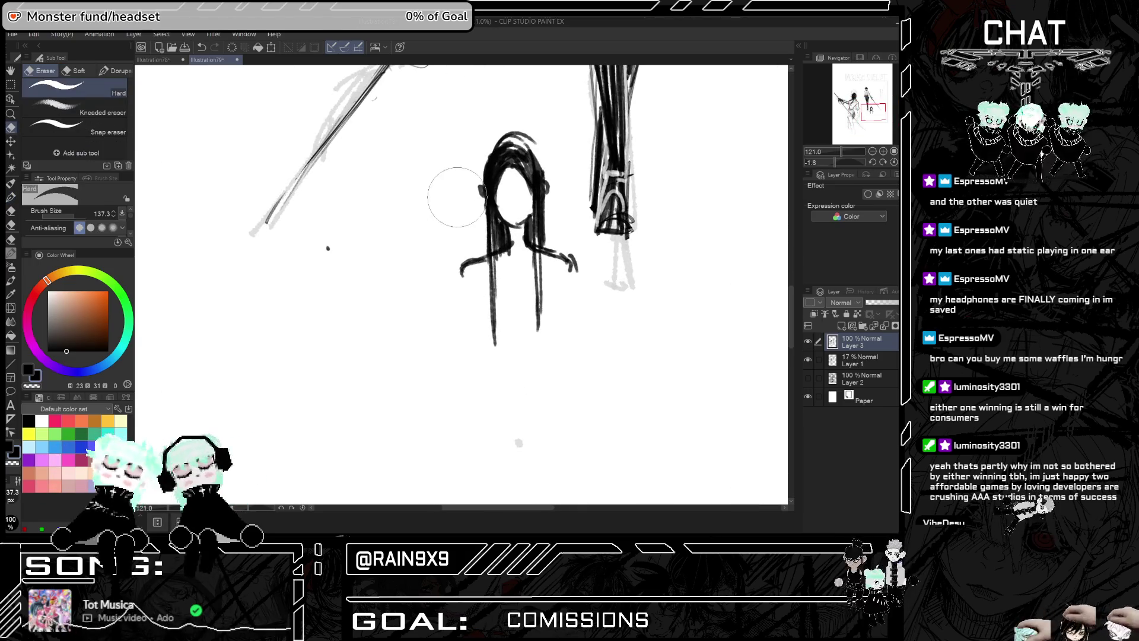
{"action": "left_click_drag", "start_coordinate": [461, 285], "coordinate": [507, 236]}
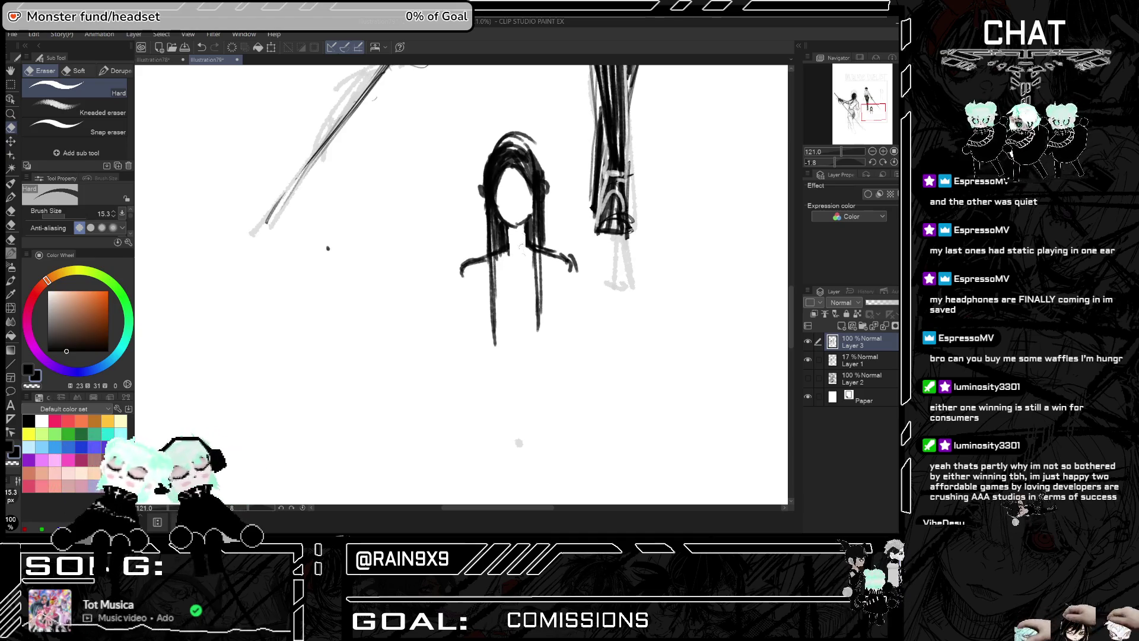
{"action": "scroll", "coordinate": [522, 249], "scroll_direction": "down", "scroll_amount": 2}
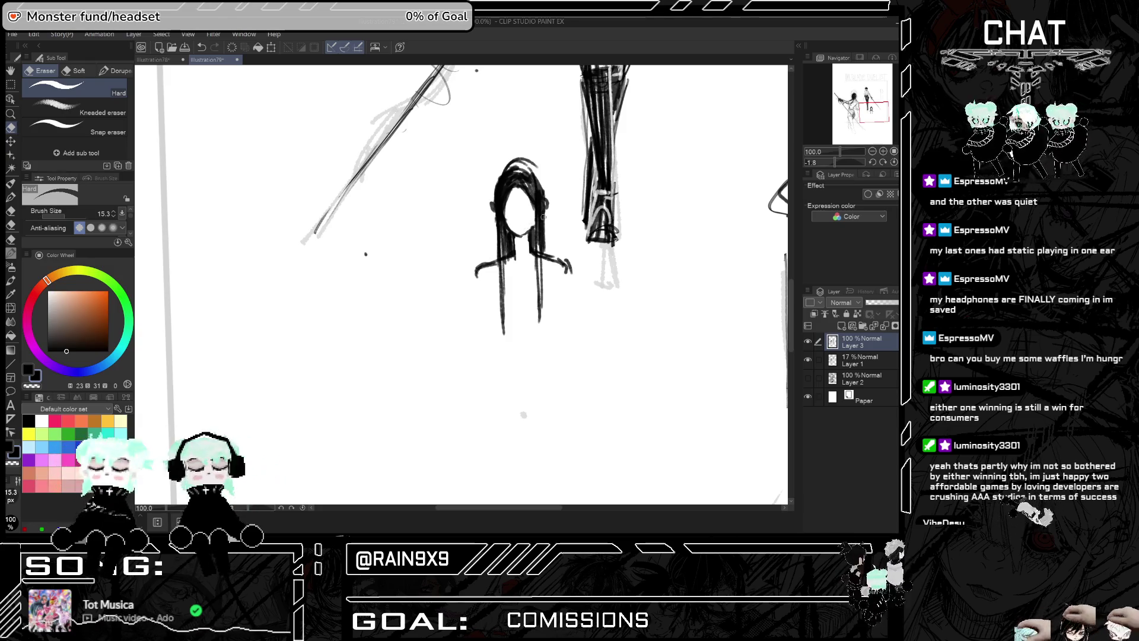
{"action": "scroll", "coordinate": [574, 242], "scroll_direction": "up", "scroll_amount": 2}
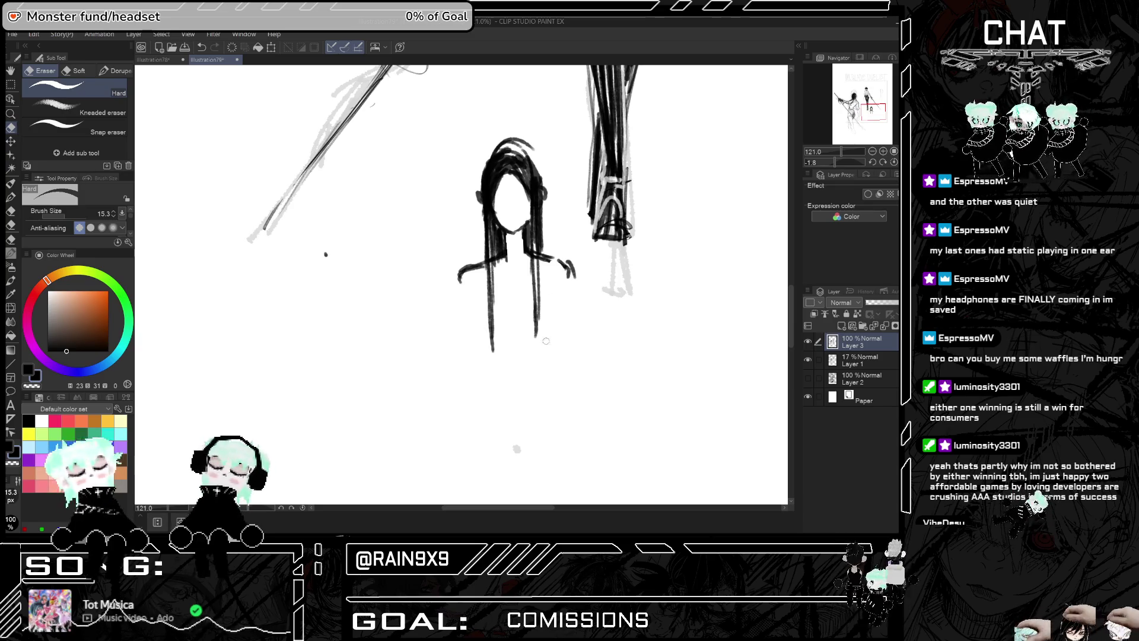
{"action": "mouse_move", "coordinate": [549, 261]}
{"action": "left_mouse_down"}
{"action": "mouse_move", "coordinate": [574, 267]}
{"action": "mouse_move", "coordinate": [580, 287]}
{"action": "left_mouse_up"}
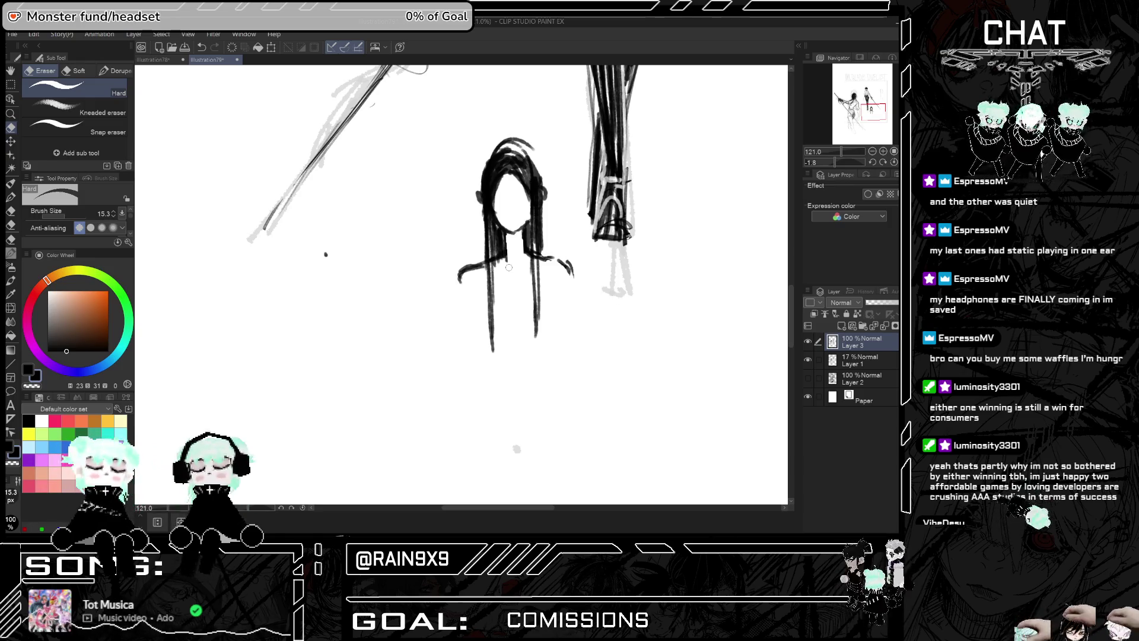
Add pen strokes at the girl's left shoulder and along her neck
{"action": "left_click", "coordinate": [11, 183]}
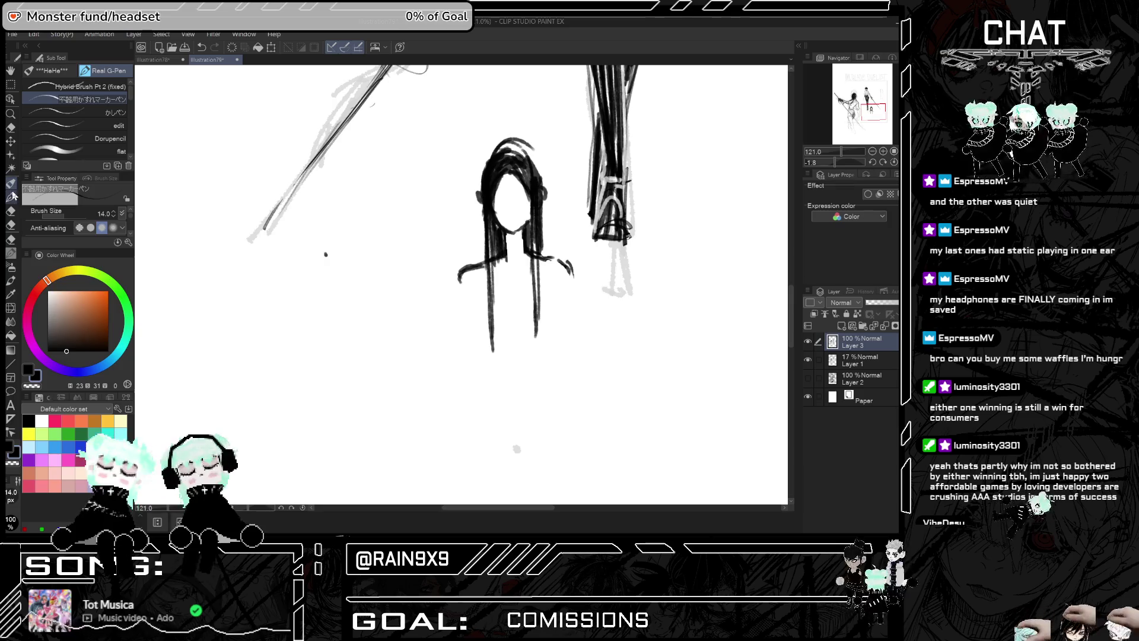
{"action": "left_click", "coordinate": [11, 196]}
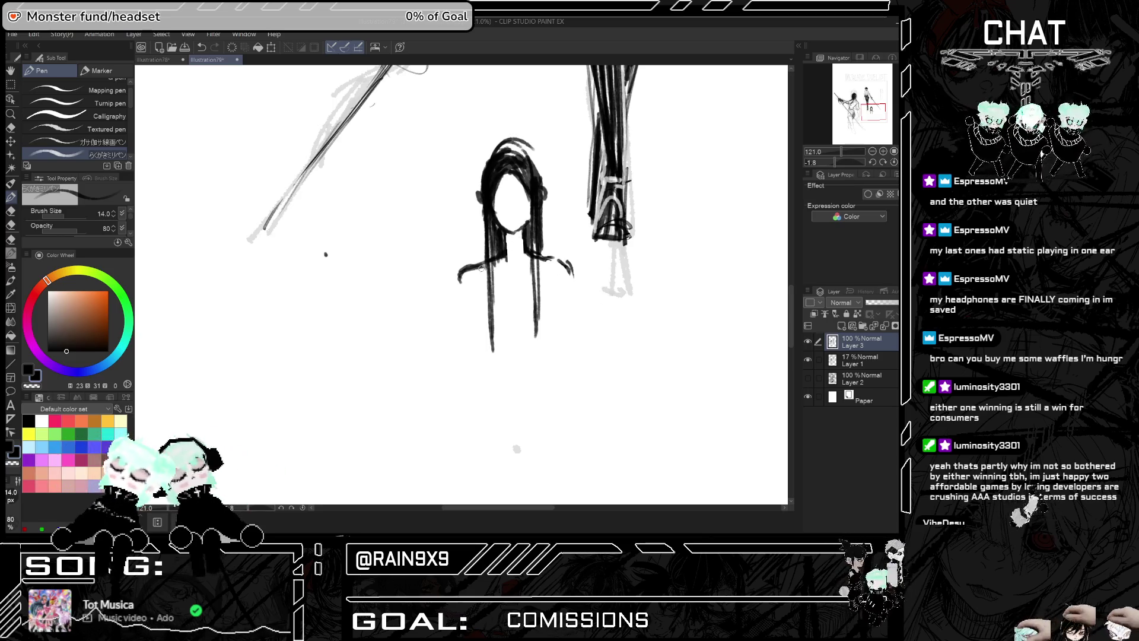
{"action": "left_click_drag", "start_coordinate": [485, 265], "coordinate": [504, 272]}
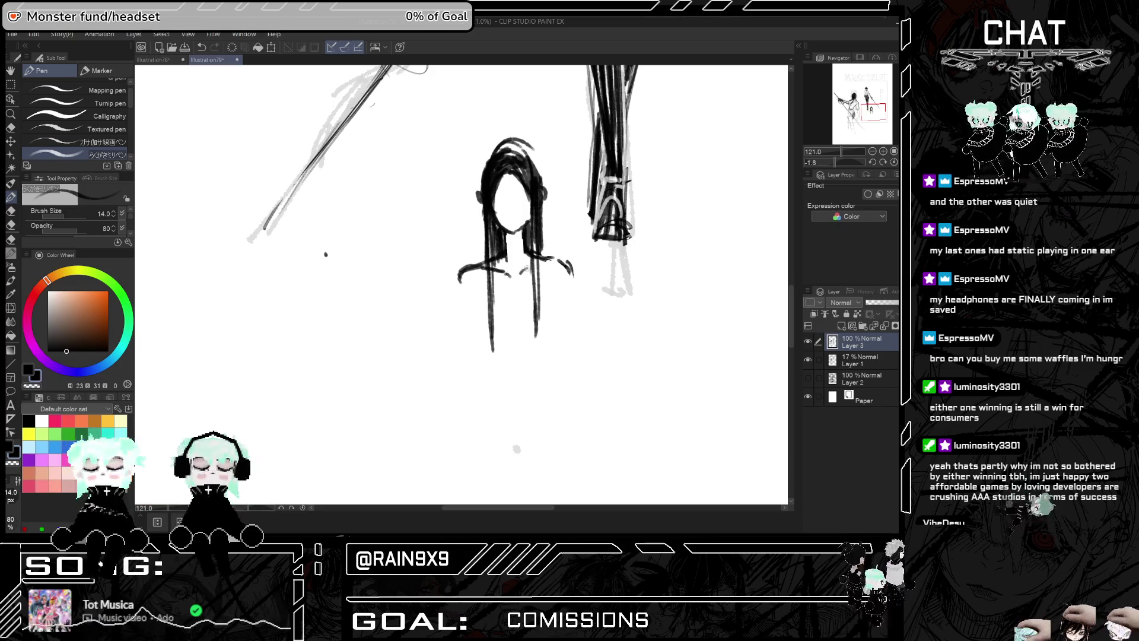
{"action": "mouse_move", "coordinate": [522, 229]}
{"action": "left_mouse_down"}
{"action": "mouse_move", "coordinate": [508, 237]}
{"action": "mouse_move", "coordinate": [516, 242]}
{"action": "left_mouse_up"}
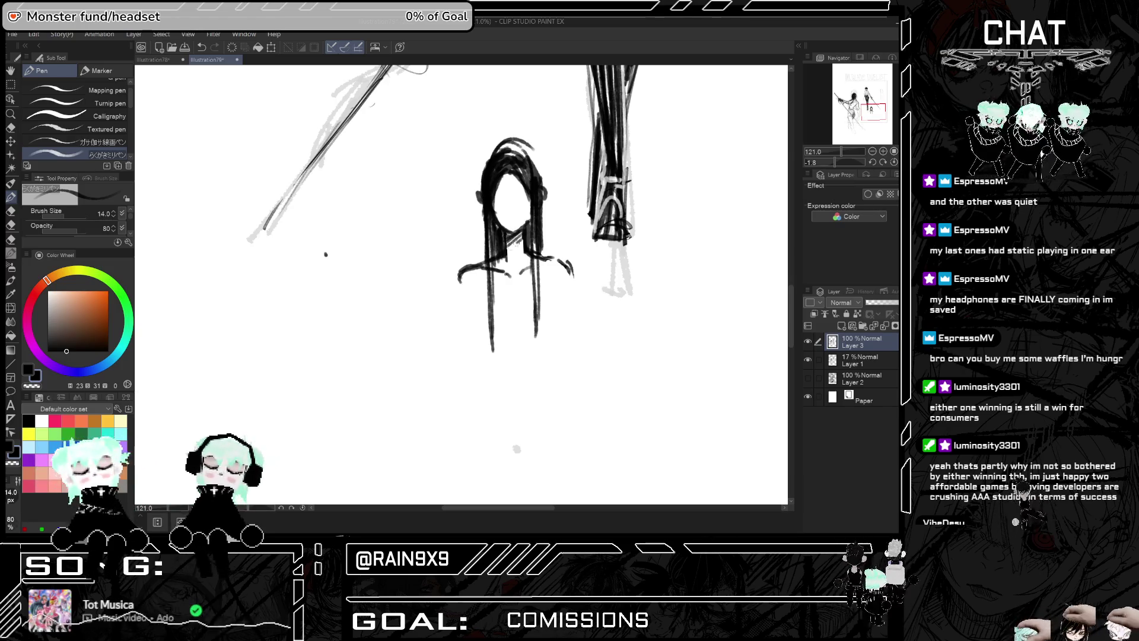
{"action": "scroll", "coordinate": [519, 231], "scroll_direction": "up", "scroll_amount": 2}
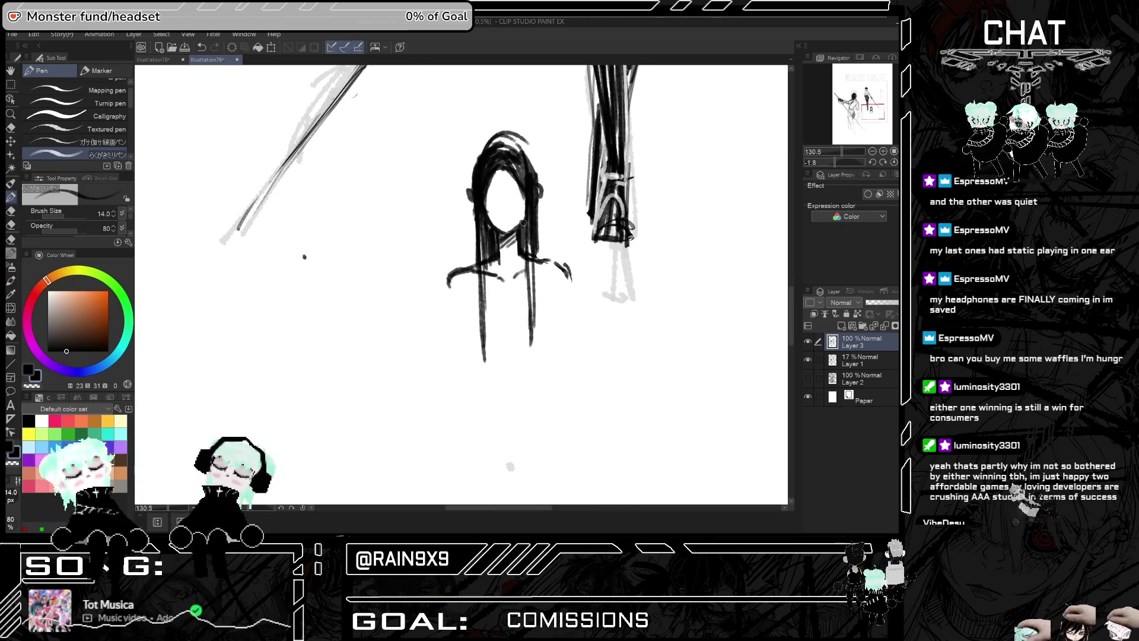
Draw an eye, a short mouth and an eyebrow above the right eye on the girl's face
{"action": "scroll", "coordinate": [538, 204], "scroll_direction": "down", "scroll_amount": 1}
{"action": "scroll", "coordinate": [536, 204], "scroll_direction": "down", "scroll_amount": 2}
{"action": "scroll", "coordinate": [517, 195], "scroll_direction": "up", "scroll_amount": 6}
{"action": "mouse_move", "coordinate": [513, 209]}
{"action": "left_mouse_down"}
{"action": "mouse_move", "coordinate": [537, 205]}
{"action": "mouse_move", "coordinate": [475, 209]}
{"action": "left_mouse_up"}
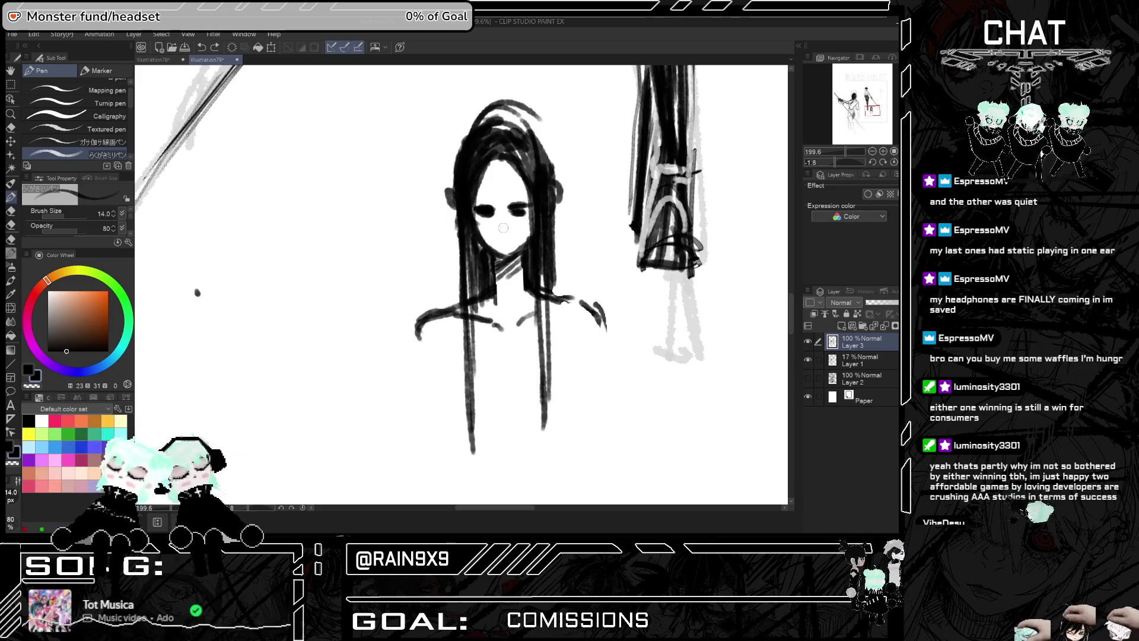
{"action": "left_click_drag", "start_coordinate": [500, 240], "coordinate": [510, 239]}
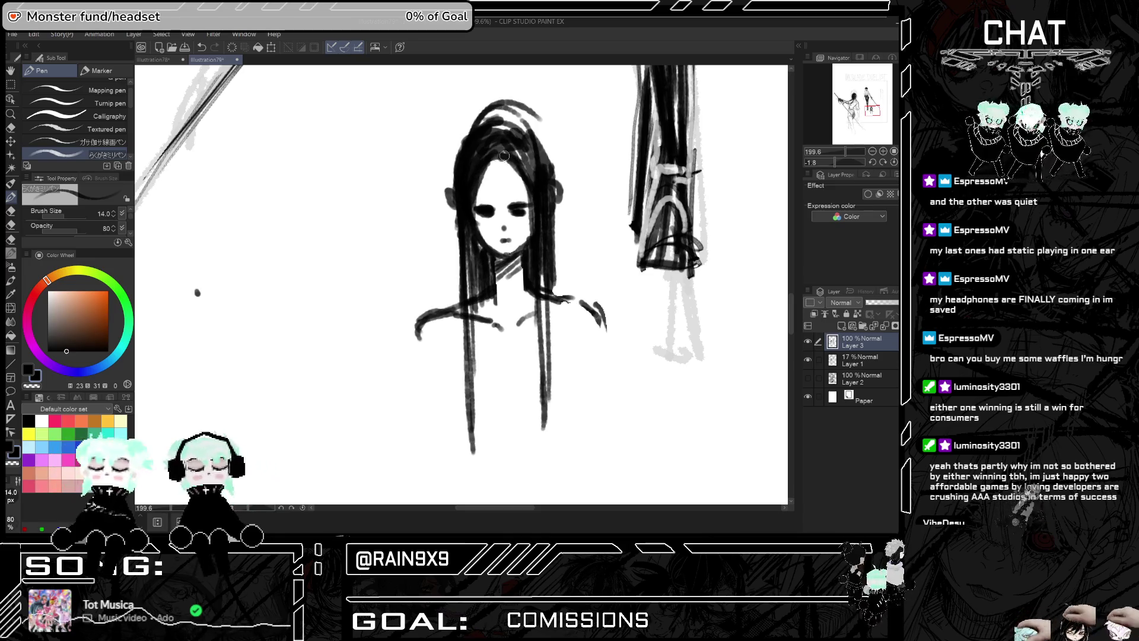
{"action": "key", "text": "ctrl+z"}
{"action": "key", "text": "ctrl+y"}
{"action": "left_click_drag", "start_coordinate": [507, 198], "coordinate": [527, 194]}
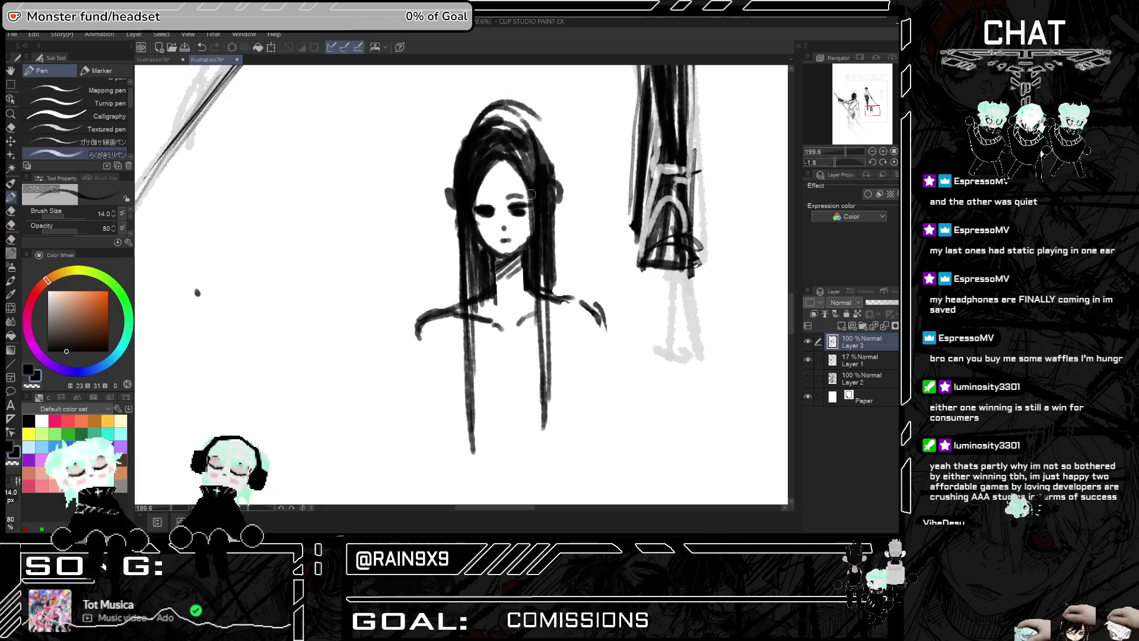
{"action": "scroll", "coordinate": [495, 190], "scroll_direction": "down", "scroll_amount": 1}
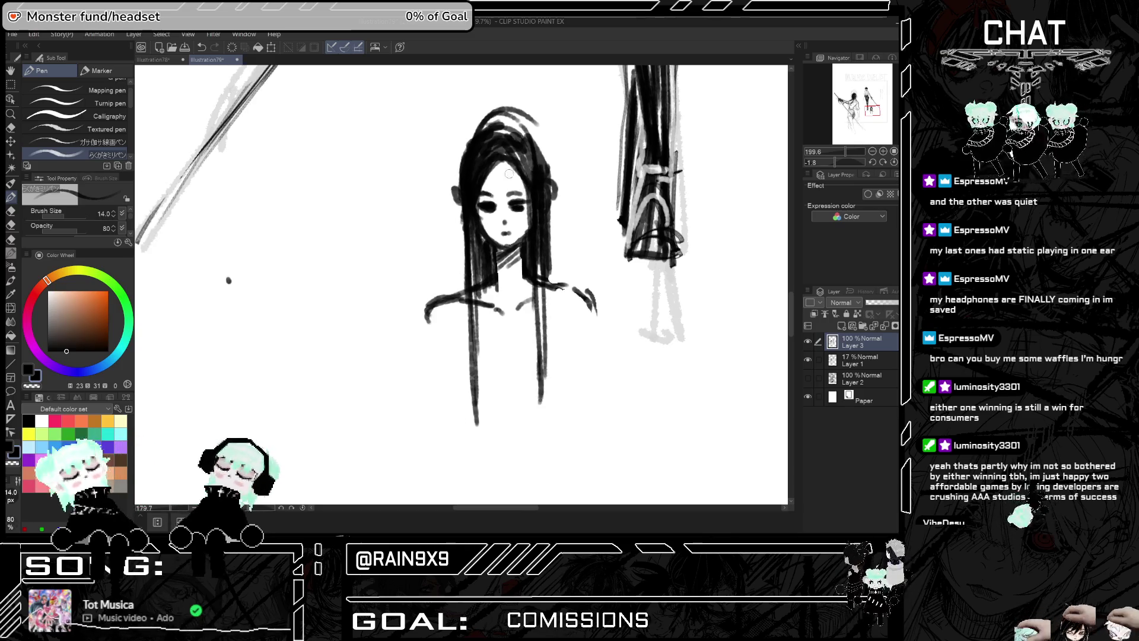
{"action": "left_click", "coordinate": [10, 128]}
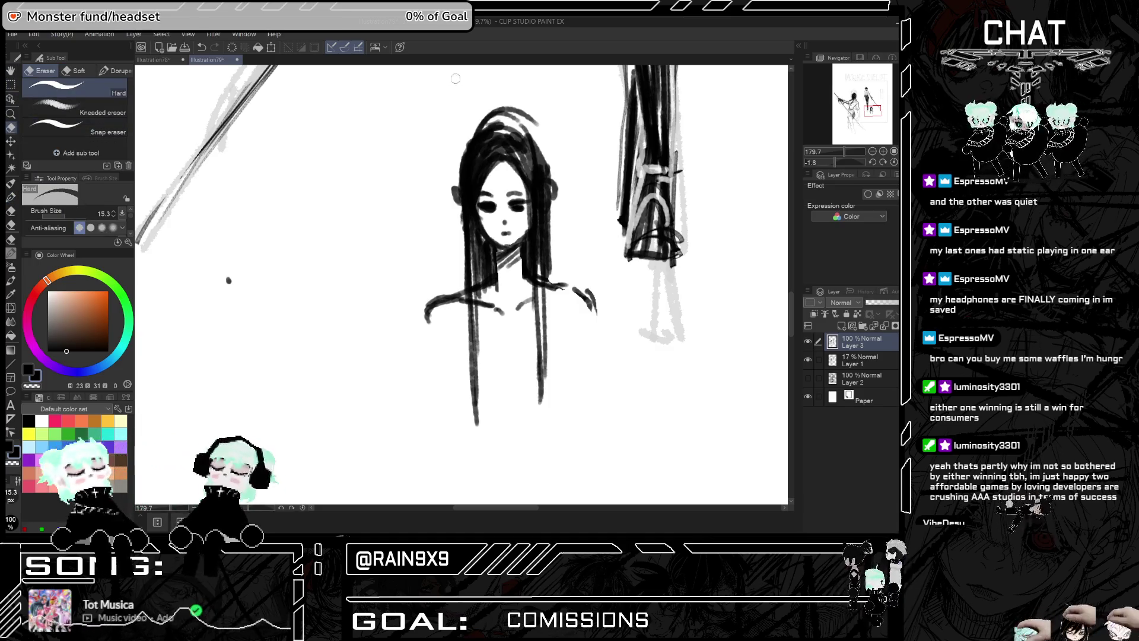
Trim stray marks along the top outline and left edge of the girl's hair
{"action": "scroll", "coordinate": [456, 78], "scroll_direction": "down", "scroll_amount": 1}
{"action": "mouse_move", "coordinate": [461, 140]}
{"action": "left_mouse_down"}
{"action": "mouse_move", "coordinate": [460, 156]}
{"action": "mouse_move", "coordinate": [483, 115]}
{"action": "mouse_move", "coordinate": [504, 111]}
{"action": "mouse_move", "coordinate": [502, 94]}
{"action": "left_mouse_up"}
{"action": "mouse_move", "coordinate": [469, 138]}
{"action": "left_mouse_down"}
{"action": "mouse_move", "coordinate": [528, 119]}
{"action": "mouse_move", "coordinate": [510, 104]}
{"action": "mouse_move", "coordinate": [541, 152]}
{"action": "mouse_move", "coordinate": [527, 123]}
{"action": "mouse_move", "coordinate": [543, 178]}
{"action": "mouse_move", "coordinate": [546, 149]}
{"action": "left_mouse_up"}
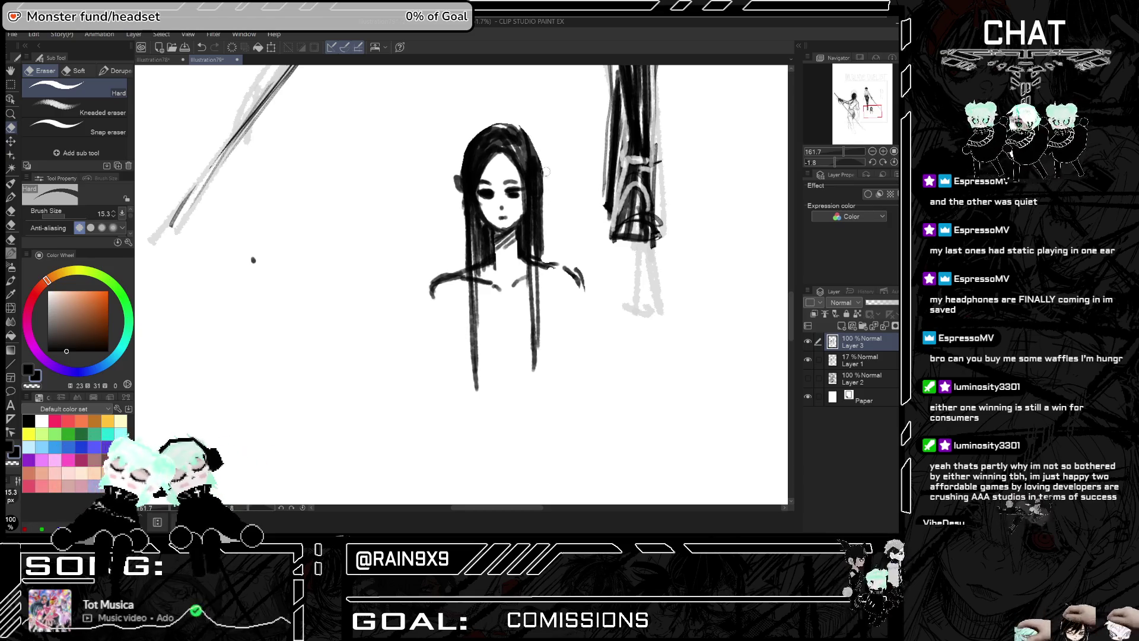
{"action": "mouse_move", "coordinate": [454, 178]}
{"action": "left_mouse_down"}
{"action": "mouse_move", "coordinate": [469, 142]}
{"action": "mouse_move", "coordinate": [465, 155]}
{"action": "left_mouse_up"}
{"action": "key", "text": "ctrl+z"}
{"action": "left_click_drag", "start_coordinate": [503, 116], "coordinate": [474, 143]}
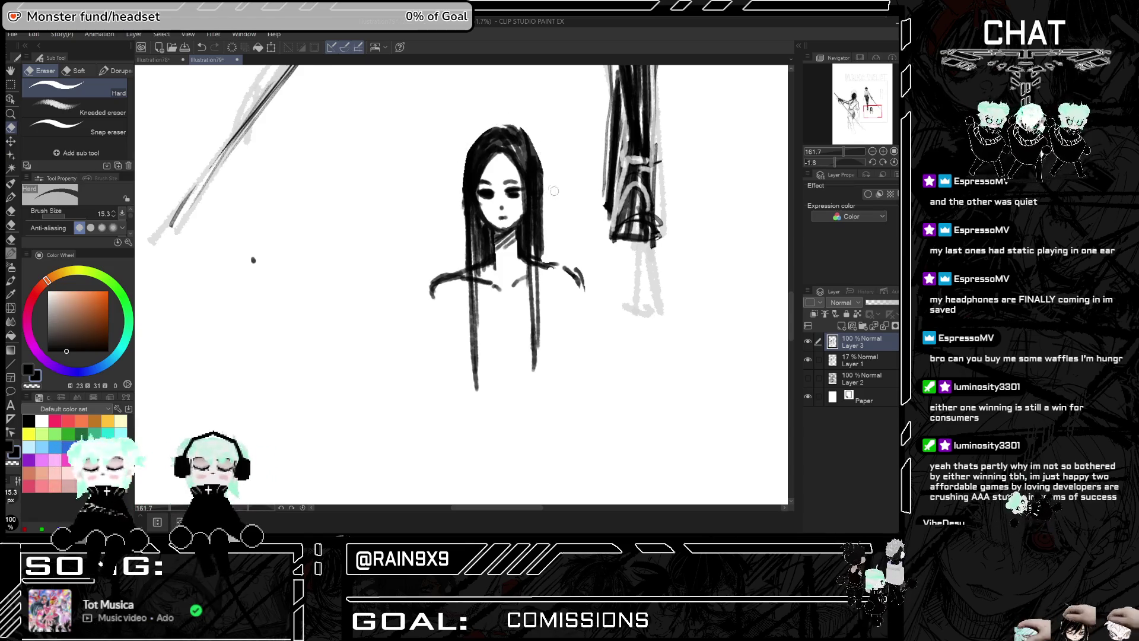
Reduce the girl's doubled left and right shoulder strokes to single lines
{"action": "scroll", "coordinate": [554, 190], "scroll_direction": "down", "scroll_amount": 1}
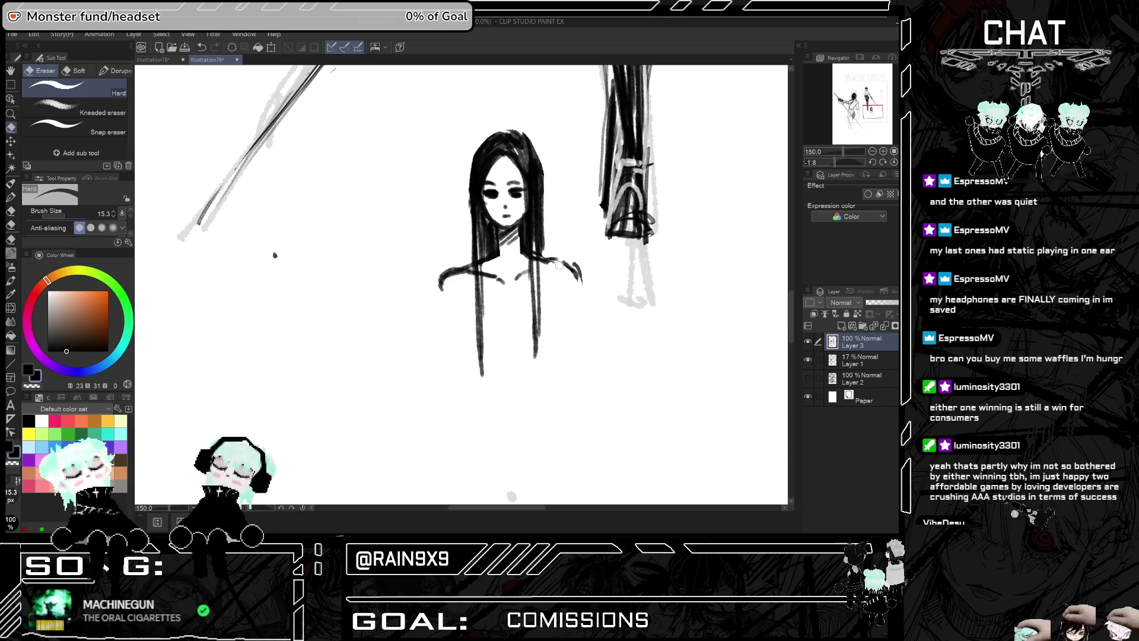
{"action": "mouse_move", "coordinate": [459, 264]}
{"action": "left_mouse_down"}
{"action": "mouse_move", "coordinate": [432, 278]}
{"action": "mouse_move", "coordinate": [433, 294]}
{"action": "mouse_move", "coordinate": [451, 276]}
{"action": "left_mouse_up"}
{"action": "left_click_drag", "start_coordinate": [586, 268], "coordinate": [575, 268]}
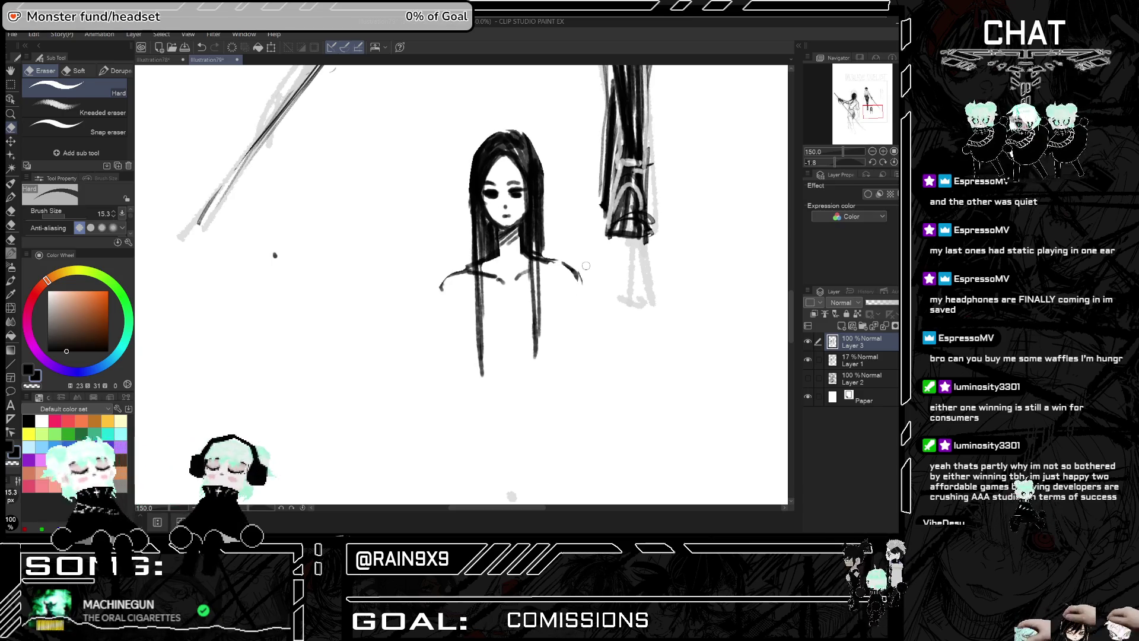
{"action": "left_click", "coordinate": [11, 183]}
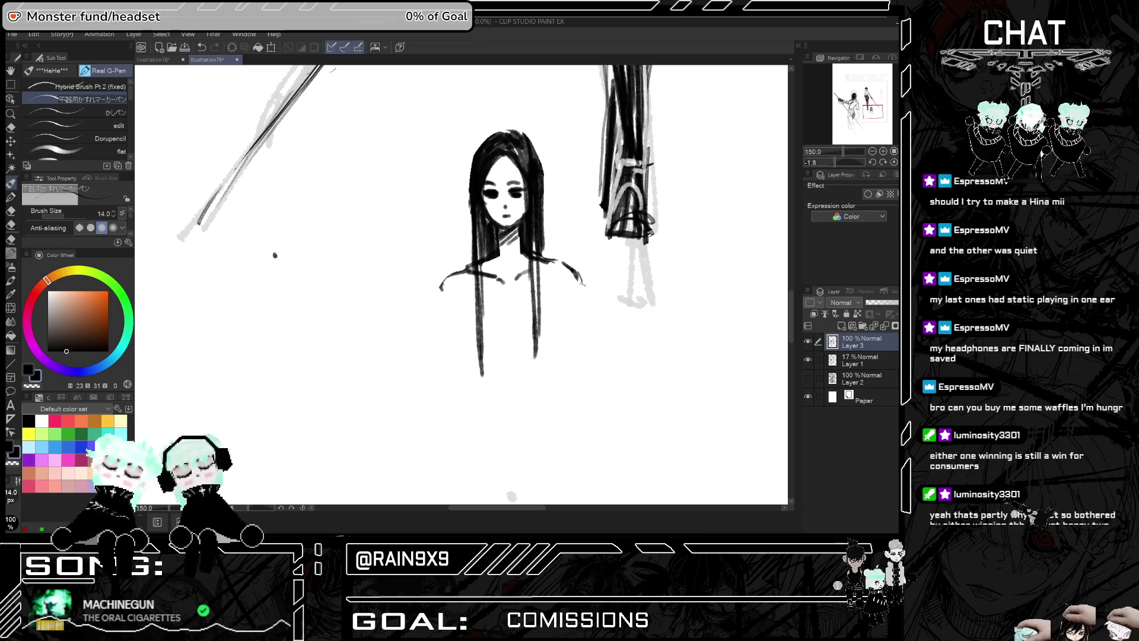
Hatch shading and draw shirt folds and a neck line below the girl's shoulders
{"action": "left_click_drag", "start_coordinate": [483, 264], "coordinate": [513, 312]}
{"action": "left_click_drag", "start_coordinate": [526, 274], "coordinate": [510, 313]}
{"action": "mouse_move", "coordinate": [510, 251]}
{"action": "left_mouse_down"}
{"action": "mouse_move", "coordinate": [500, 273]}
{"action": "mouse_move", "coordinate": [516, 268]}
{"action": "left_mouse_up"}
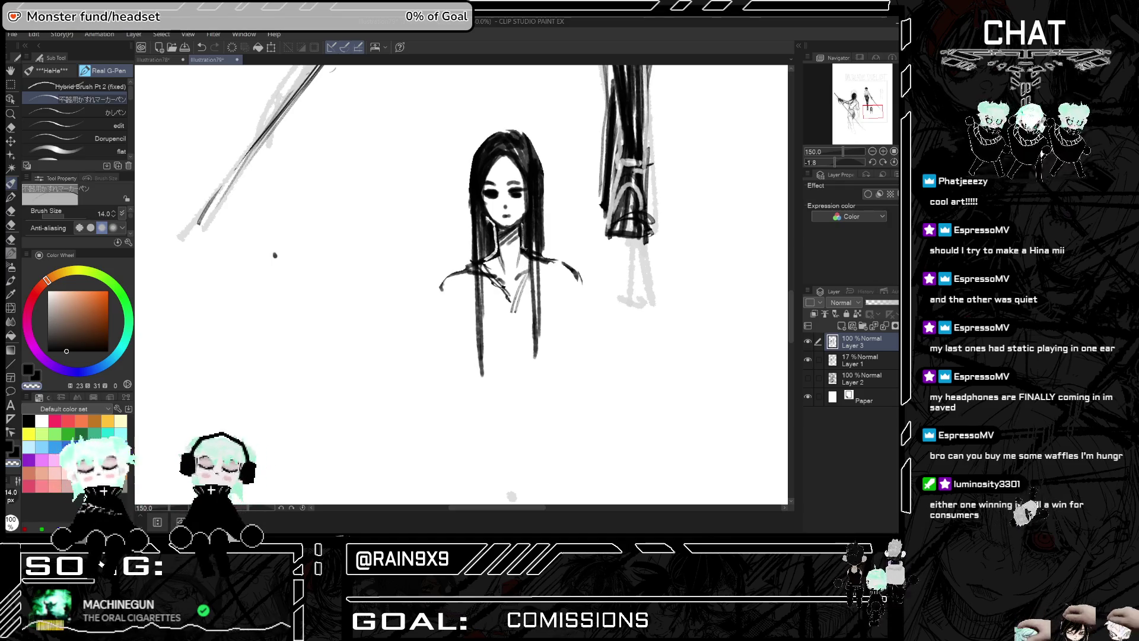
Streak light highlights through the girl's hair crown and sides, undoing one stray stroke
{"action": "left_click_drag", "start_coordinate": [485, 164], "coordinate": [485, 228]}
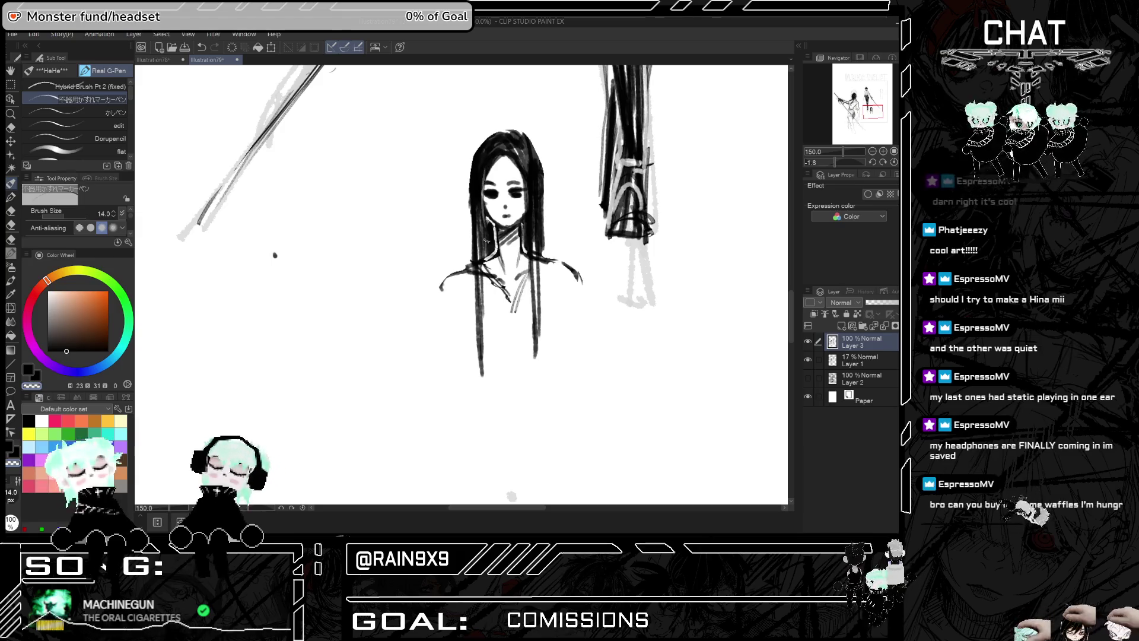
{"action": "mouse_move", "coordinate": [485, 165]}
{"action": "left_mouse_down"}
{"action": "mouse_move", "coordinate": [486, 249]}
{"action": "mouse_move", "coordinate": [491, 190]}
{"action": "mouse_move", "coordinate": [481, 196]}
{"action": "left_mouse_up"}
{"action": "left_click_drag", "start_coordinate": [503, 151], "coordinate": [480, 196]}
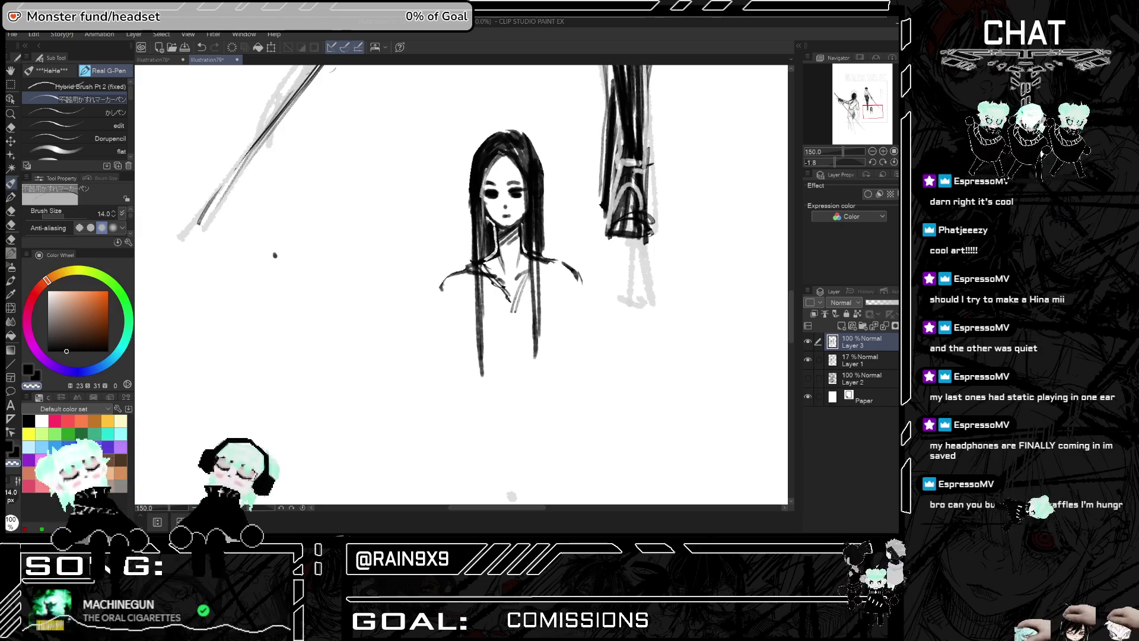
{"action": "left_click_drag", "start_coordinate": [508, 149], "coordinate": [527, 253]}
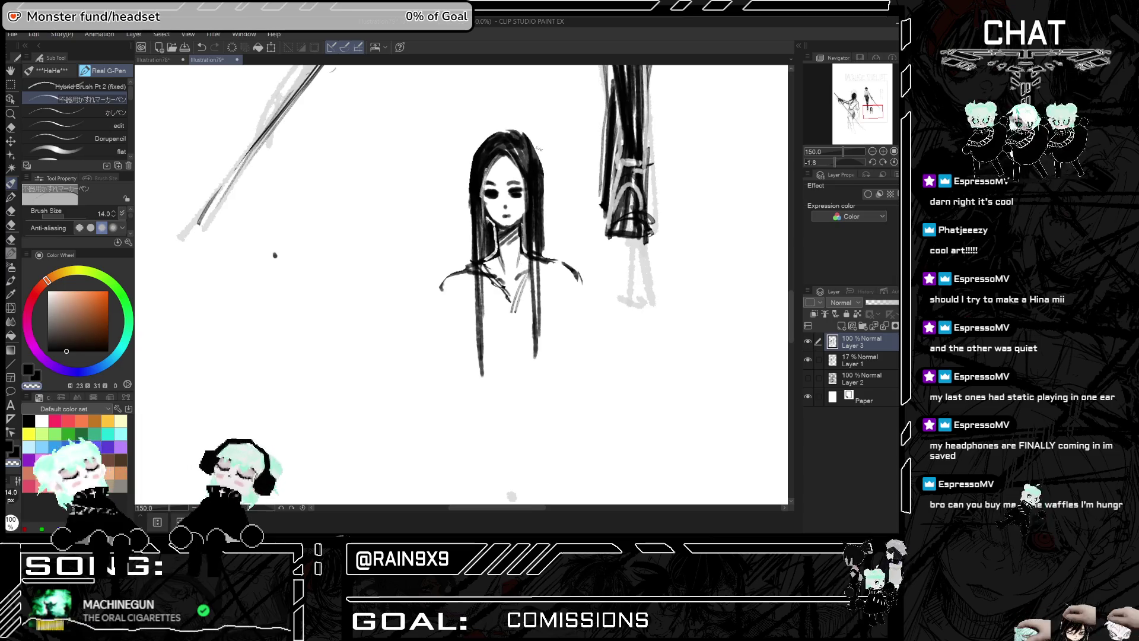
{"action": "scroll", "coordinate": [514, 123], "scroll_direction": "down", "scroll_amount": 1}
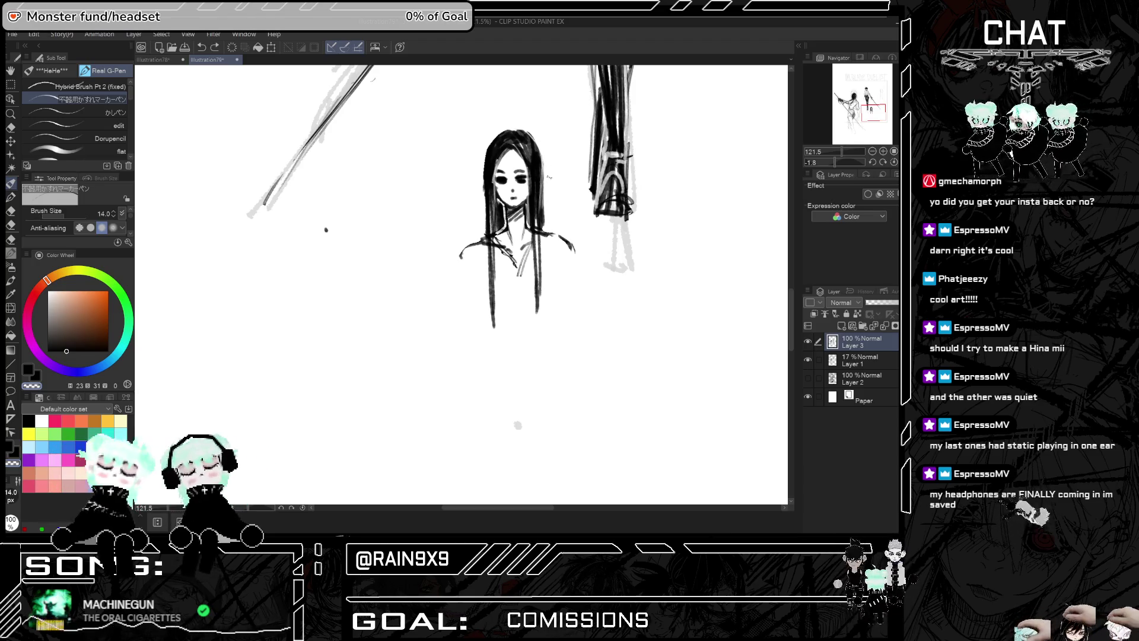
{"action": "key", "text": "ctrl+z"}
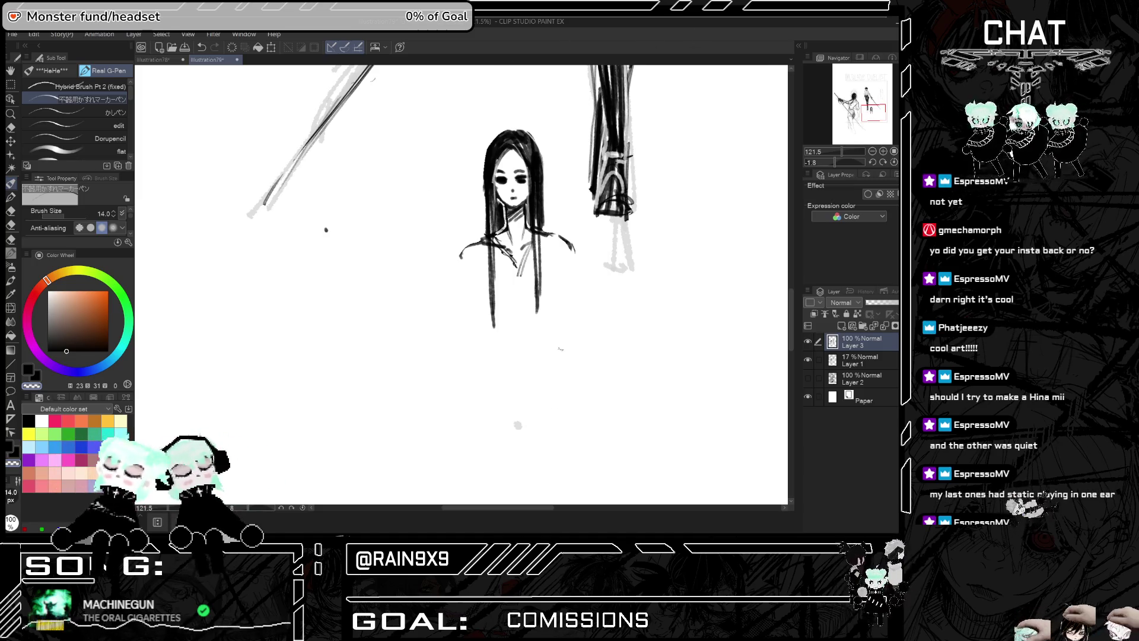
{"action": "scroll", "coordinate": [560, 349], "scroll_direction": "down", "scroll_amount": 5}
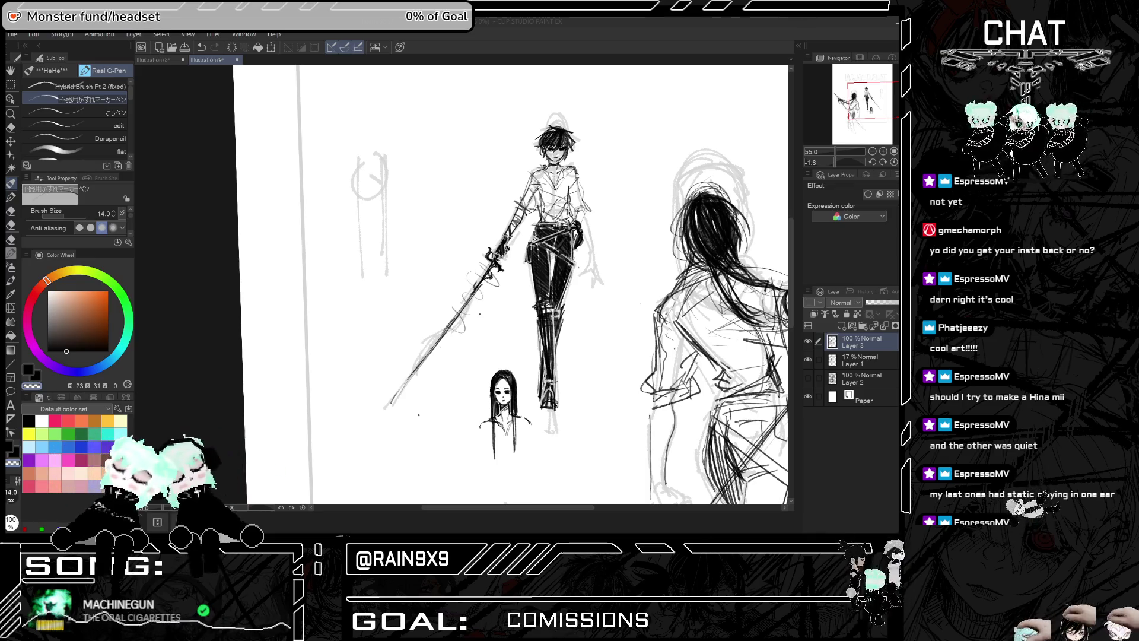
Zoom out to the full INKBLADE DUELIST page and view it mirrored horizontally
{"action": "scroll", "coordinate": [197, 381], "scroll_direction": "down", "scroll_amount": 2}
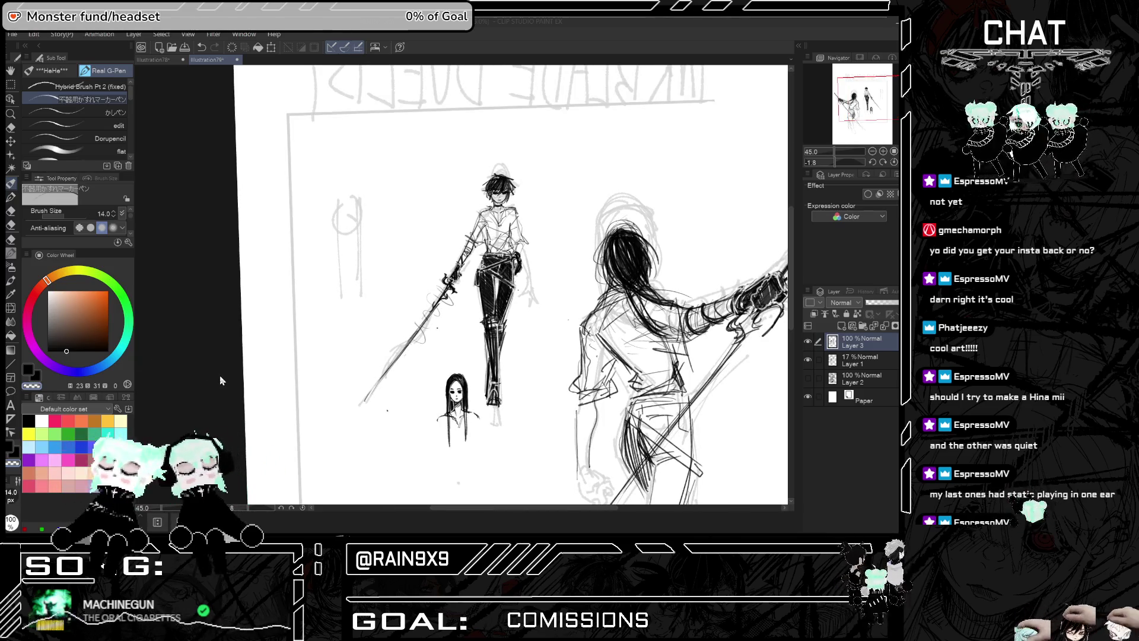
{"action": "scroll", "coordinate": [219, 381], "scroll_direction": "up", "scroll_amount": 2}
{"action": "scroll", "coordinate": [177, 330], "scroll_direction": "down", "scroll_amount": 2}
{"action": "scroll", "coordinate": [296, 338], "scroll_direction": "up", "scroll_amount": 2}
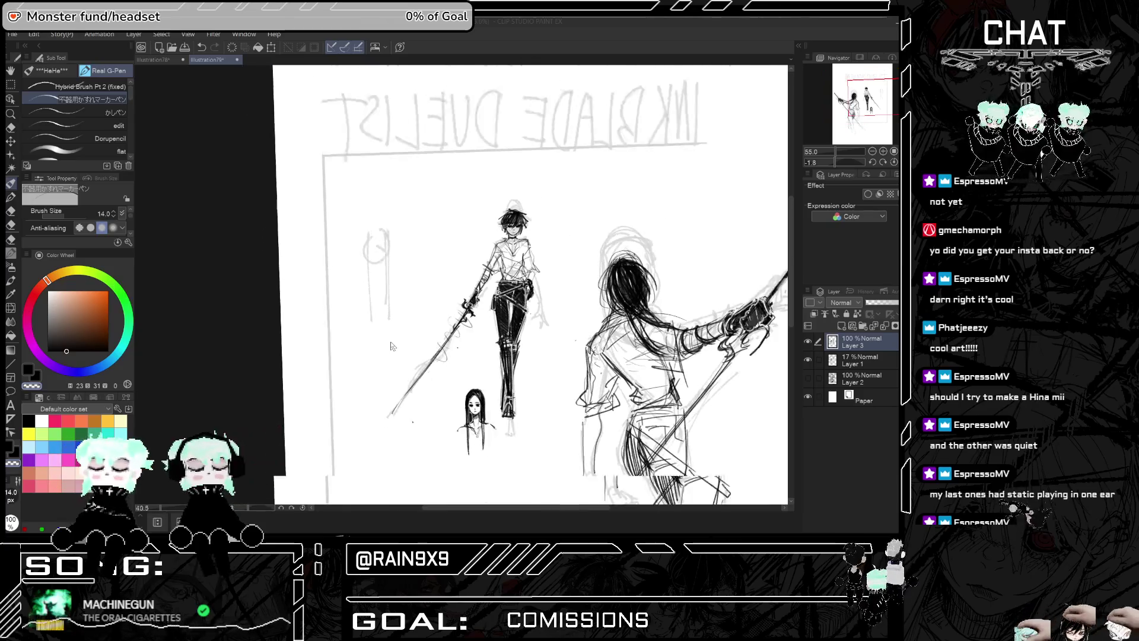
{"action": "scroll", "coordinate": [391, 346], "scroll_direction": "down", "scroll_amount": 2}
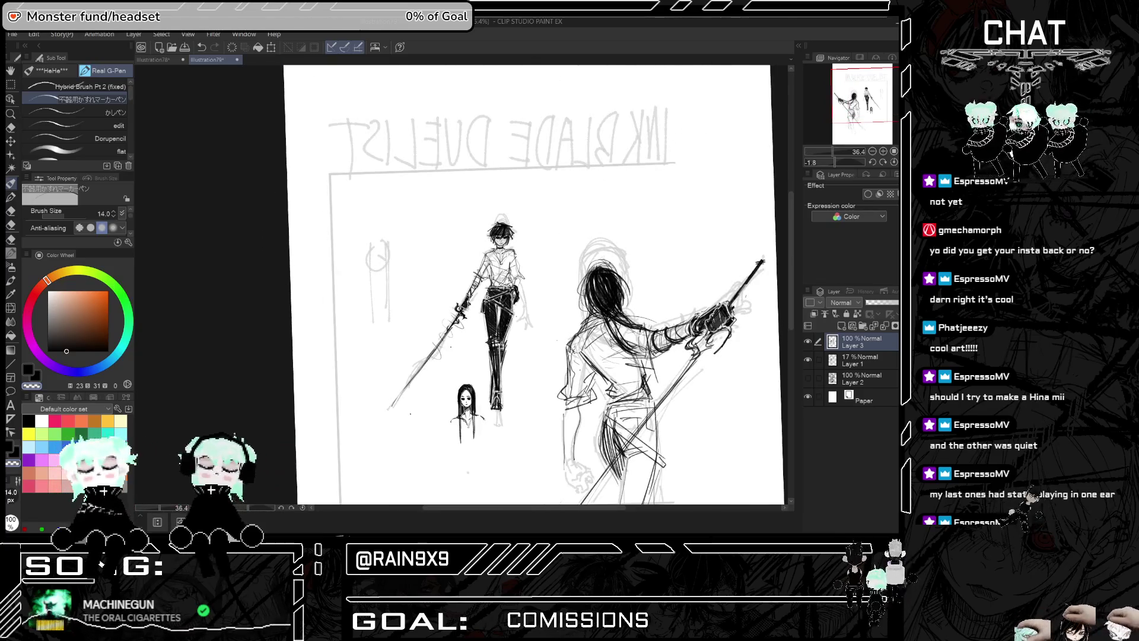
{"action": "scroll", "coordinate": [564, 200], "scroll_direction": "up", "scroll_amount": 1}
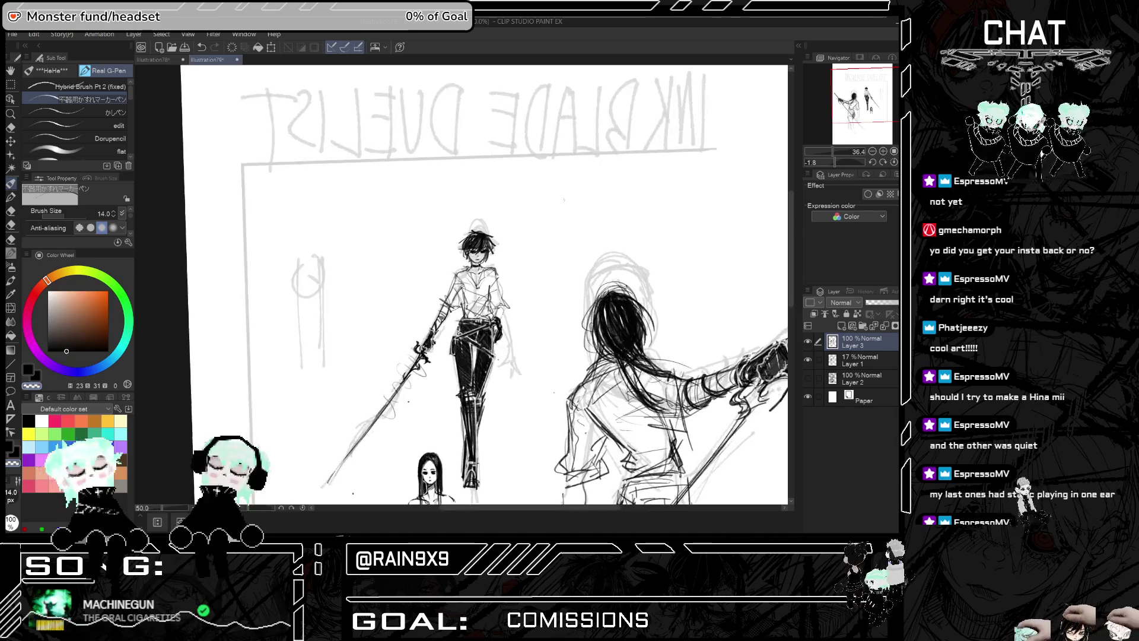
{"action": "scroll", "coordinate": [564, 199], "scroll_direction": "down", "scroll_amount": 2}
{"action": "scroll", "coordinate": [415, 267], "scroll_direction": "up", "scroll_amount": 1}
{"action": "scroll", "coordinate": [391, 300], "scroll_direction": "down", "scroll_amount": 3}
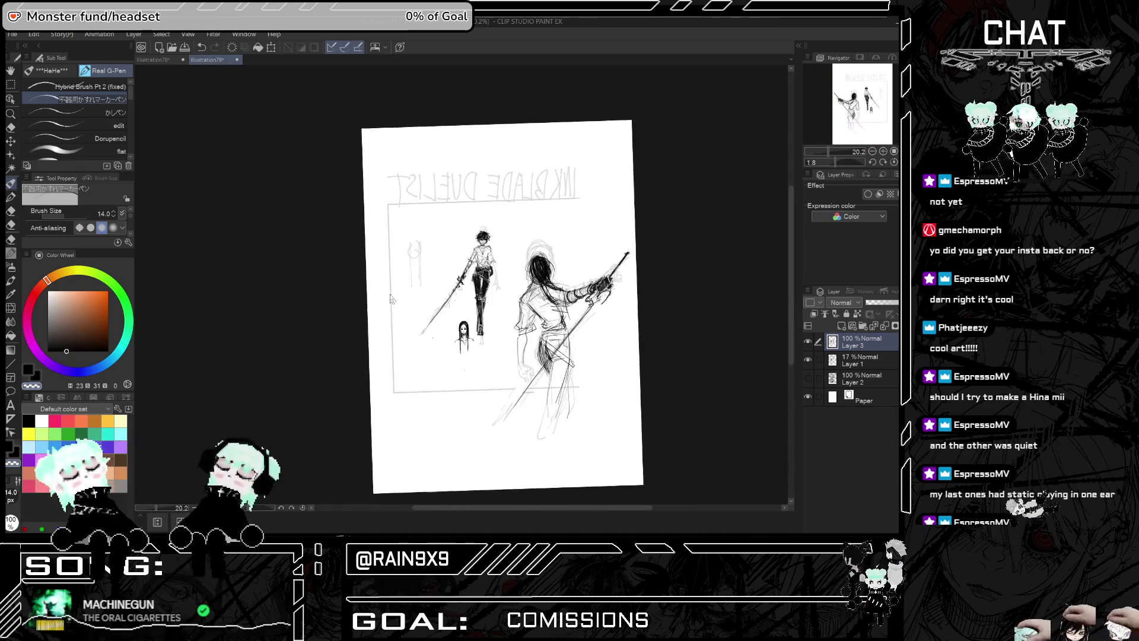
{"action": "key", "text": "h"}
{"action": "scroll", "coordinate": [391, 300], "scroll_direction": "up", "scroll_amount": 3}
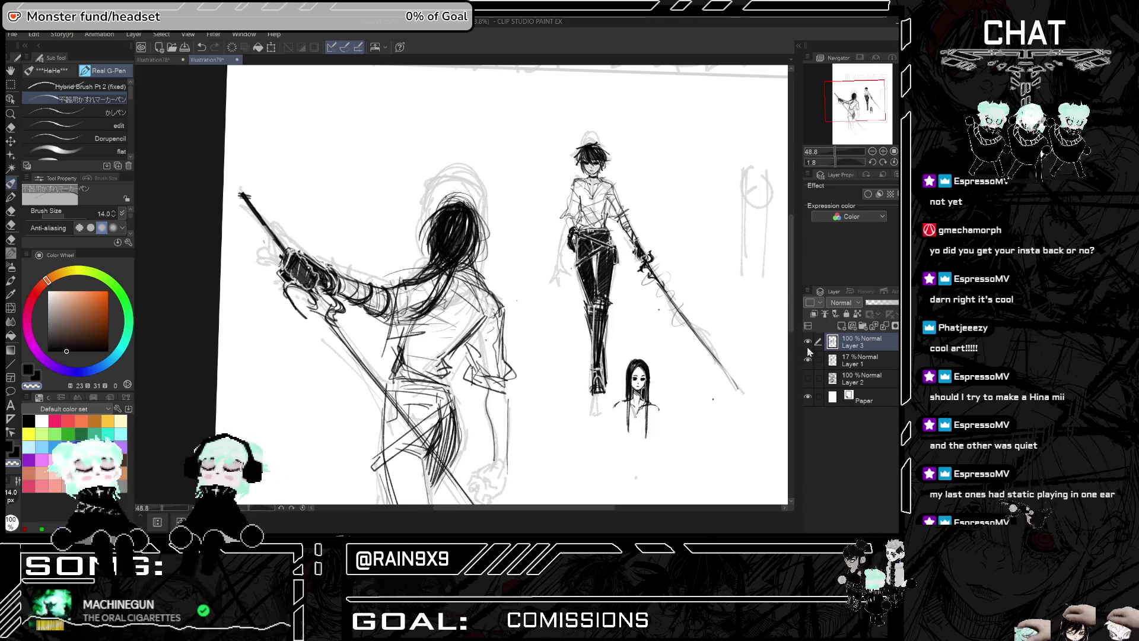
Merge Layer 3 down into Layer 1 after toggling its visibility to compare
{"action": "left_click", "coordinate": [807, 341]}
{"action": "left_click", "coordinate": [807, 341]}
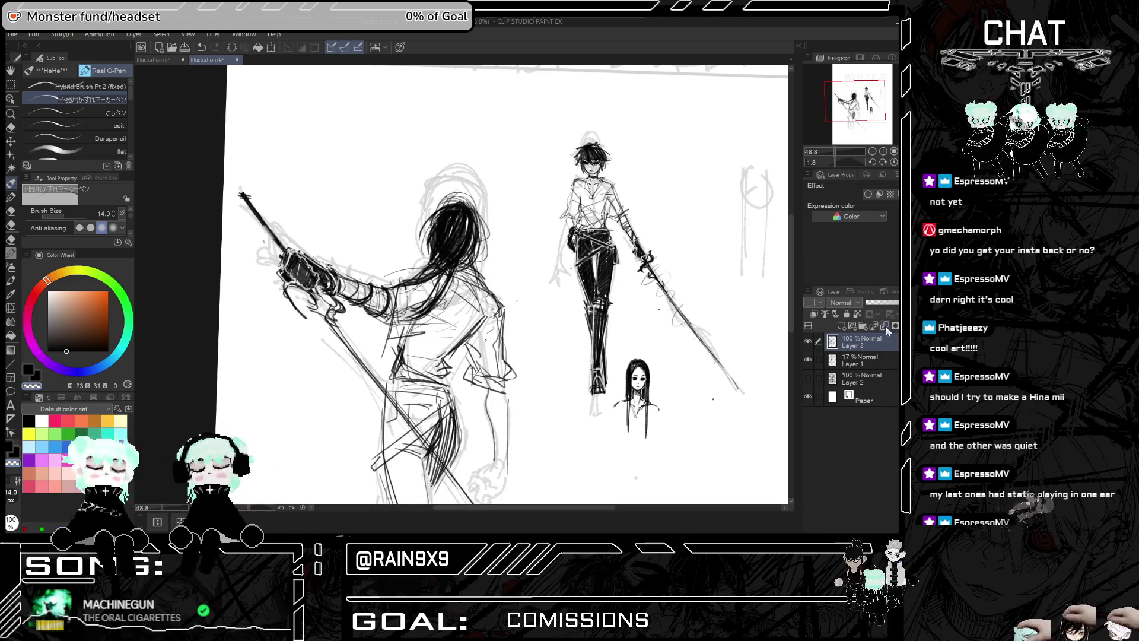
{"action": "left_click", "coordinate": [888, 331]}
Compare against the older Layer 2 drawing, then hide Layer 2 and leave Layer 1 visible
{"action": "left_click", "coordinate": [807, 341]}
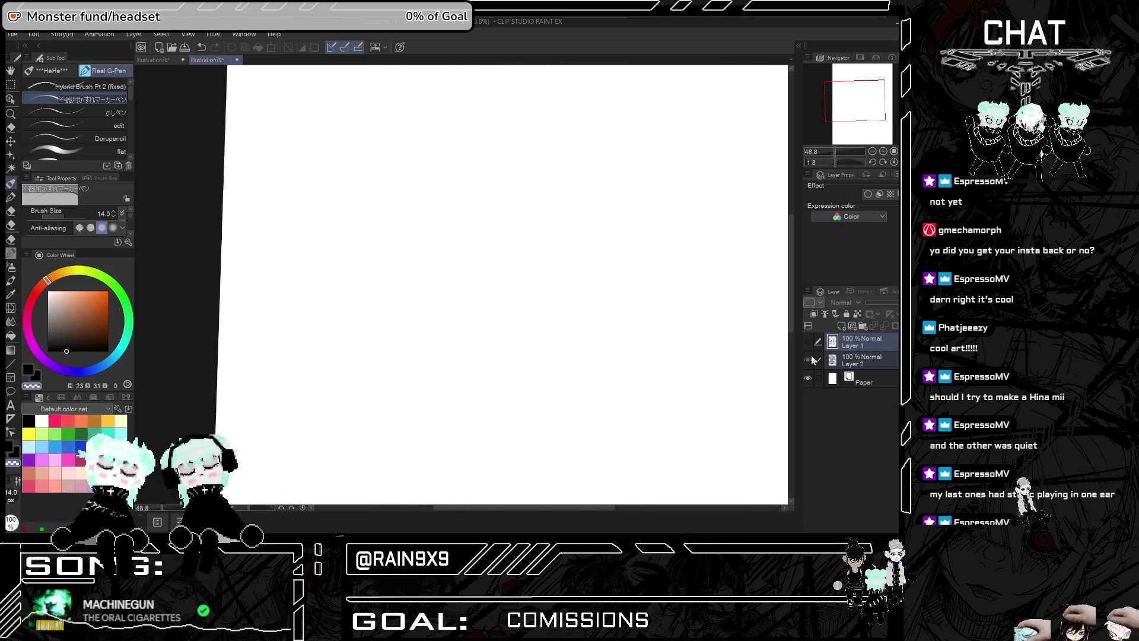
{"action": "left_click", "coordinate": [807, 360]}
{"action": "scroll", "coordinate": [552, 285], "scroll_direction": "down", "scroll_amount": 2}
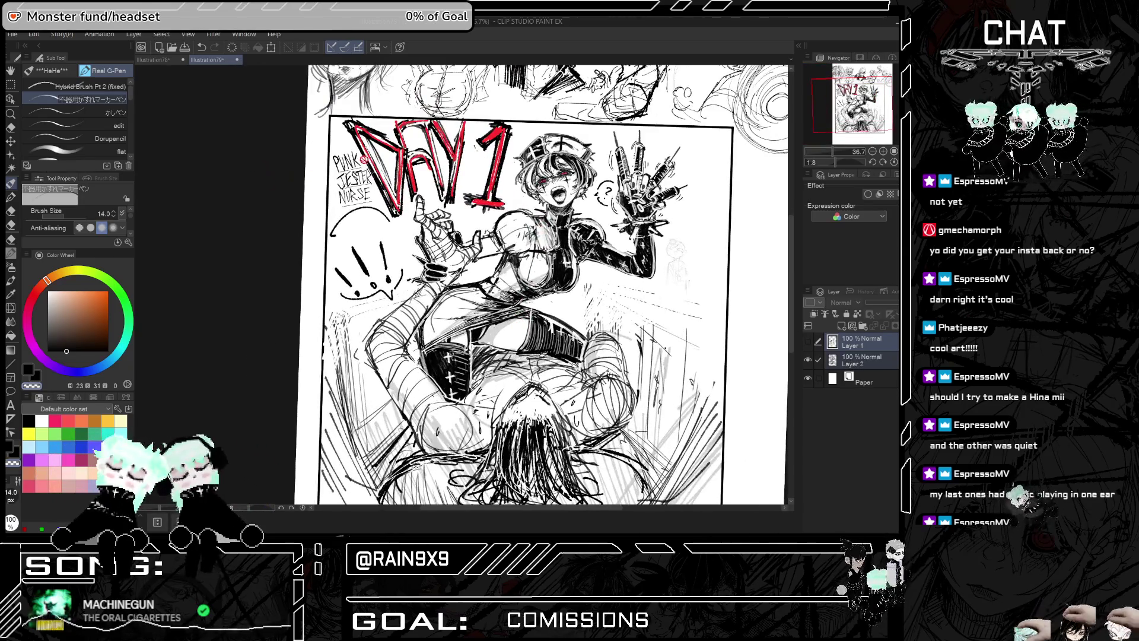
{"action": "scroll", "coordinate": [449, 207], "scroll_direction": "down", "scroll_amount": 2}
{"action": "key", "text": "h"}
{"action": "key", "text": "h"}
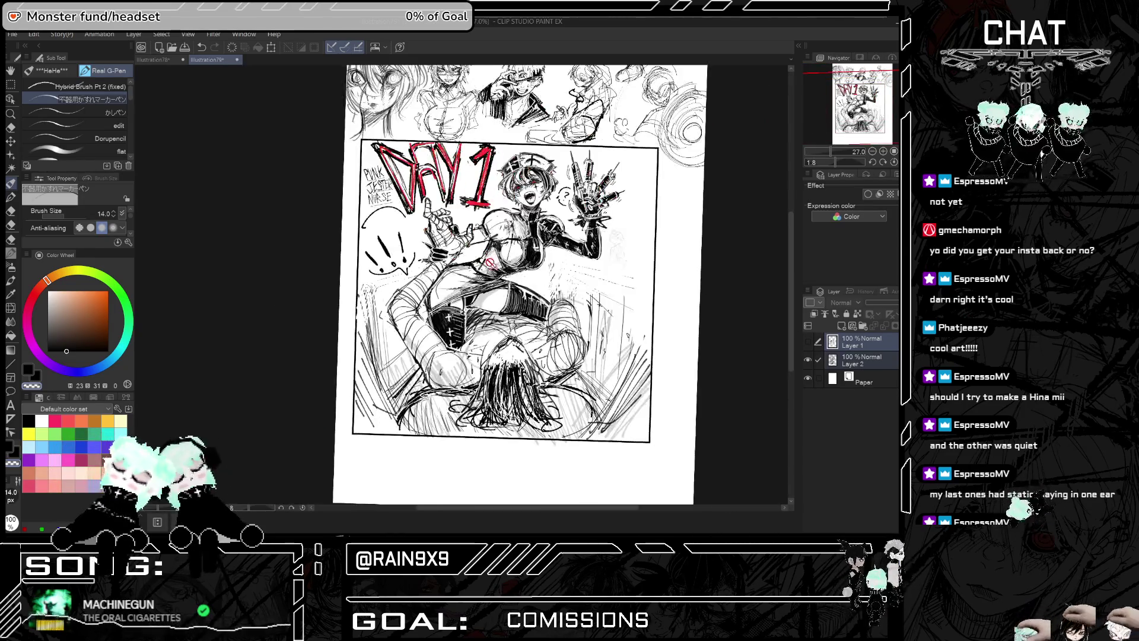
{"action": "scroll", "coordinate": [445, 242], "scroll_direction": "up", "scroll_amount": 2}
{"action": "left_click", "coordinate": [807, 360]}
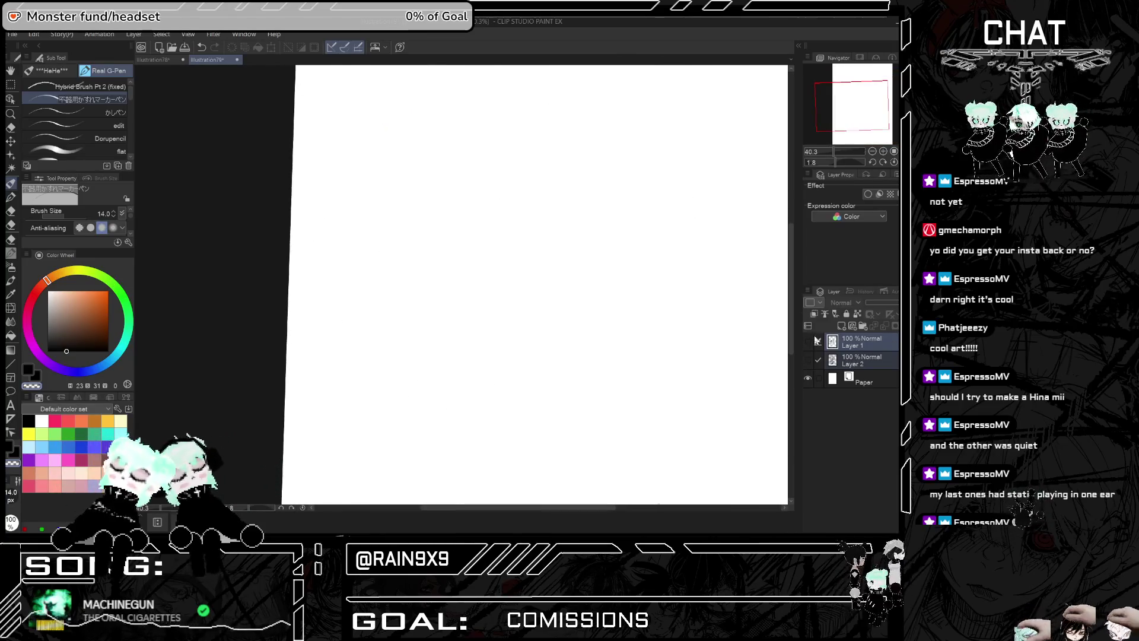
{"action": "left_click", "coordinate": [807, 341]}
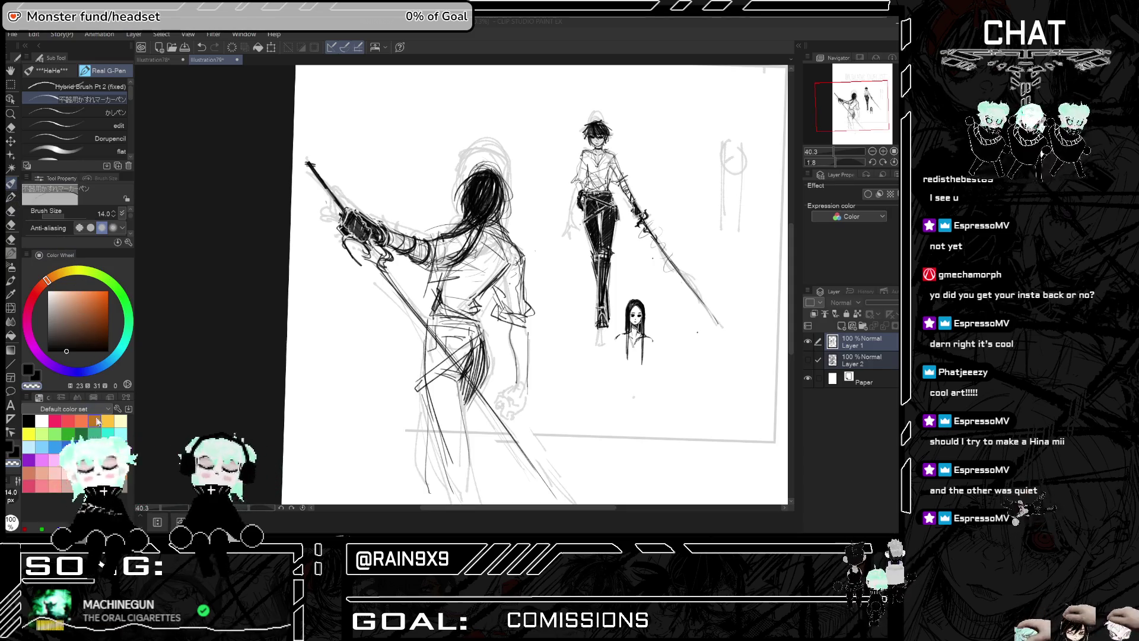
Lower the drawing colour's saturation and check the sketch in mirrored and normal views
{"action": "left_click", "coordinate": [62, 351]}
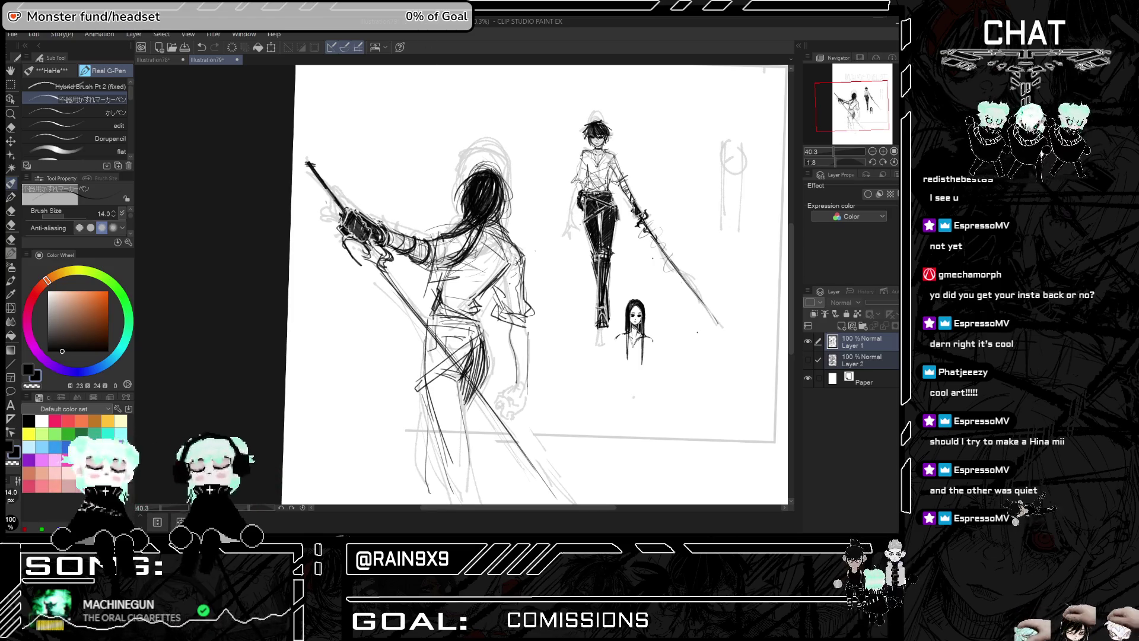
{"action": "scroll", "coordinate": [534, 285], "scroll_direction": "up", "scroll_amount": 2}
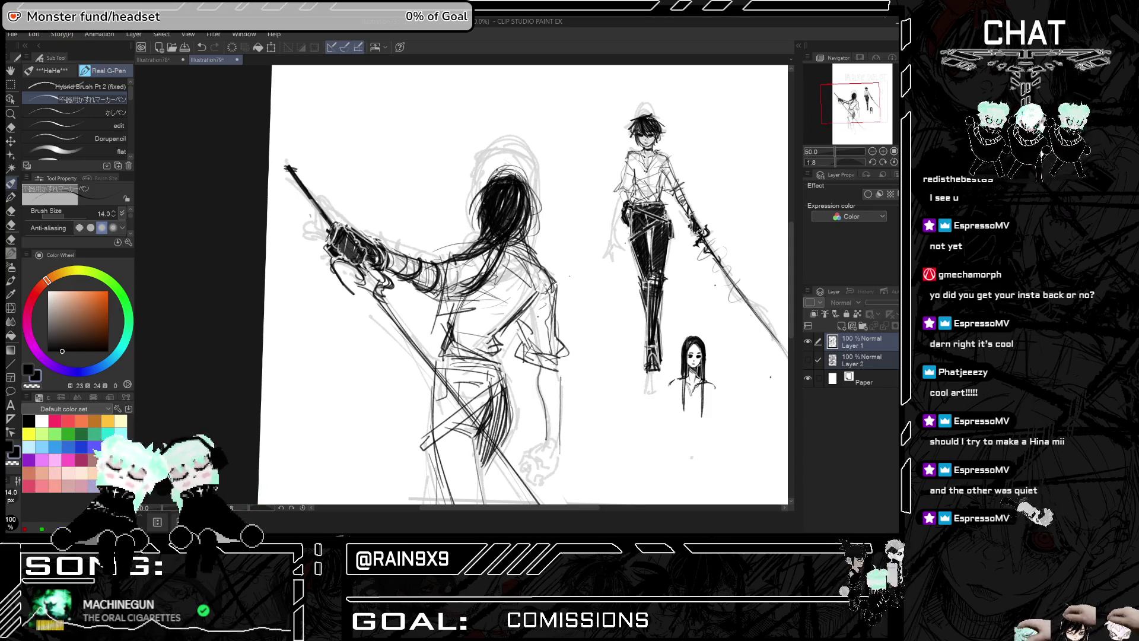
{"action": "key", "text": "h"}
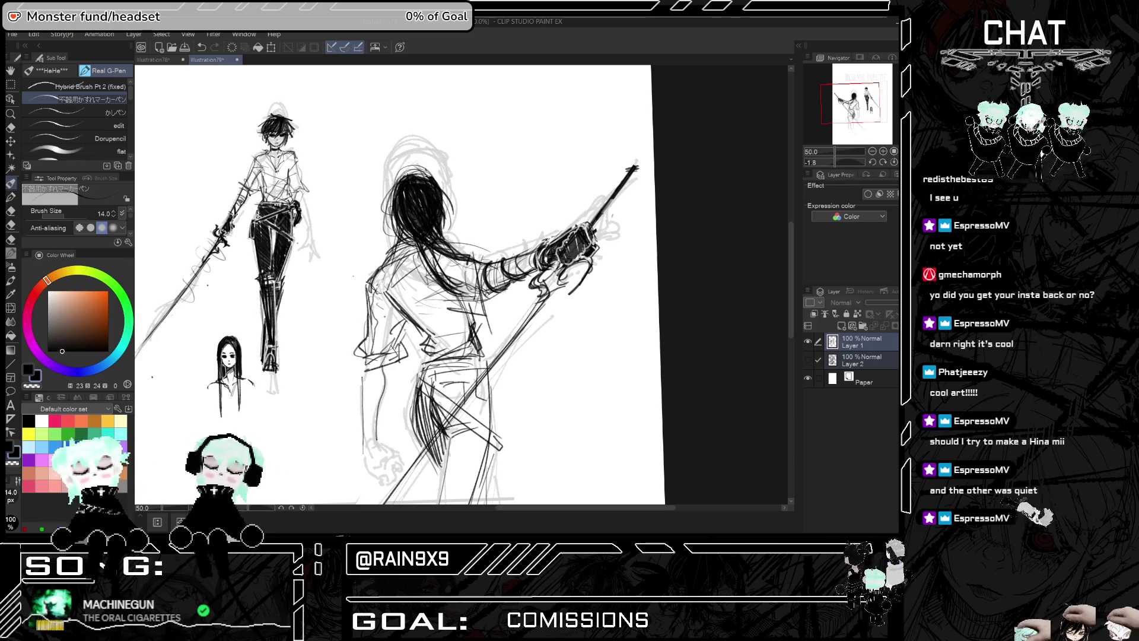
{"action": "key", "text": "h"}
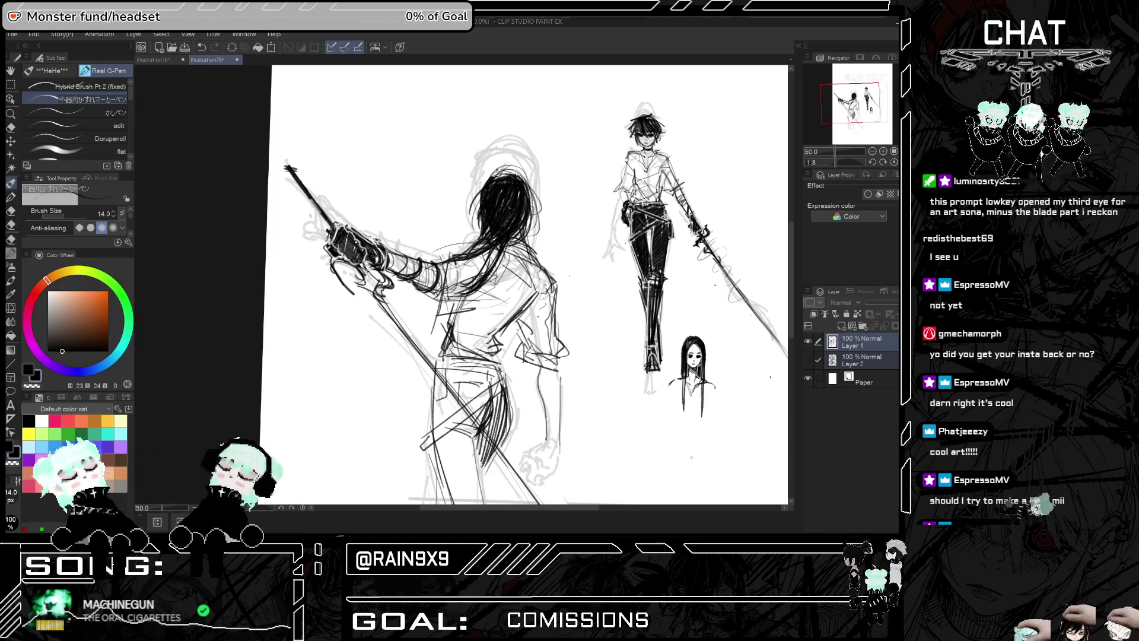
{"action": "key", "text": "h"}
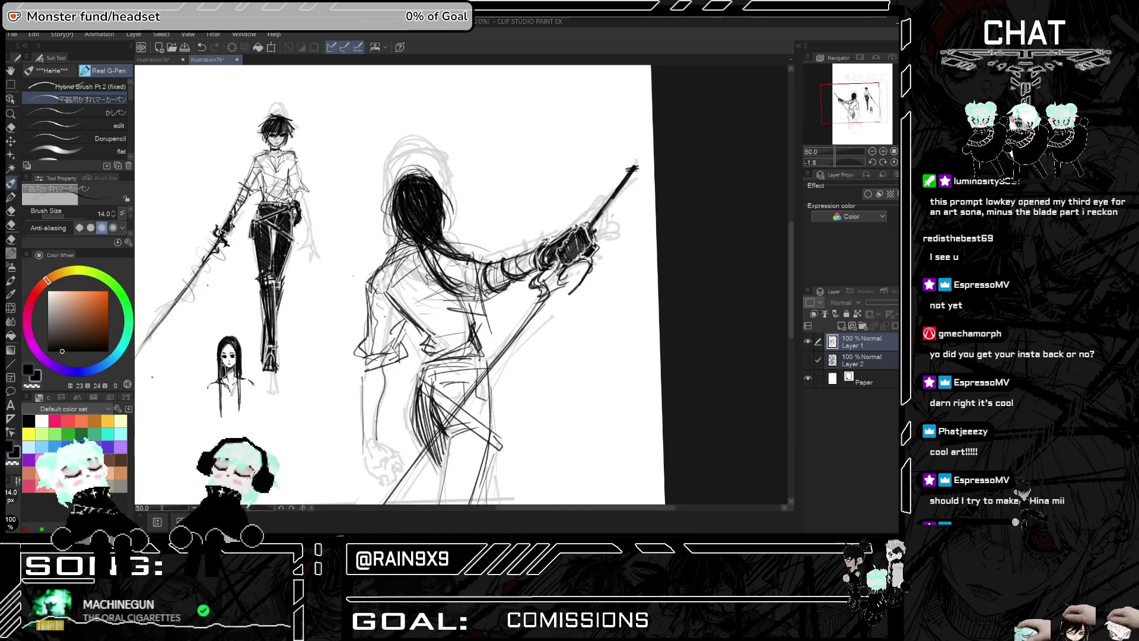
Add a neck stroke and redraw the small strokes on the back-facing duelist's waist
{"action": "left_click_drag", "start_coordinate": [458, 225], "coordinate": [443, 251]}
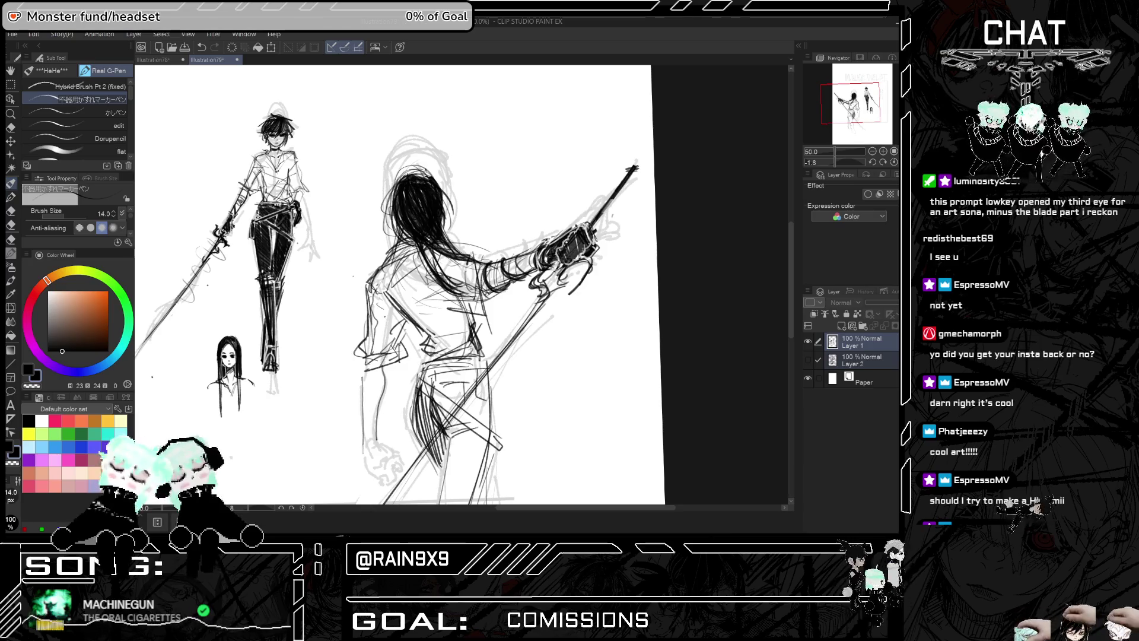
{"action": "key", "text": "ctrl+minus"}
{"action": "key", "text": "ctrl+plus"}
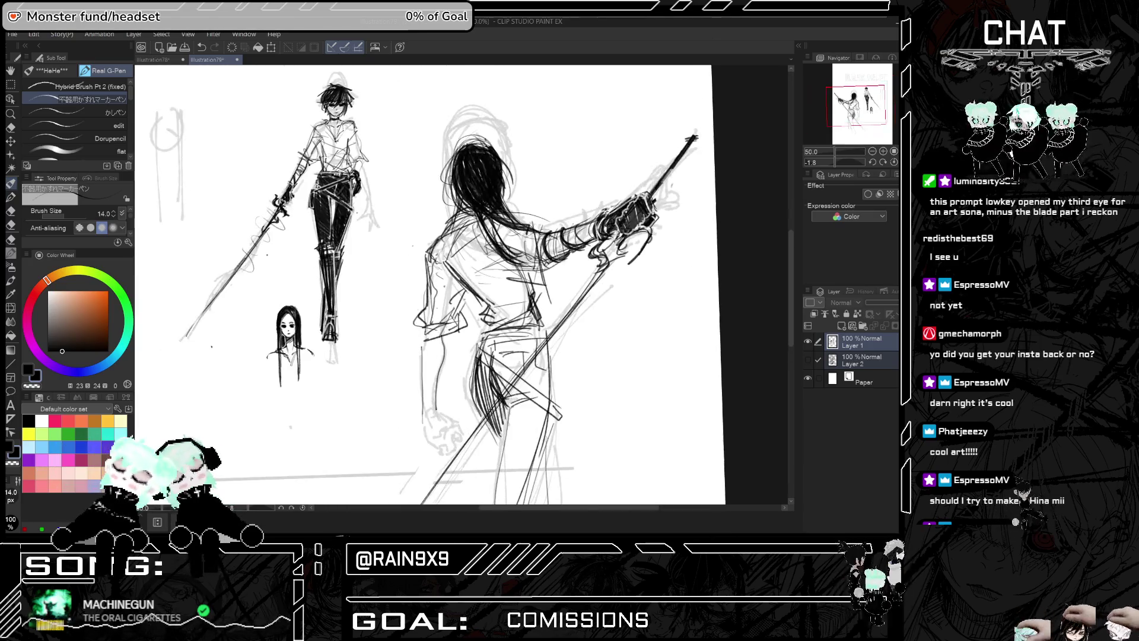
{"action": "scroll", "coordinate": [462, 285], "scroll_direction": "up", "scroll_amount": 2}
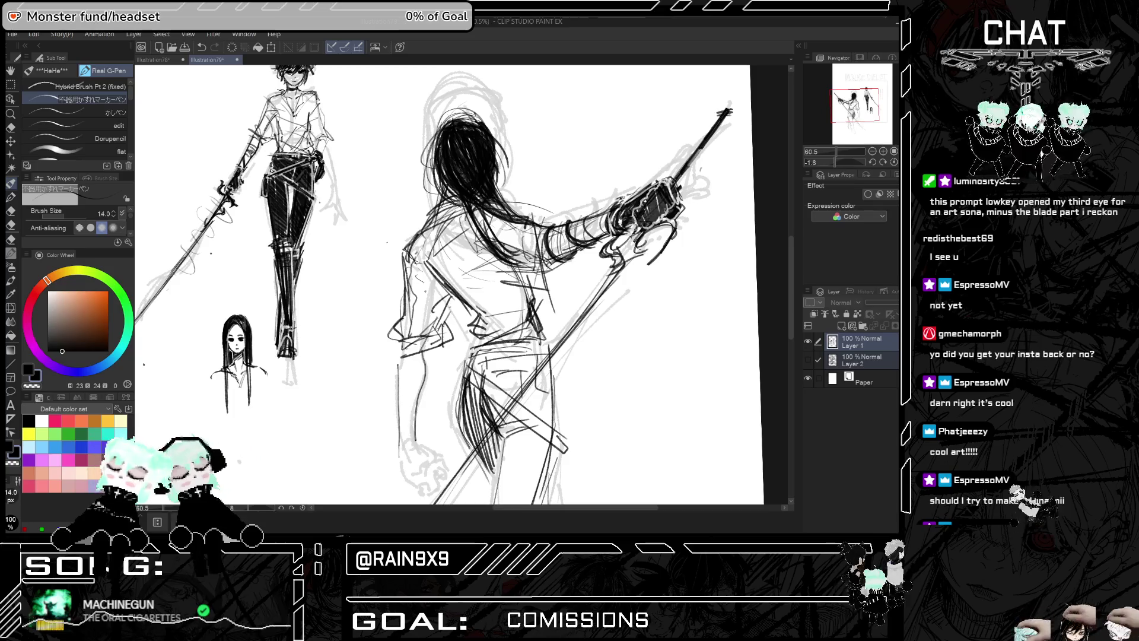
{"action": "key", "text": "ctrl+z"}
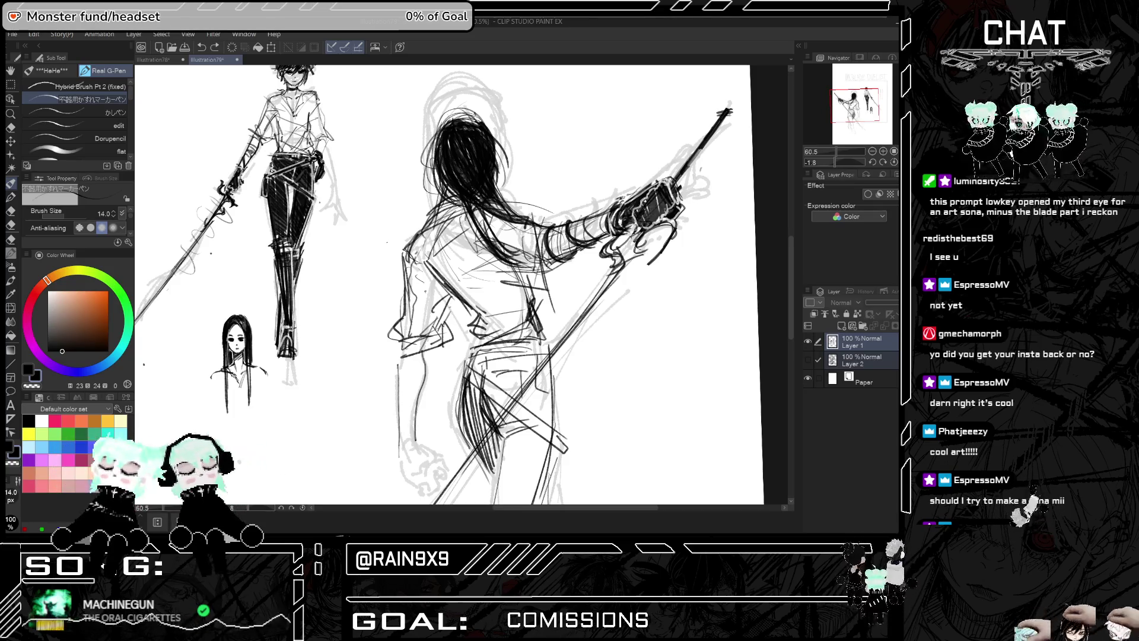
{"action": "left_click_drag", "start_coordinate": [482, 326], "coordinate": [528, 304]}
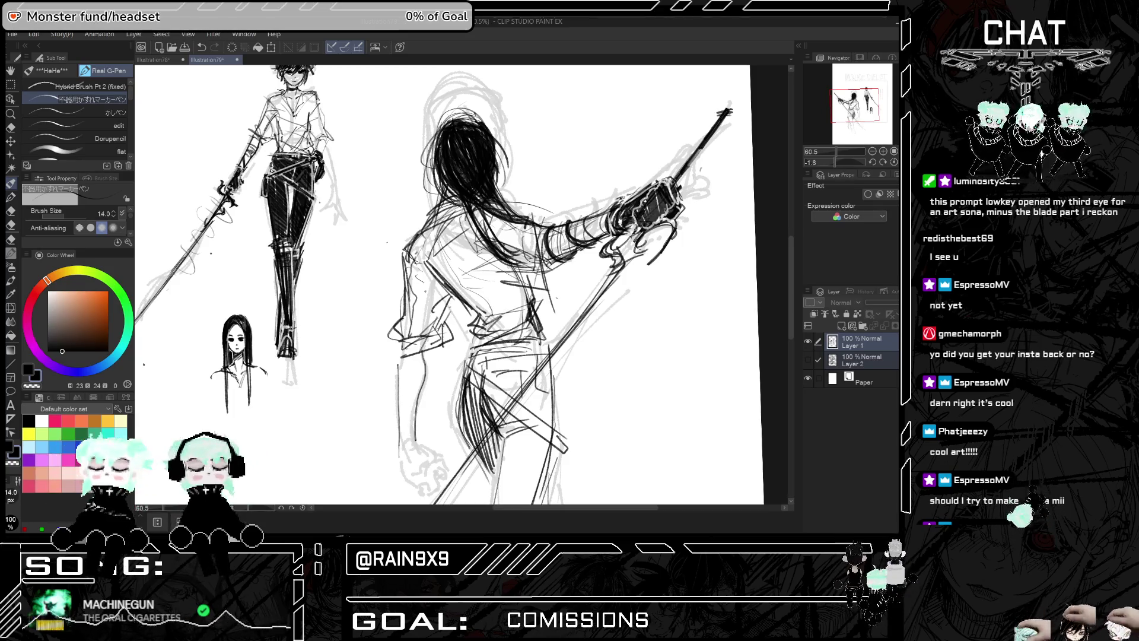
{"action": "key", "text": "ctrl+minus"}
{"action": "key", "text": "ctrl+minus"}
{"action": "key", "text": "h"}
{"action": "key", "text": "h"}
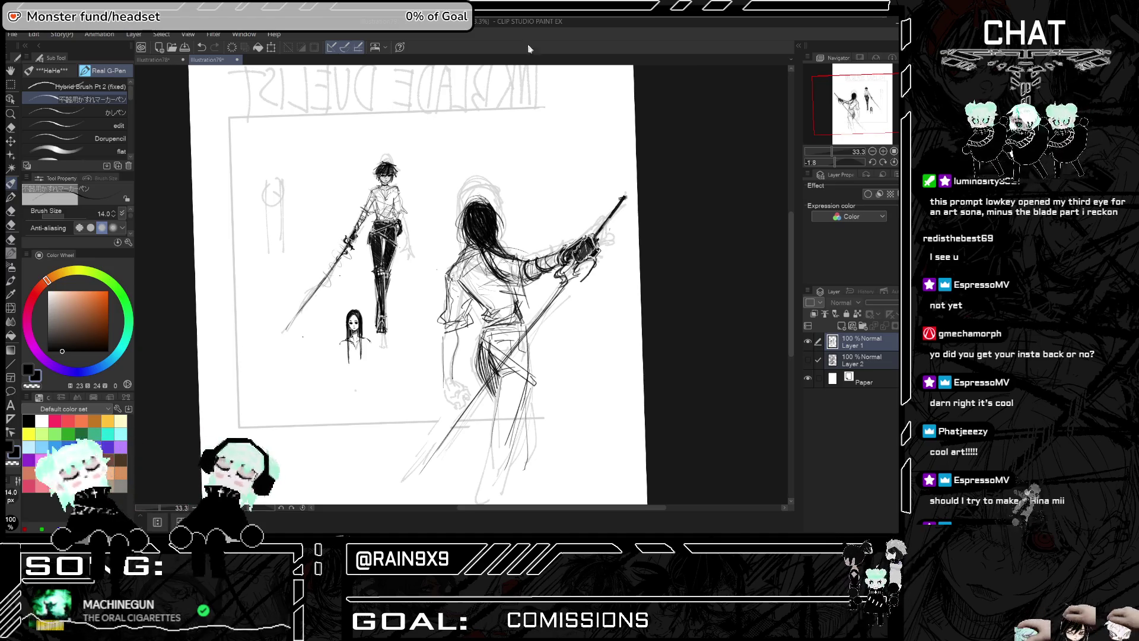
Reshape the hanging fist with short strokes and a hooked line underneath, checking mirrored views
{"action": "scroll", "coordinate": [428, 419], "scroll_direction": "up", "scroll_amount": 5}
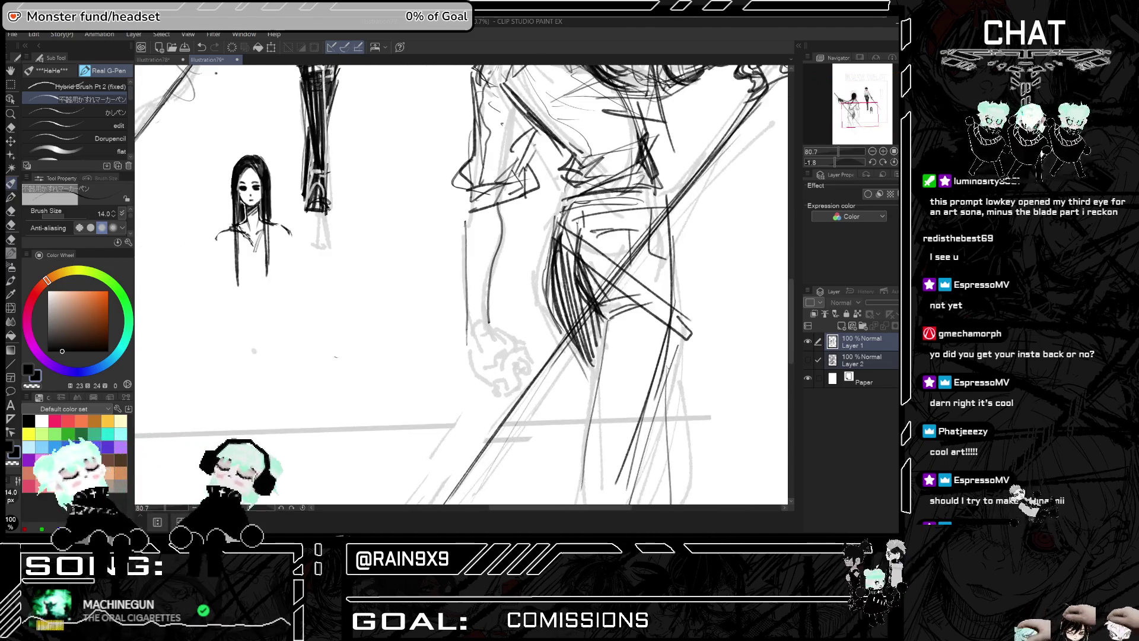
{"action": "key", "text": "h"}
{"action": "left_click_drag", "start_coordinate": [431, 323], "coordinate": [420, 343]}
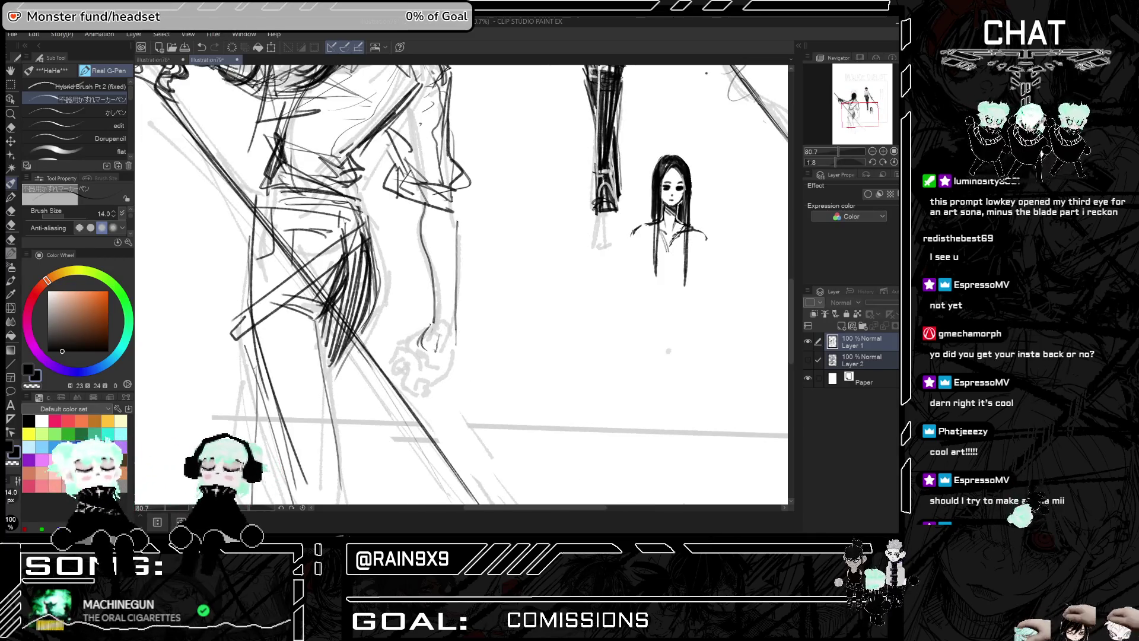
{"action": "key", "text": "h"}
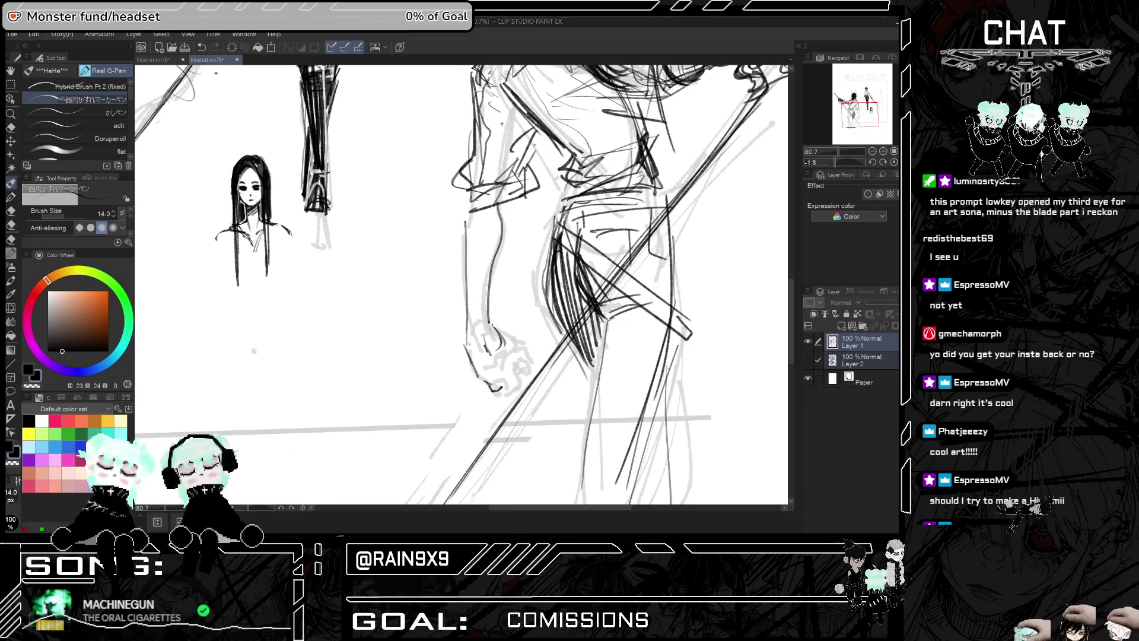
{"action": "key", "text": "h"}
{"action": "key", "text": "ctrl+z"}
{"action": "left_click_drag", "start_coordinate": [422, 375], "coordinate": [426, 389]}
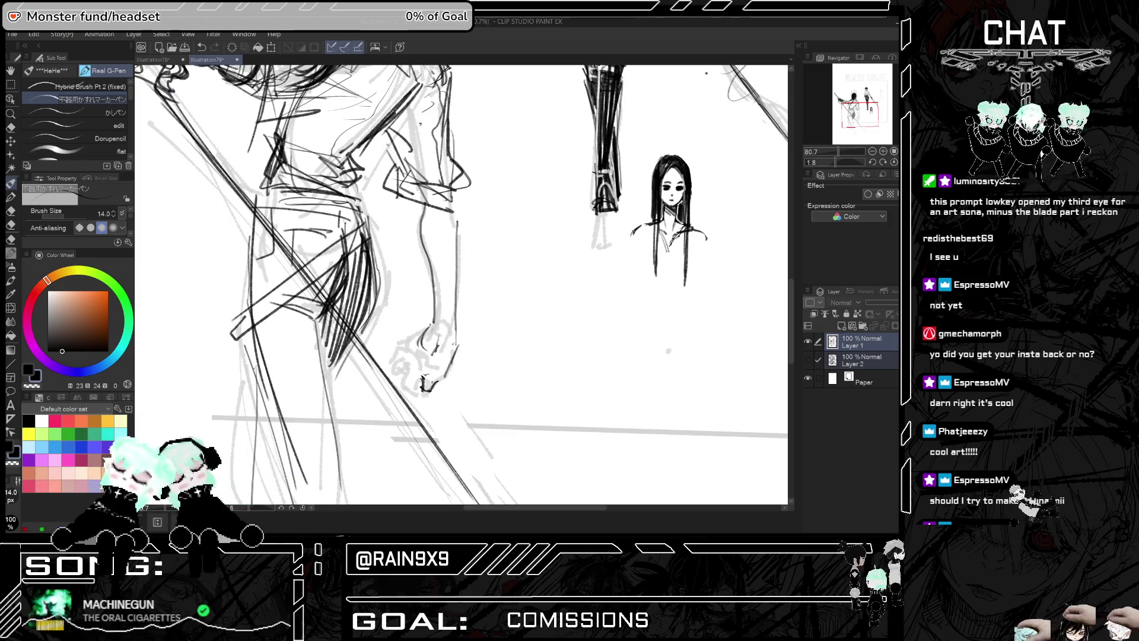
{"action": "key", "text": "h"}
{"action": "left_click", "coordinate": [504, 345]}
{"action": "key", "text": "h"}
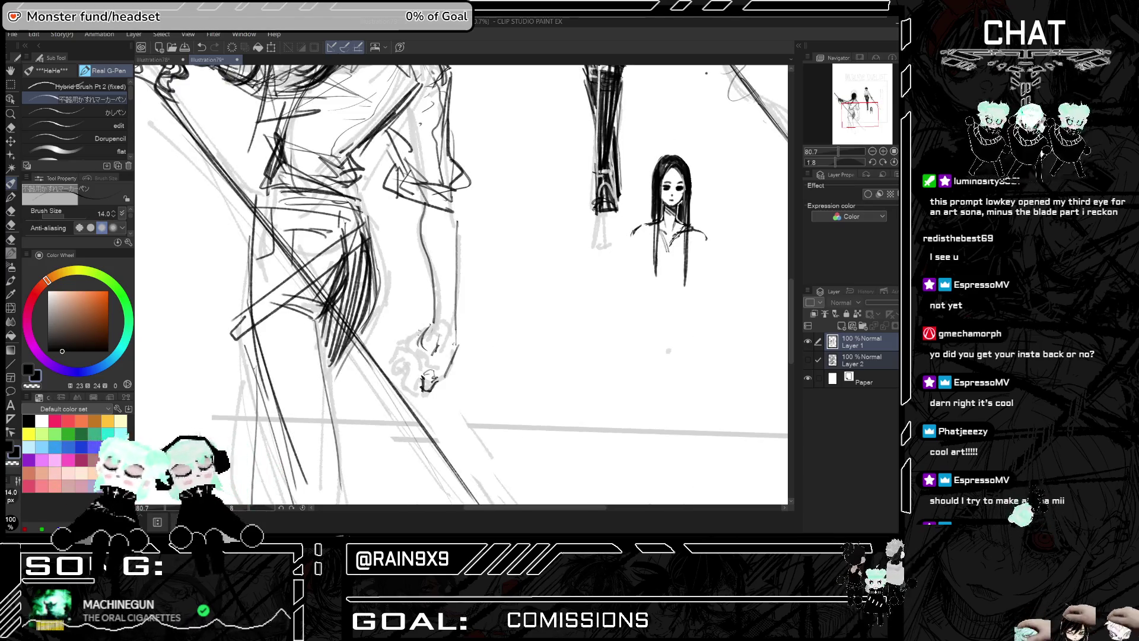
{"action": "left_click_drag", "start_coordinate": [406, 339], "coordinate": [426, 328]}
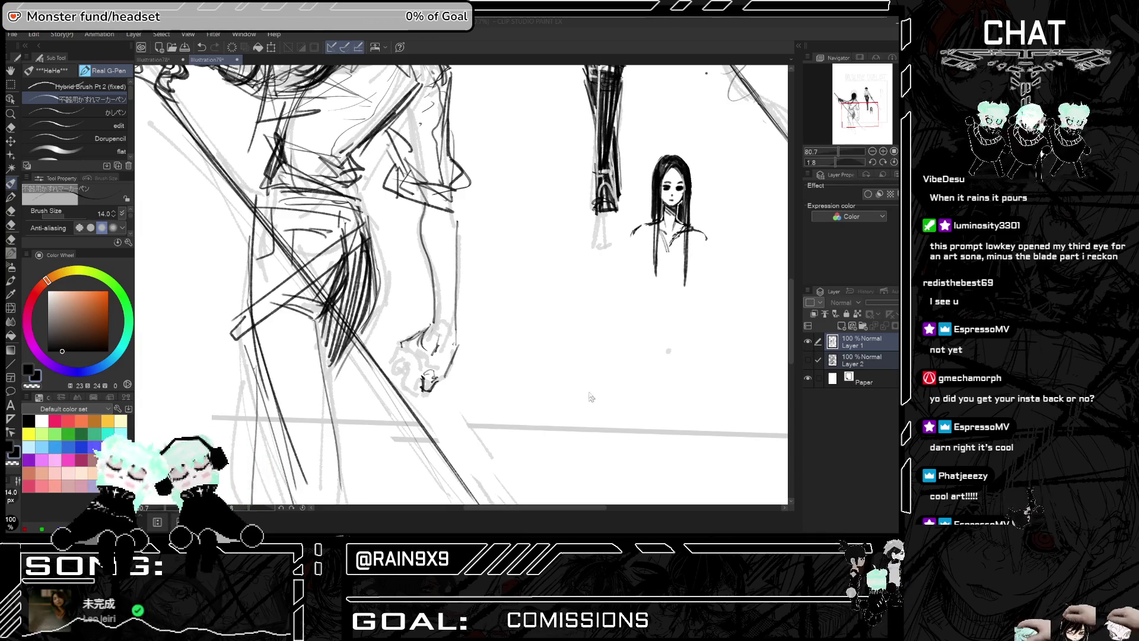
Add a curving stroke under the fist and several small dark strokes on it
{"action": "scroll", "coordinate": [587, 388], "scroll_direction": "down", "scroll_amount": 1}
{"action": "scroll", "coordinate": [415, 366], "scroll_direction": "up", "scroll_amount": 3}
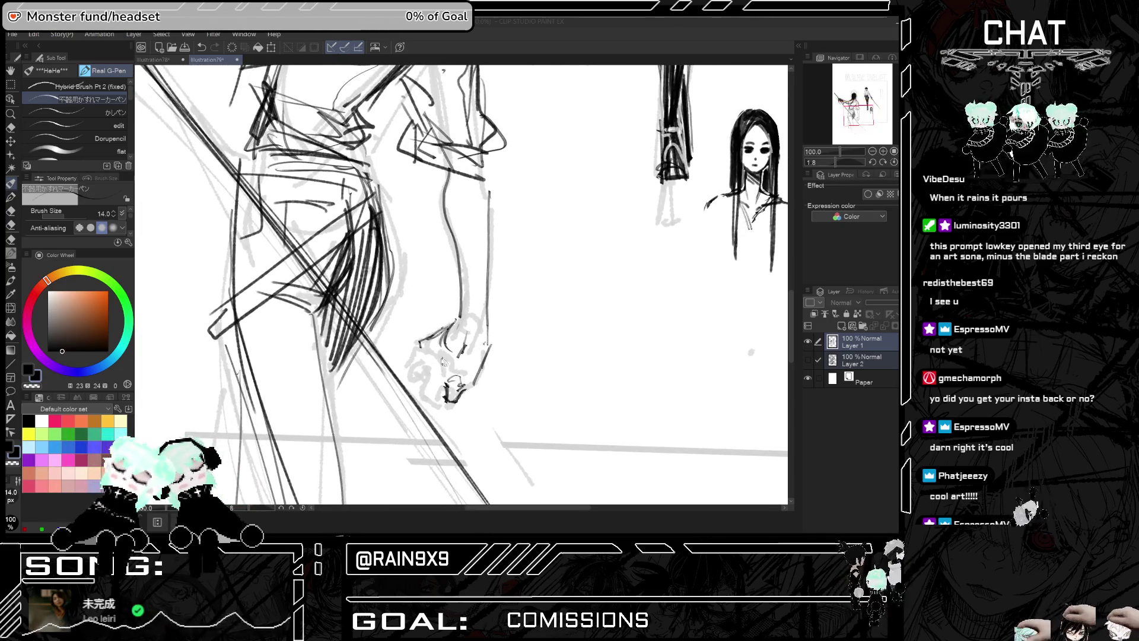
{"action": "key", "text": "h"}
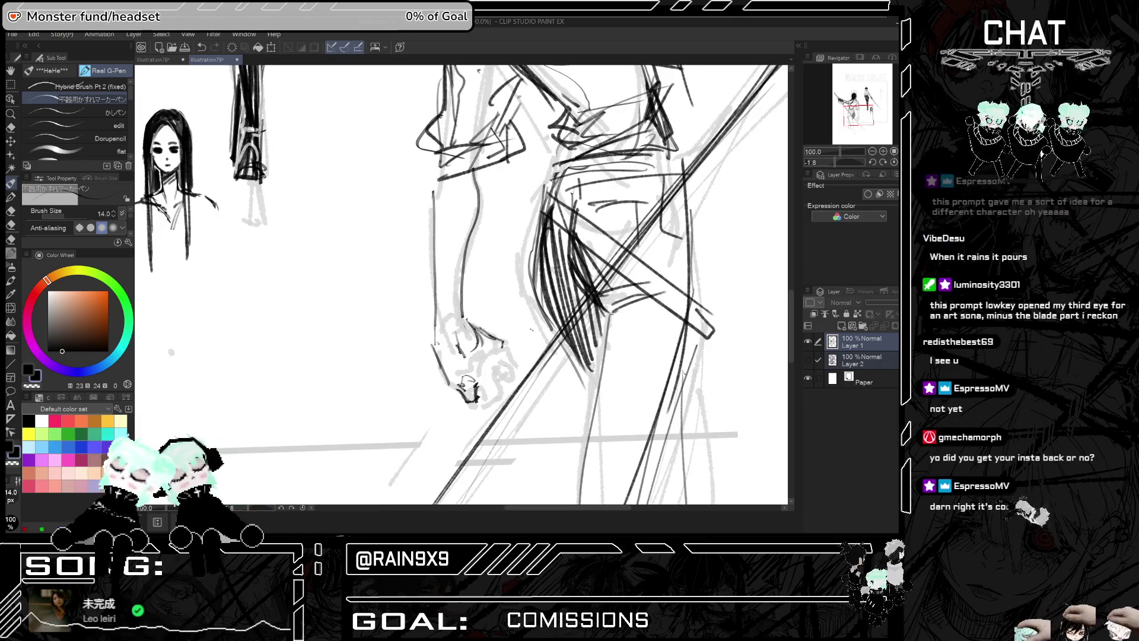
{"action": "key", "text": "h"}
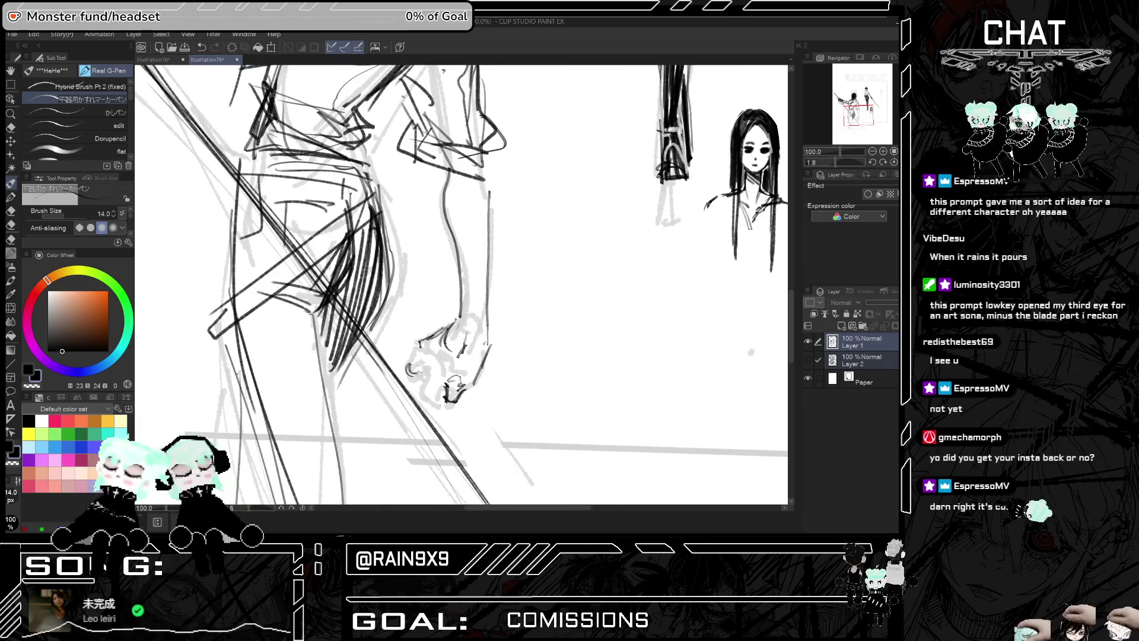
{"action": "key", "text": "ctrl+z"}
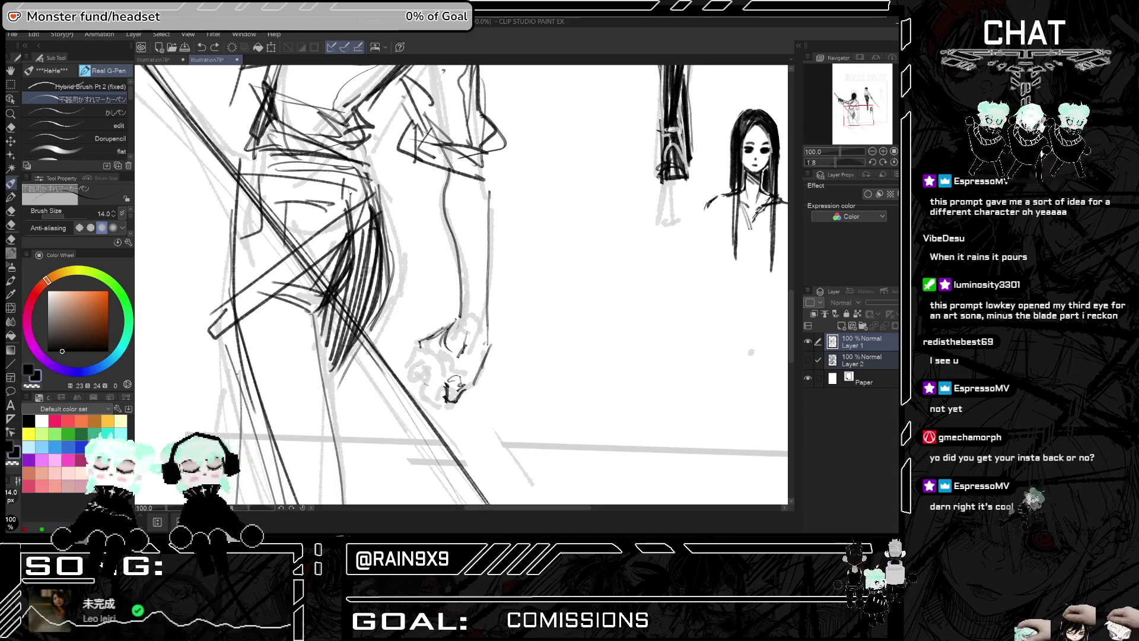
{"action": "left_click_drag", "start_coordinate": [422, 378], "coordinate": [444, 397]}
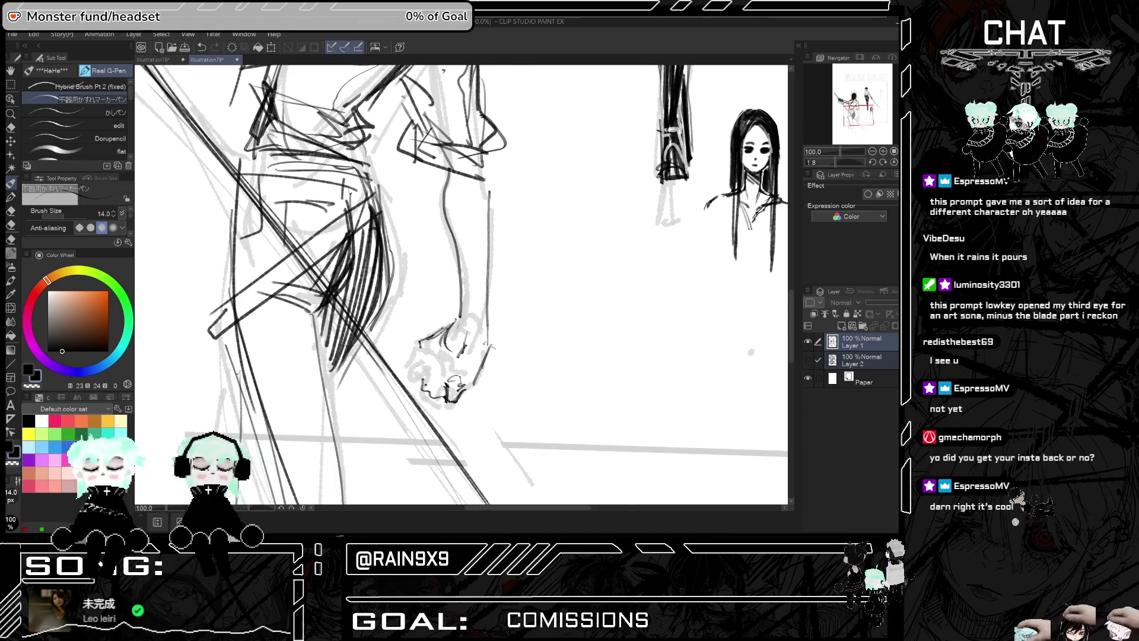
{"action": "key", "text": "h"}
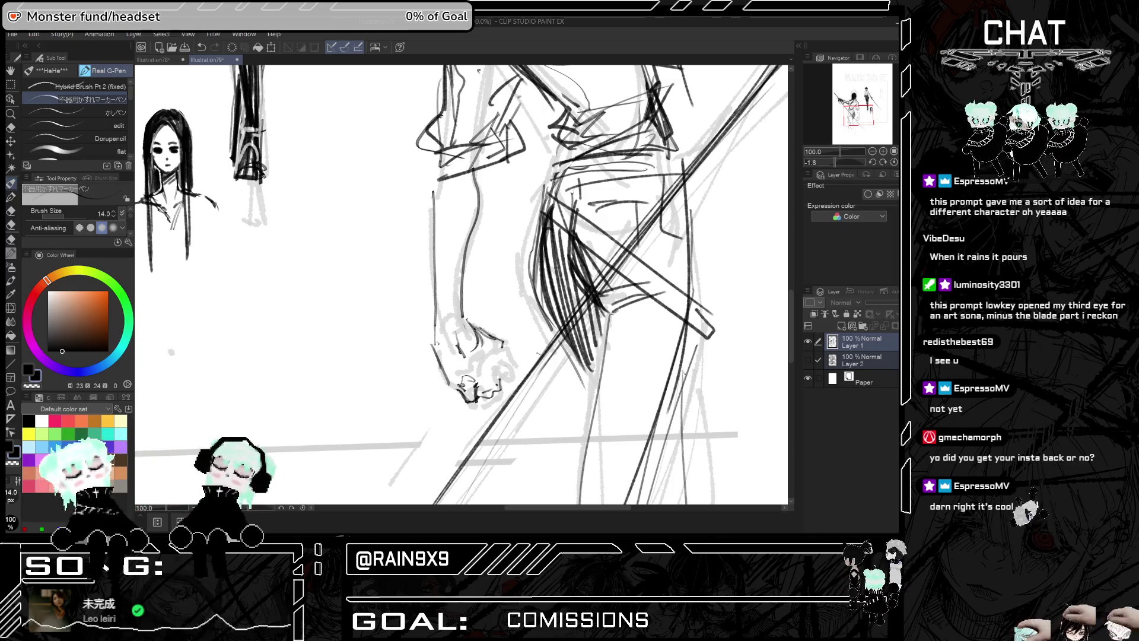
{"action": "key", "text": "h"}
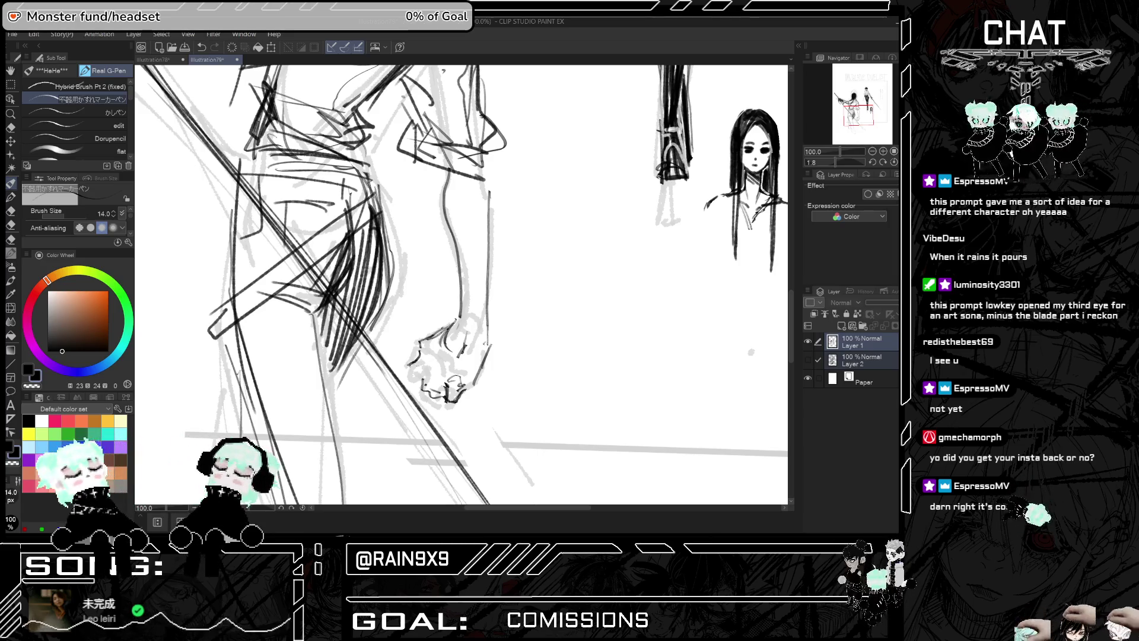
{"action": "key", "text": "h"}
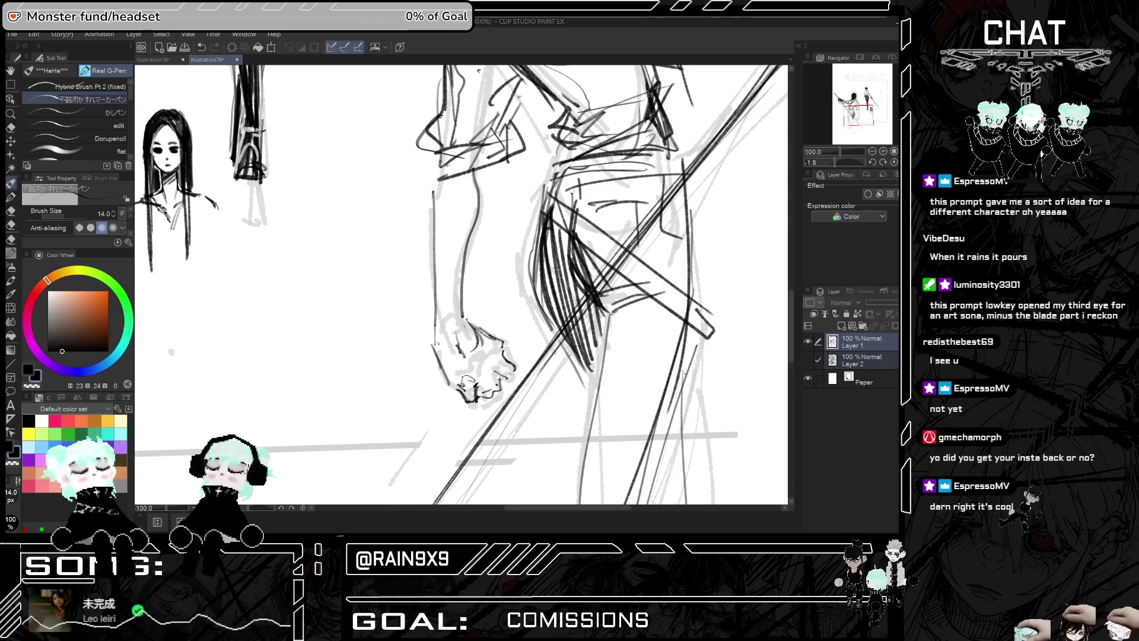
{"action": "left_click_drag", "start_coordinate": [514, 384], "coordinate": [499, 361]}
{"action": "key", "text": "h"}
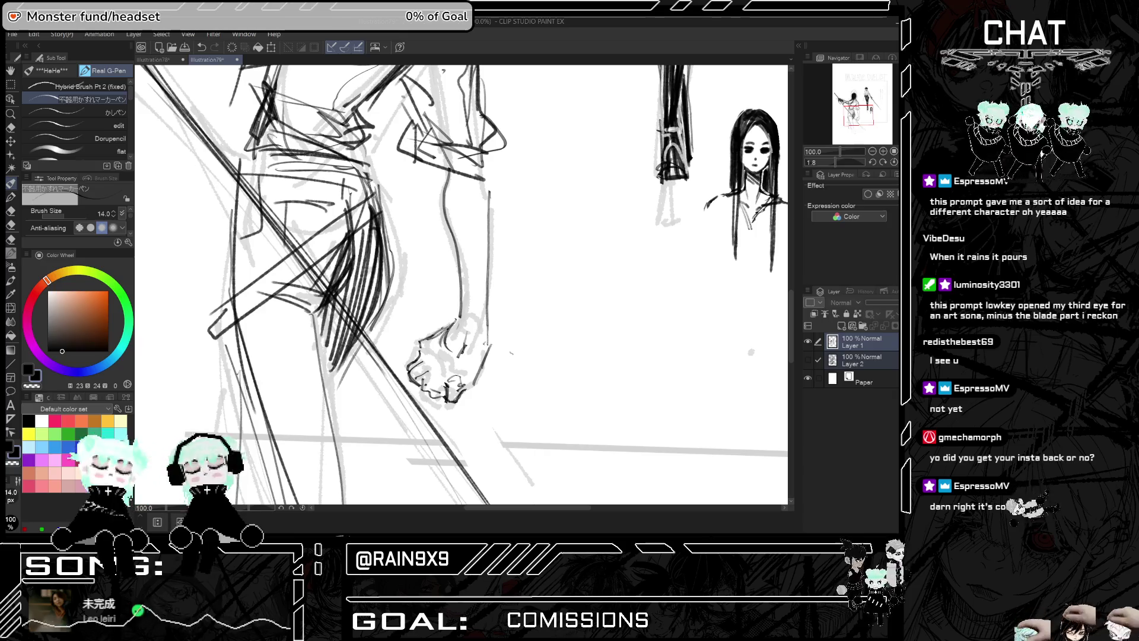
{"action": "mouse_move", "coordinate": [439, 357]}
{"action": "left_mouse_down"}
{"action": "mouse_move", "coordinate": [435, 365]}
{"action": "mouse_move", "coordinate": [467, 376]}
{"action": "mouse_move", "coordinate": [430, 396]}
{"action": "mouse_move", "coordinate": [420, 385]}
{"action": "mouse_move", "coordinate": [444, 358]}
{"action": "left_mouse_up"}
{"action": "left_click_drag", "start_coordinate": [440, 365], "coordinate": [455, 358]}
Select the fist with a freehand lasso selection
{"action": "key", "text": "h"}
{"action": "scroll", "coordinate": [532, 483], "scroll_direction": "down", "scroll_amount": 5}
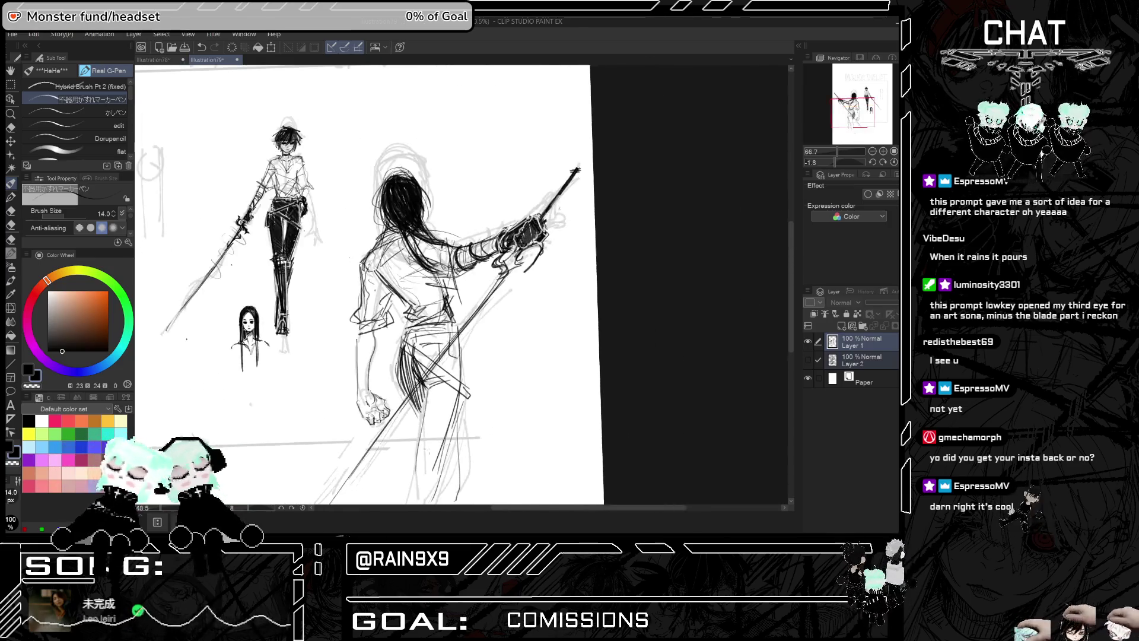
{"action": "scroll", "coordinate": [574, 403], "scroll_direction": "up", "scroll_amount": 3}
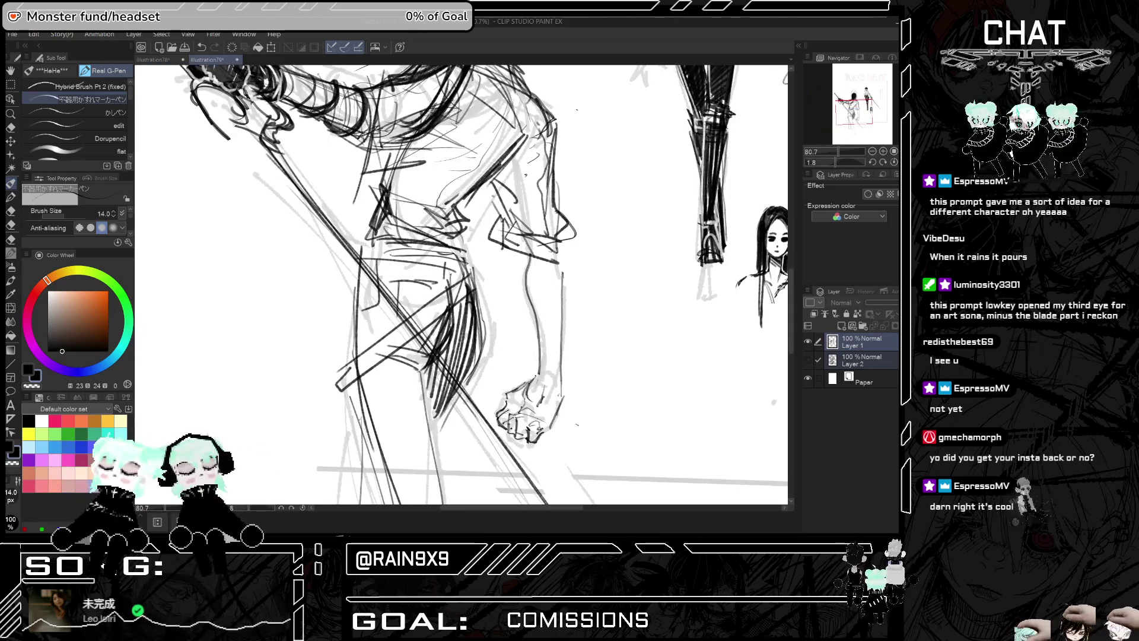
{"action": "left_click", "coordinate": [11, 84]}
{"action": "mouse_move", "coordinate": [497, 389]}
{"action": "left_mouse_down"}
{"action": "mouse_move", "coordinate": [495, 414]}
{"action": "mouse_move", "coordinate": [549, 447]}
{"action": "mouse_move", "coordinate": [575, 363]}
{"action": "left_mouse_up"}
Commit the lasso-selected fist's new size and angle on the back-facing duelist's arm
{"action": "left_click", "coordinate": [572, 470]}
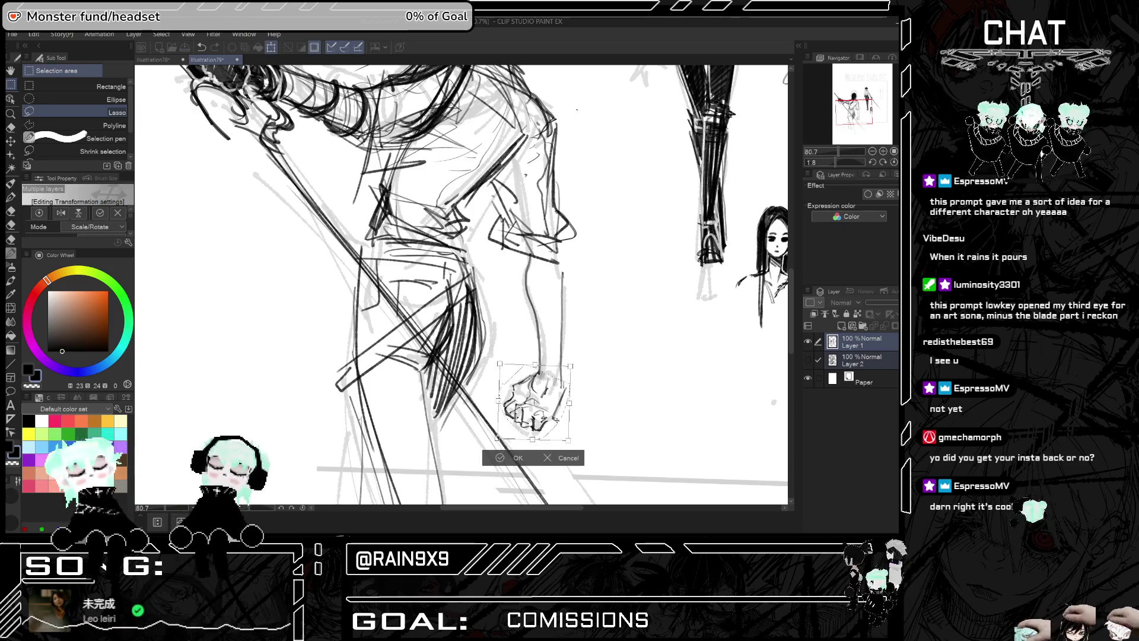
{"action": "left_click", "coordinate": [455, 457]}
{"action": "scroll", "coordinate": [451, 447], "scroll_direction": "down", "scroll_amount": 3}
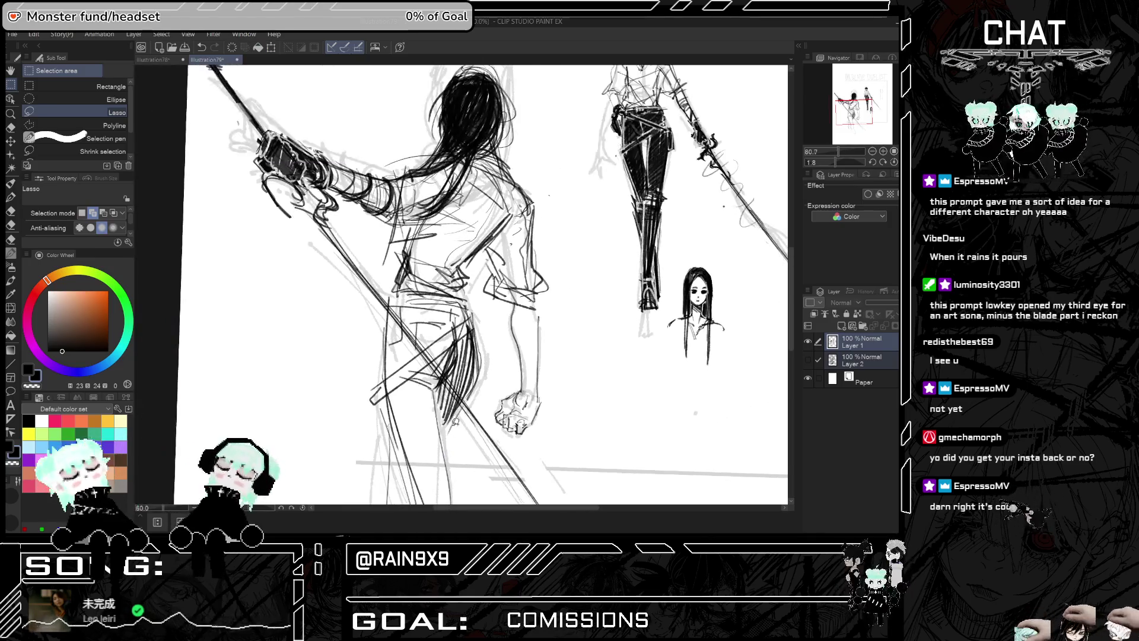
Return to the Pen, check the mirrored full page, and pick a different inking pen
{"action": "key", "text": "p"}
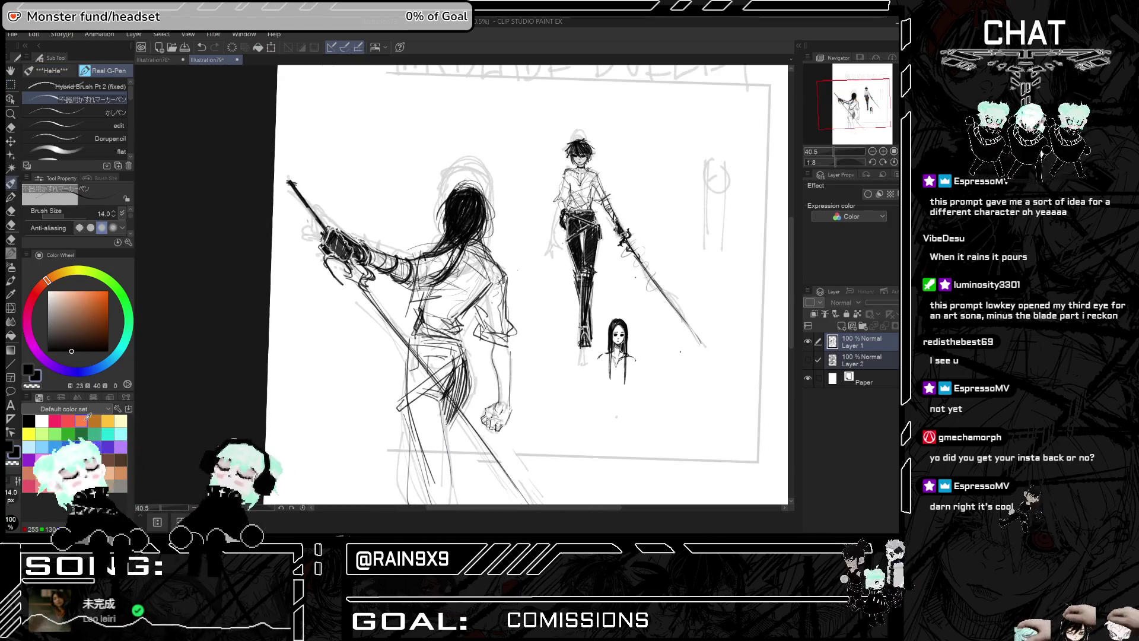
{"action": "key", "text": "h"}
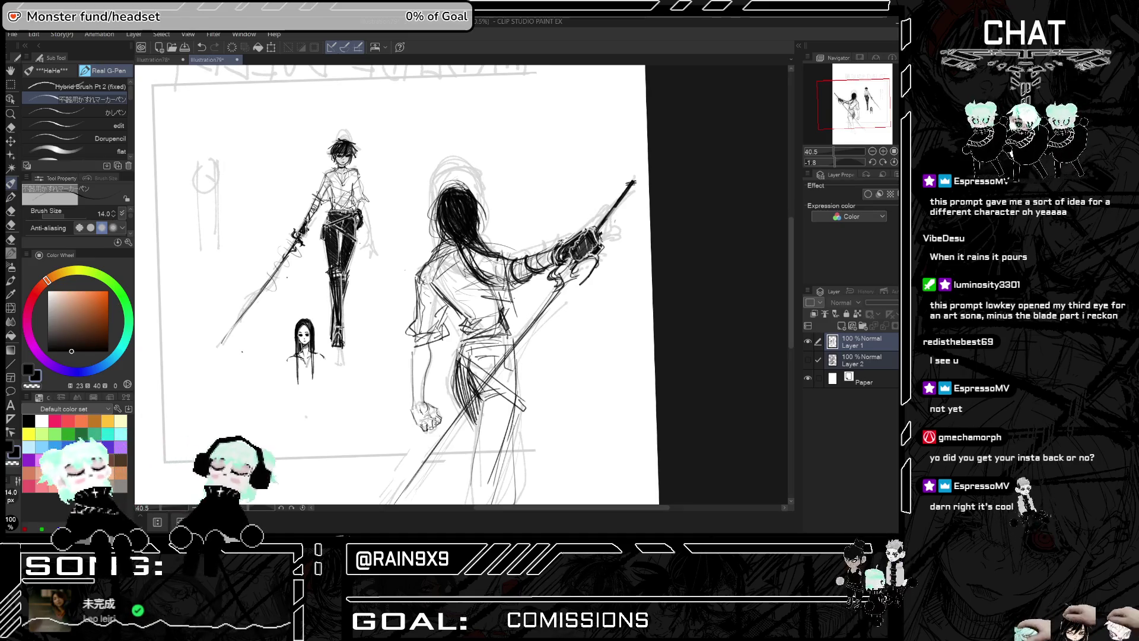
{"action": "key", "text": "ctrl+minus"}
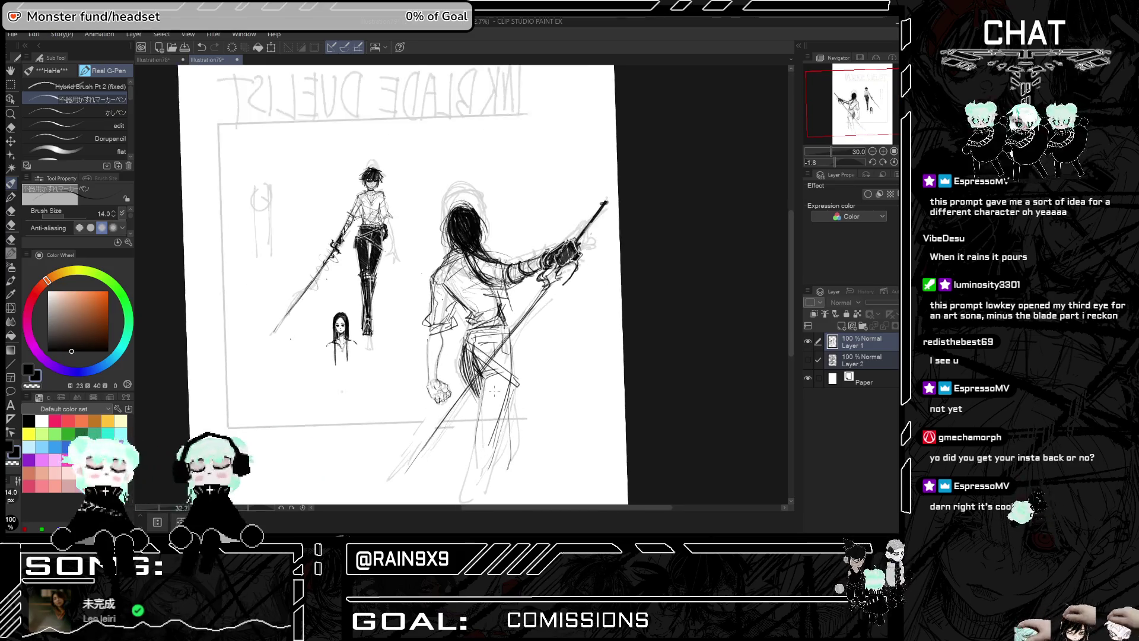
{"action": "scroll", "coordinate": [473, 376], "scroll_direction": "up", "scroll_amount": 2}
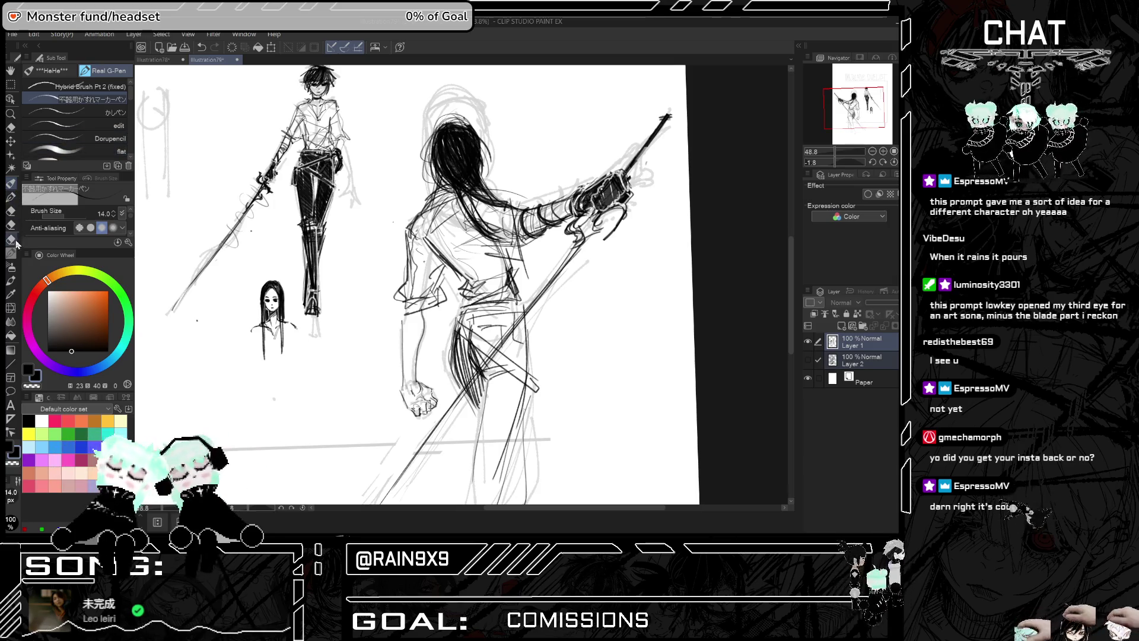
{"action": "left_click", "coordinate": [13, 191]}
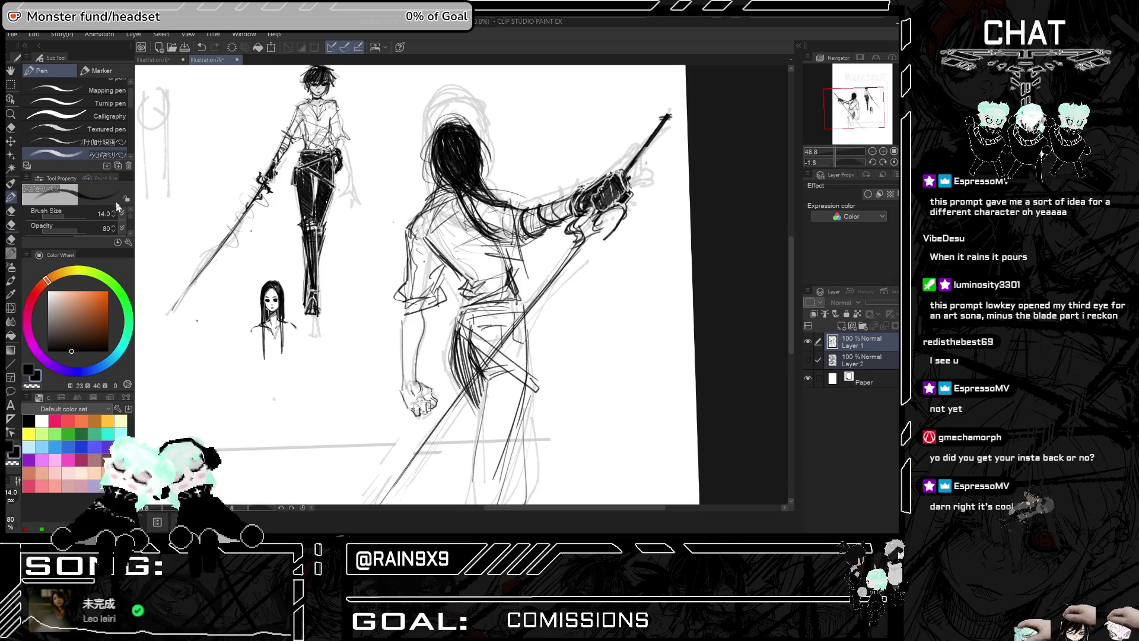
Set the brush size to 17.0 and hatch the back-facing duelist's trousers dark
{"action": "left_click", "coordinate": [116, 212]}
{"action": "mouse_move", "coordinate": [476, 341]}
{"action": "left_mouse_down"}
{"action": "mouse_move", "coordinate": [456, 383]}
{"action": "mouse_move", "coordinate": [453, 366]}
{"action": "left_mouse_up"}
{"action": "left_click_drag", "start_coordinate": [467, 352], "coordinate": [457, 384]}
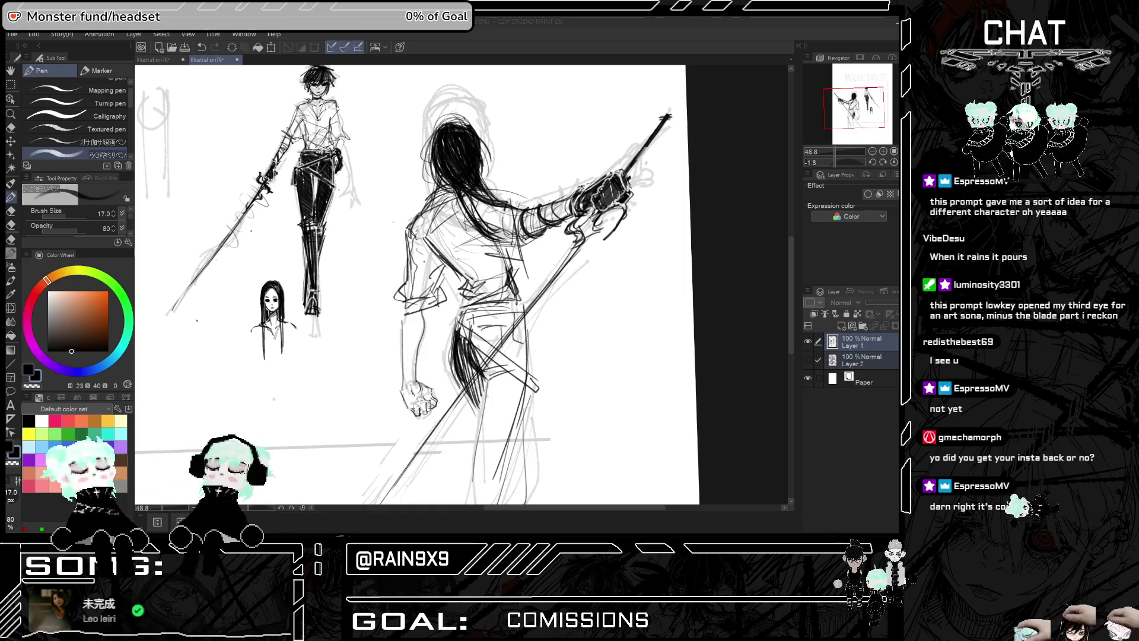
Darken the duelist's hair strands, belt, sword area and hip with dense black hatching
{"action": "left_click_drag", "start_coordinate": [455, 311], "coordinate": [455, 377]}
{"action": "left_click_drag", "start_coordinate": [459, 328], "coordinate": [491, 351]}
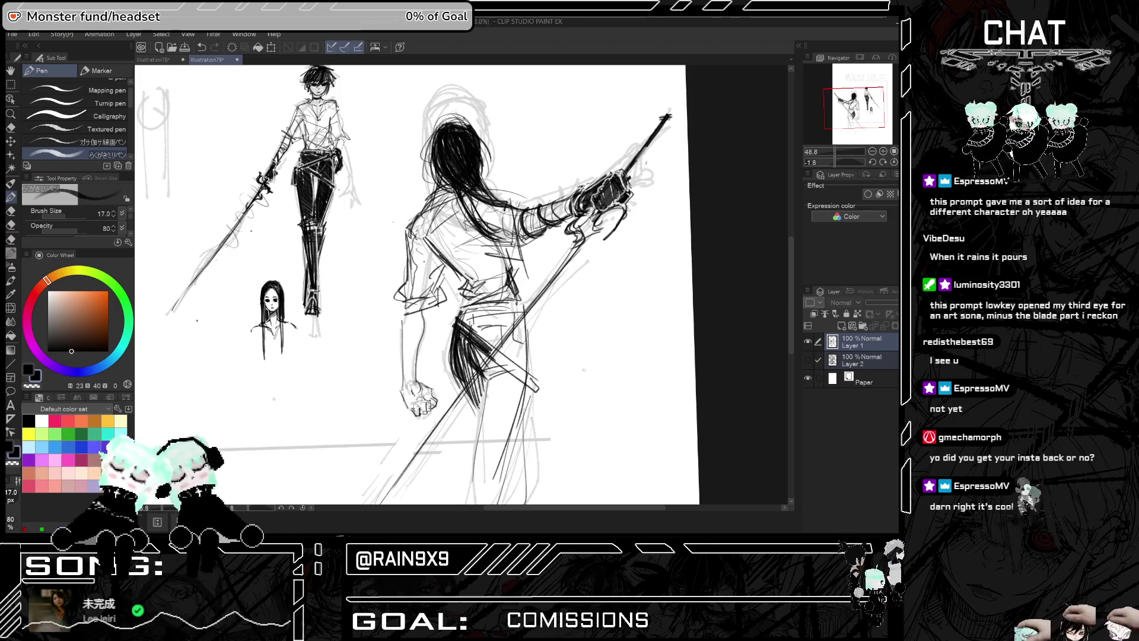
{"action": "left_click_drag", "start_coordinate": [457, 321], "coordinate": [482, 342]}
{"action": "left_click_drag", "start_coordinate": [466, 329], "coordinate": [534, 387]}
{"action": "left_click_drag", "start_coordinate": [494, 350], "coordinate": [533, 379]}
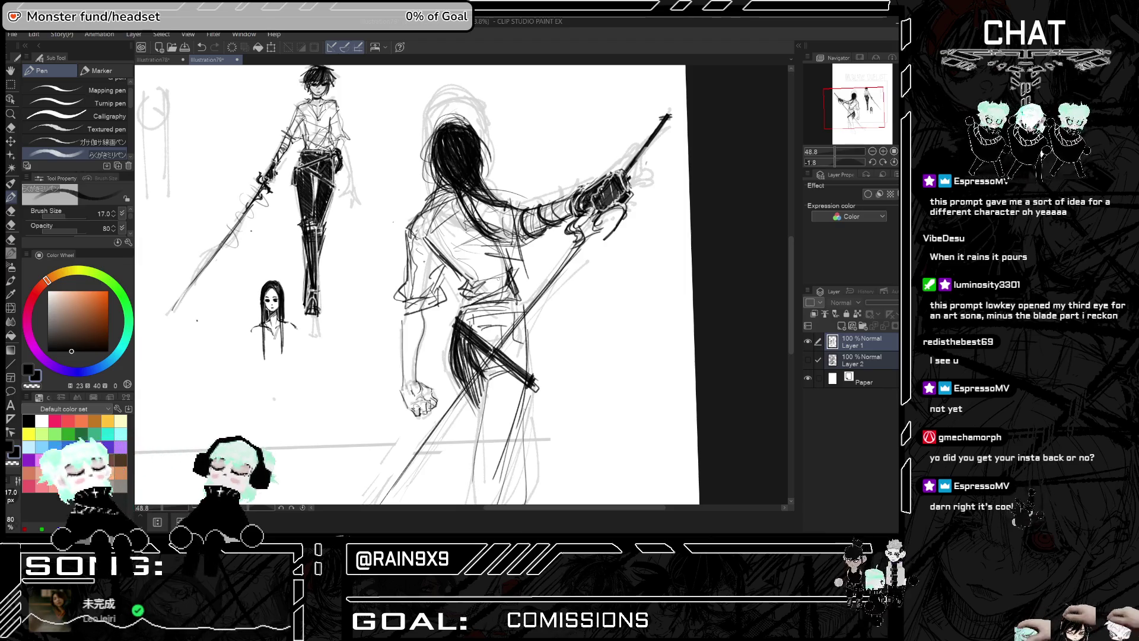
{"action": "mouse_move", "coordinate": [474, 325]}
{"action": "left_mouse_down"}
{"action": "mouse_move", "coordinate": [498, 347]}
{"action": "mouse_move", "coordinate": [516, 306]}
{"action": "mouse_move", "coordinate": [497, 303]}
{"action": "mouse_move", "coordinate": [521, 303]}
{"action": "left_mouse_up"}
{"action": "mouse_move", "coordinate": [501, 349]}
{"action": "left_mouse_down"}
{"action": "mouse_move", "coordinate": [522, 318]}
{"action": "mouse_move", "coordinate": [529, 349]}
{"action": "mouse_move", "coordinate": [491, 346]}
{"action": "mouse_move", "coordinate": [498, 358]}
{"action": "left_mouse_up"}
Fill the thigh and trouser leg with long dark strokes, checking in the mirrored view
{"action": "scroll", "coordinate": [516, 284], "scroll_direction": "down", "scroll_amount": 1}
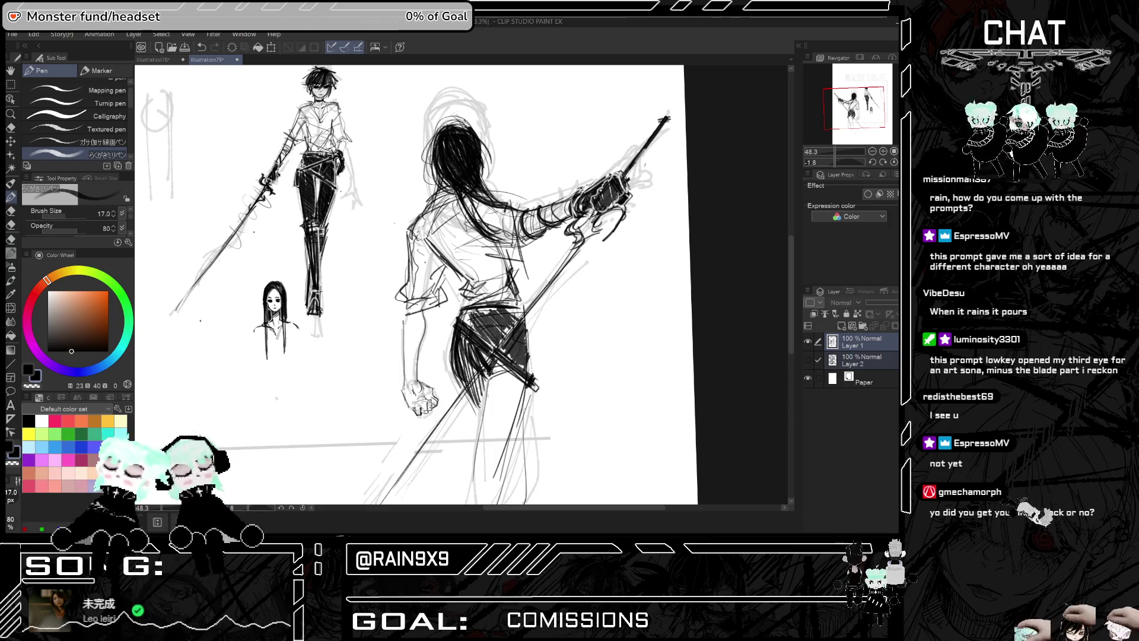
{"action": "scroll", "coordinate": [501, 371], "scroll_direction": "down", "scroll_amount": 2}
{"action": "key", "text": "h"}
{"action": "key", "text": "h"}
{"action": "mouse_move", "coordinate": [498, 365]}
{"action": "left_mouse_down"}
{"action": "mouse_move", "coordinate": [483, 449]}
{"action": "mouse_move", "coordinate": [485, 437]}
{"action": "left_mouse_up"}
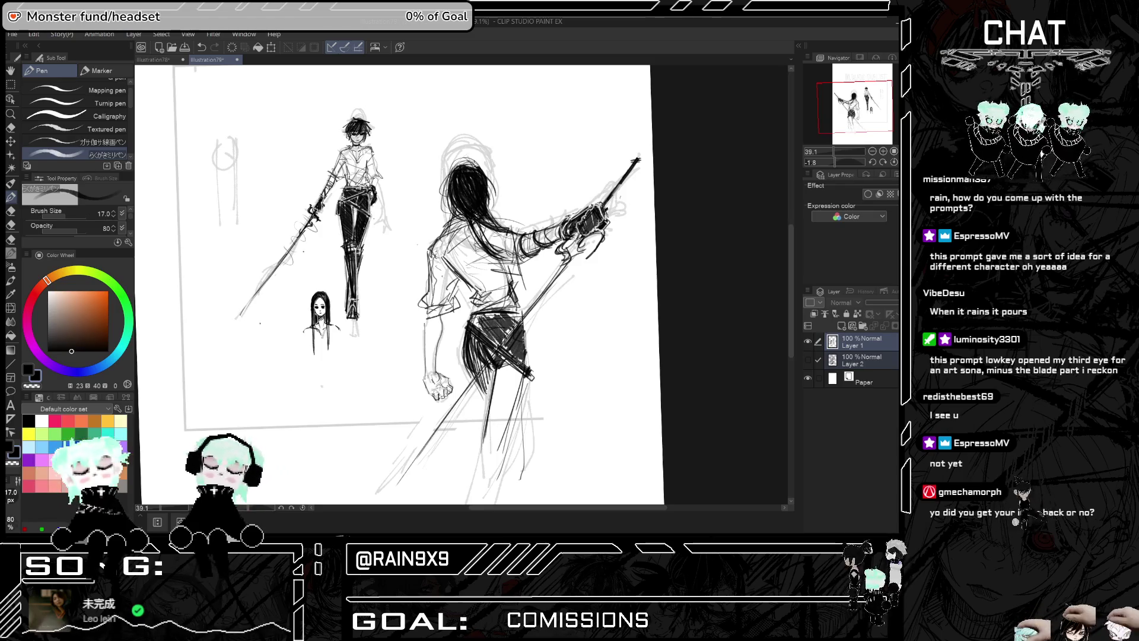
{"action": "mouse_move", "coordinate": [498, 365]}
{"action": "left_mouse_down"}
{"action": "mouse_move", "coordinate": [481, 447]}
{"action": "mouse_move", "coordinate": [490, 437]}
{"action": "left_mouse_up"}
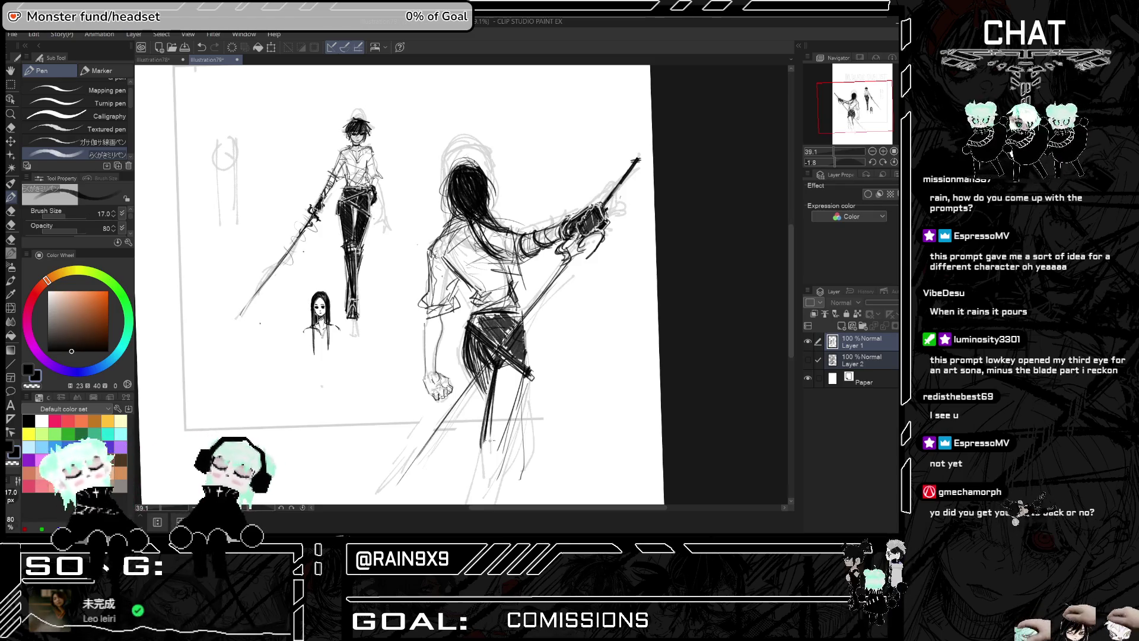
{"action": "key", "text": "h"}
{"action": "key", "text": "h"}
{"action": "left_click_drag", "start_coordinate": [524, 369], "coordinate": [492, 456]}
{"action": "mouse_move", "coordinate": [511, 362]}
{"action": "left_mouse_down"}
{"action": "mouse_move", "coordinate": [494, 382]}
{"action": "mouse_move", "coordinate": [485, 448]}
{"action": "left_mouse_up"}
{"action": "key", "text": "h"}
{"action": "key", "text": "h"}
{"action": "scroll", "coordinate": [505, 431], "scroll_direction": "up", "scroll_amount": 2}
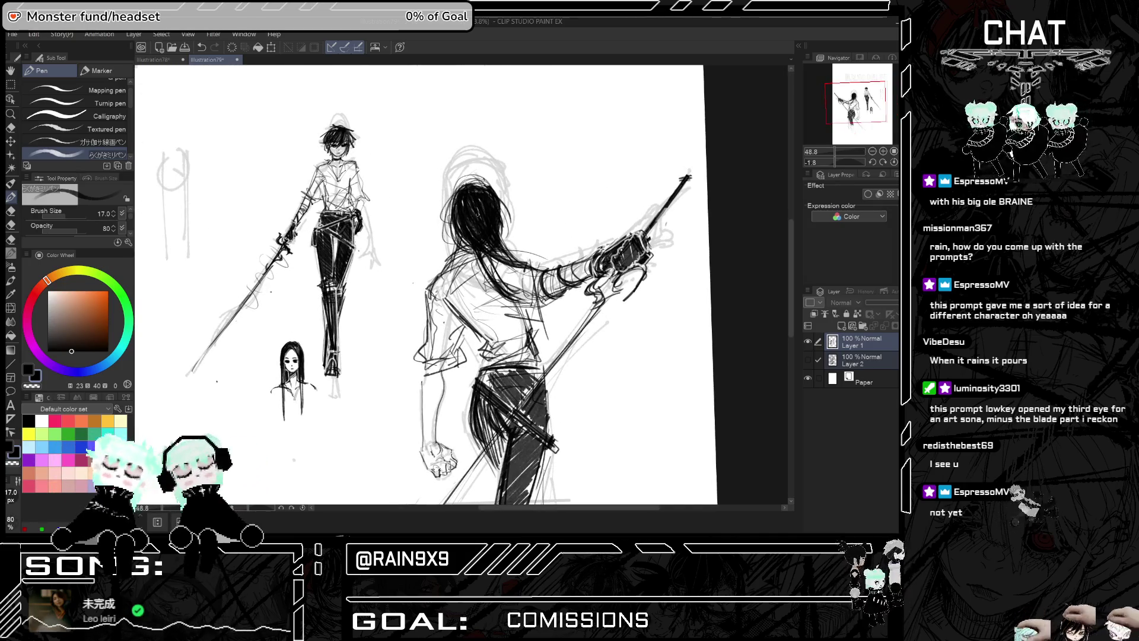
Ink dark strands down the duelist's back and long hair, redoing the first strokes
{"action": "left_click_drag", "start_coordinate": [492, 247], "coordinate": [470, 319]}
{"action": "left_click_drag", "start_coordinate": [534, 279], "coordinate": [501, 315]}
{"action": "key", "text": "ctrl+z"}
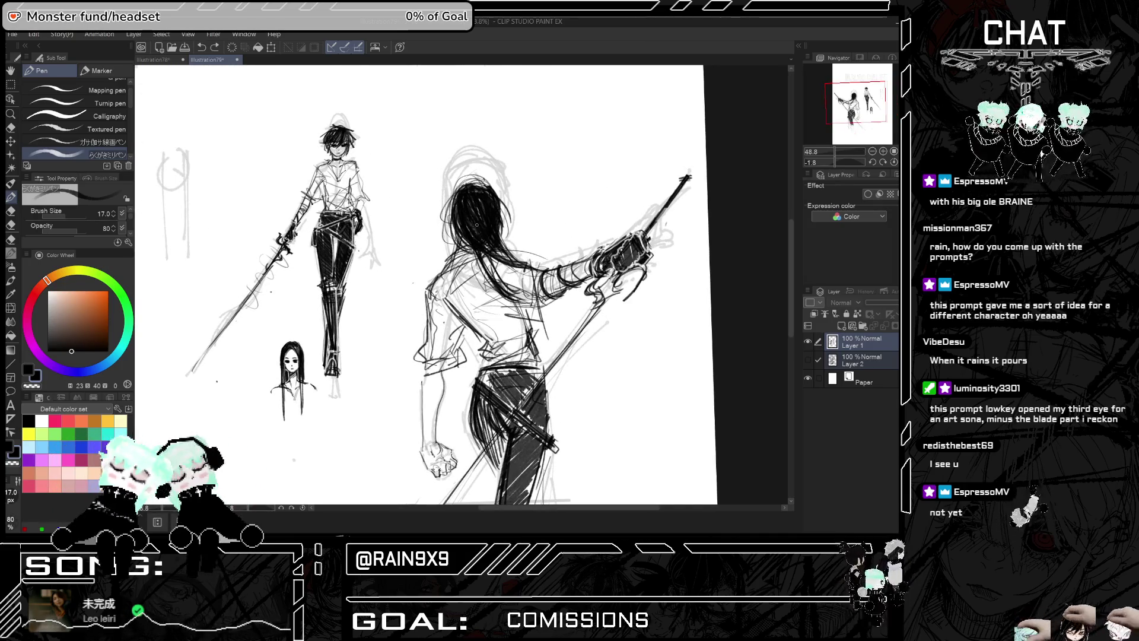
{"action": "left_click_drag", "start_coordinate": [478, 248], "coordinate": [474, 316]}
{"action": "mouse_move", "coordinate": [518, 250]}
{"action": "left_mouse_down"}
{"action": "mouse_move", "coordinate": [473, 307]}
{"action": "mouse_move", "coordinate": [495, 307]}
{"action": "left_mouse_up"}
{"action": "left_click_drag", "start_coordinate": [479, 255], "coordinate": [474, 312]}
{"action": "left_click_drag", "start_coordinate": [510, 231], "coordinate": [499, 244]}
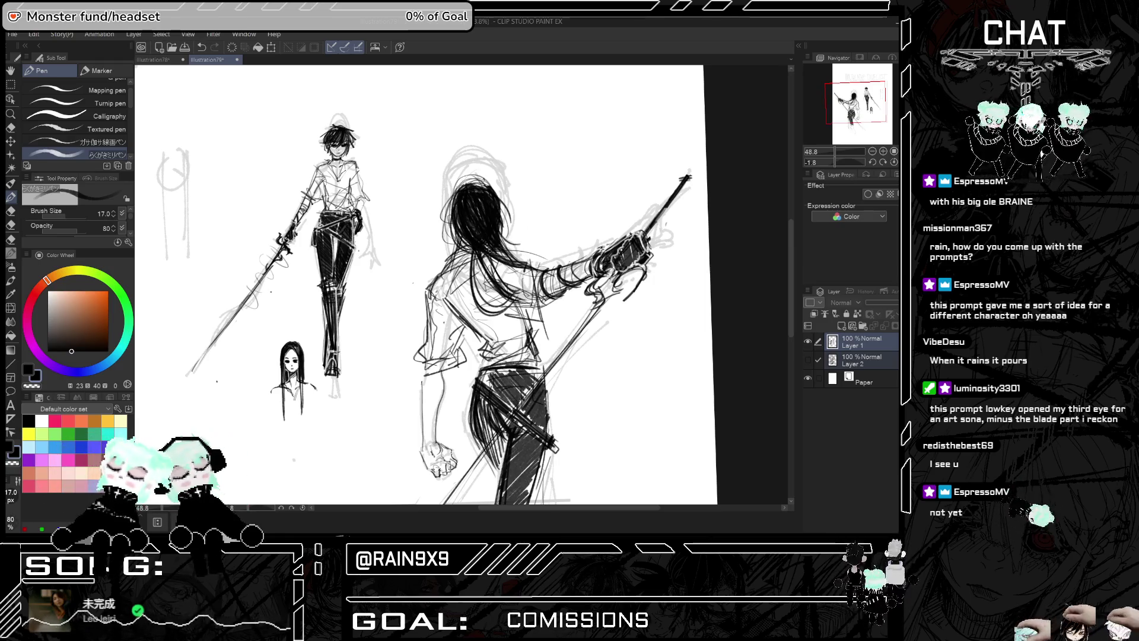
{"action": "mouse_move", "coordinate": [467, 200]}
{"action": "left_mouse_down"}
{"action": "mouse_move", "coordinate": [443, 246]}
{"action": "mouse_move", "coordinate": [435, 229]}
{"action": "left_mouse_up"}
{"action": "left_click_drag", "start_coordinate": [451, 227], "coordinate": [430, 252]}
Undo the last two hair strokes and add short and longer strands instead
{"action": "key", "text": "h"}
{"action": "key", "text": "ctrl+z"}
{"action": "key", "text": "ctrl+z"}
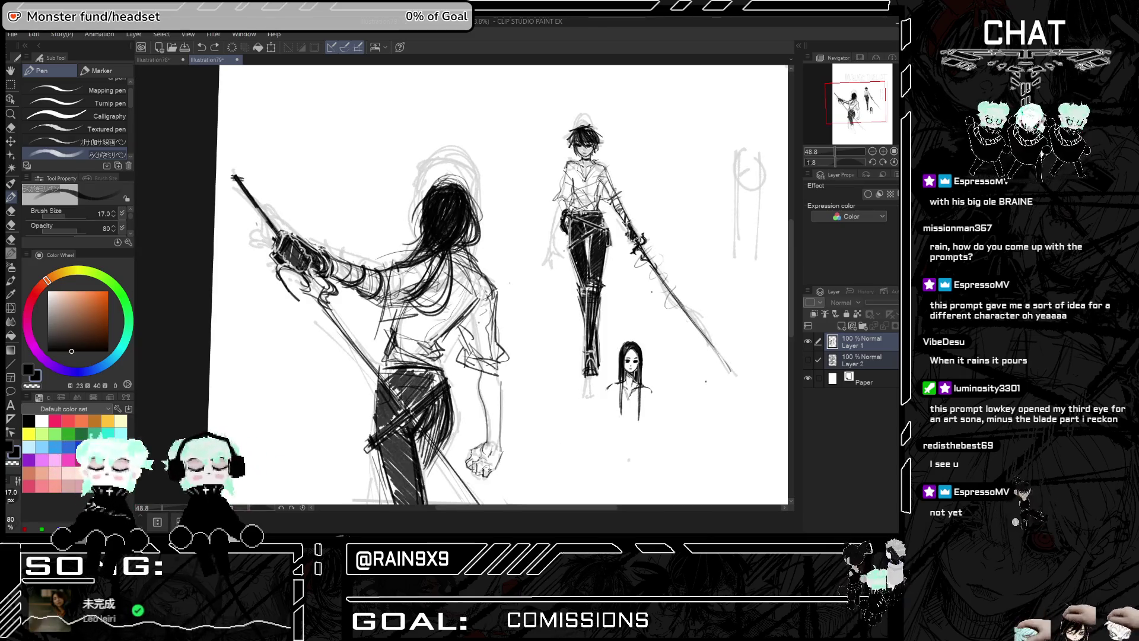
{"action": "key", "text": "h"}
{"action": "left_click_drag", "start_coordinate": [505, 204], "coordinate": [501, 234]}
{"action": "key", "text": "h"}
{"action": "key", "text": "h"}
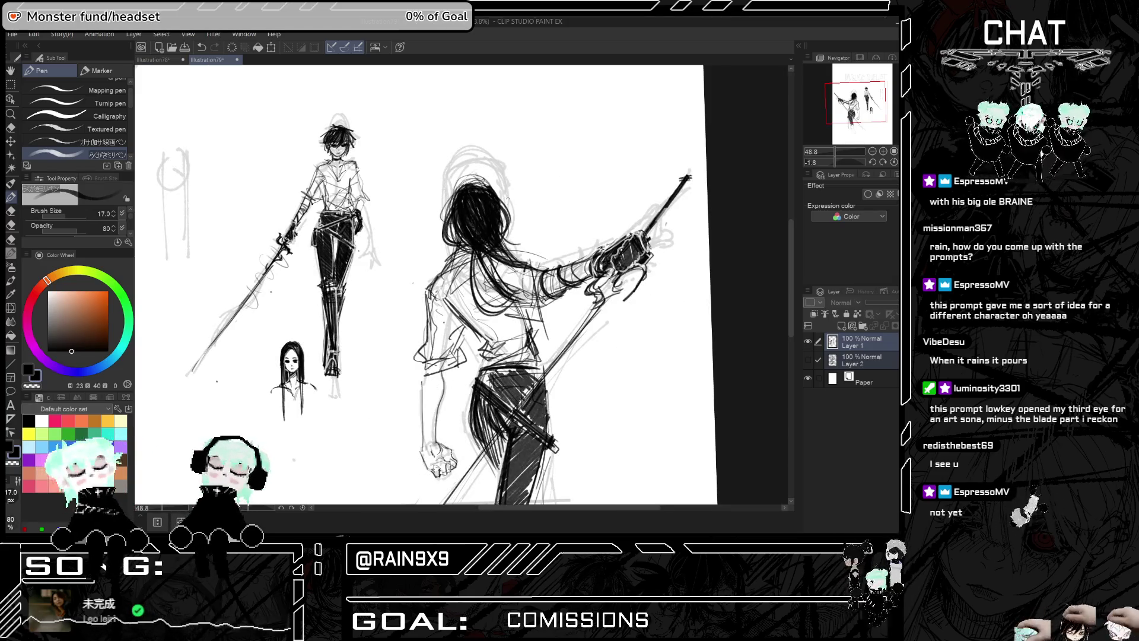
{"action": "left_click_drag", "start_coordinate": [462, 190], "coordinate": [448, 245]}
{"action": "left_click_drag", "start_coordinate": [448, 208], "coordinate": [440, 251]}
Review the hair in mirrored view and zoom out to see the whole sketch
{"action": "scroll", "coordinate": [501, 240], "scroll_direction": "down", "scroll_amount": 1}
{"action": "scroll", "coordinate": [494, 220], "scroll_direction": "down", "scroll_amount": 2}
{"action": "key", "text": "h"}
{"action": "key", "text": "h"}
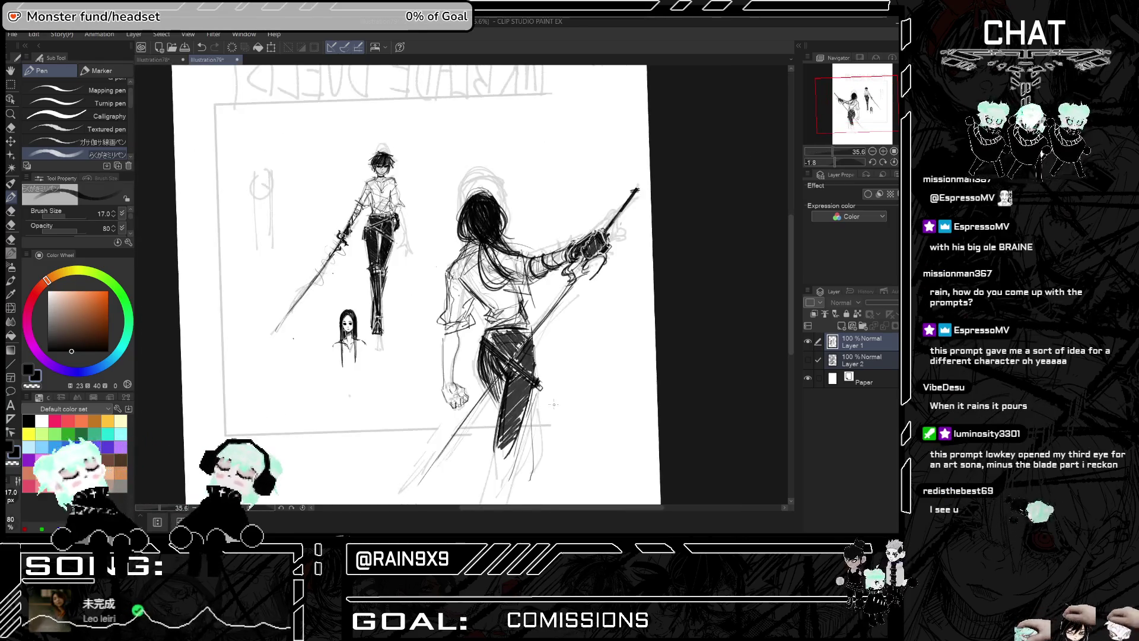
{"action": "scroll", "coordinate": [534, 403], "scroll_direction": "up", "scroll_amount": 4}
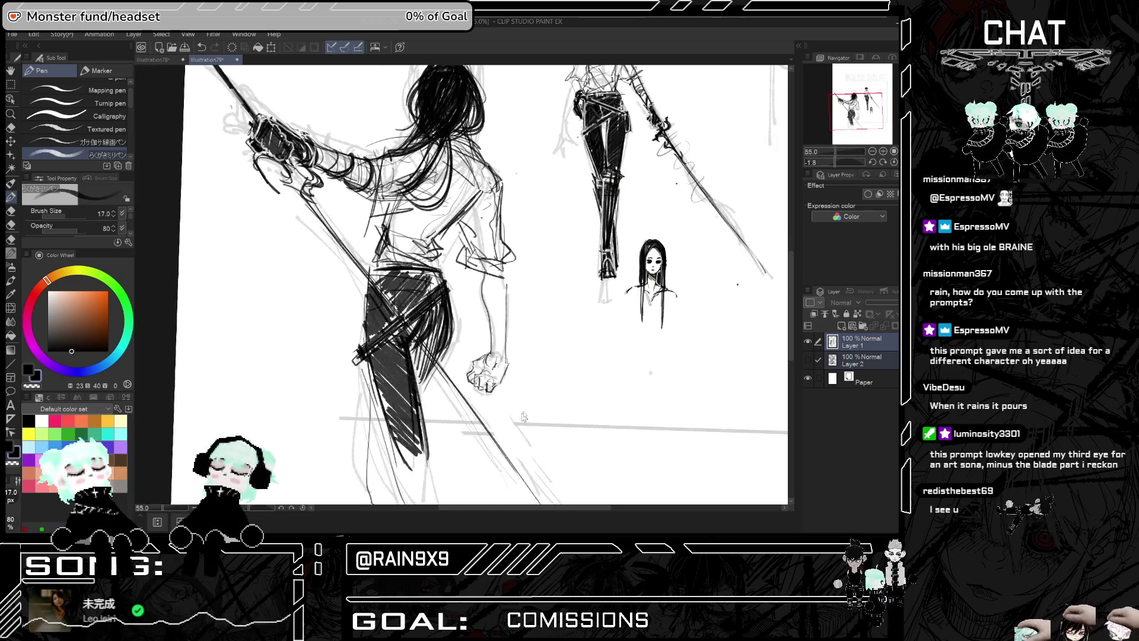
{"action": "key", "text": "h"}
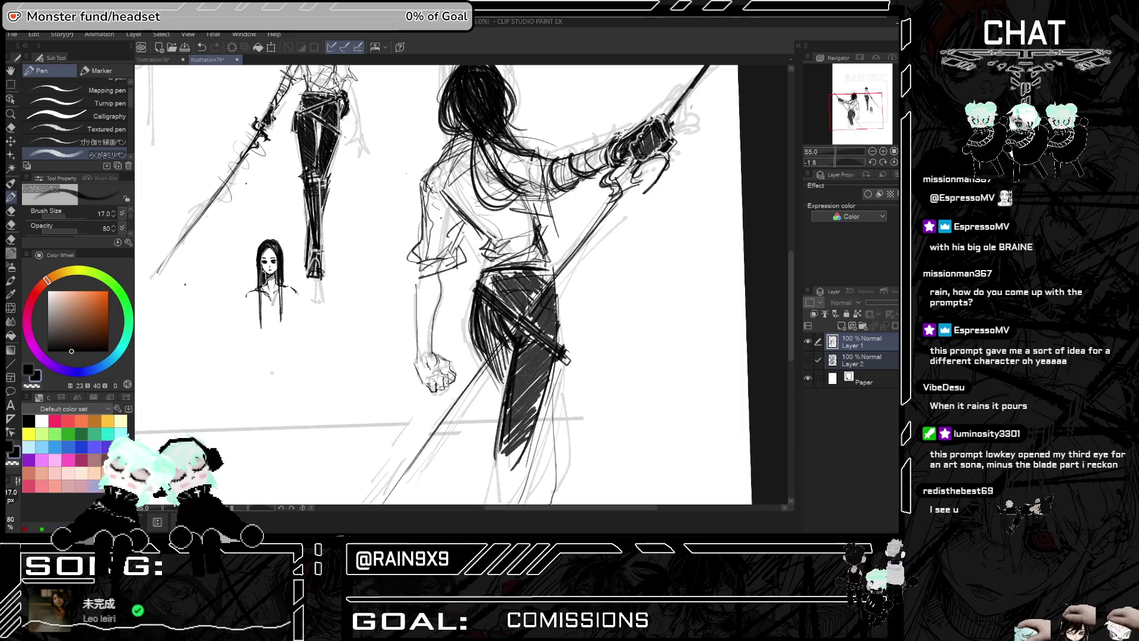
{"action": "key", "text": "ctrl+minus"}
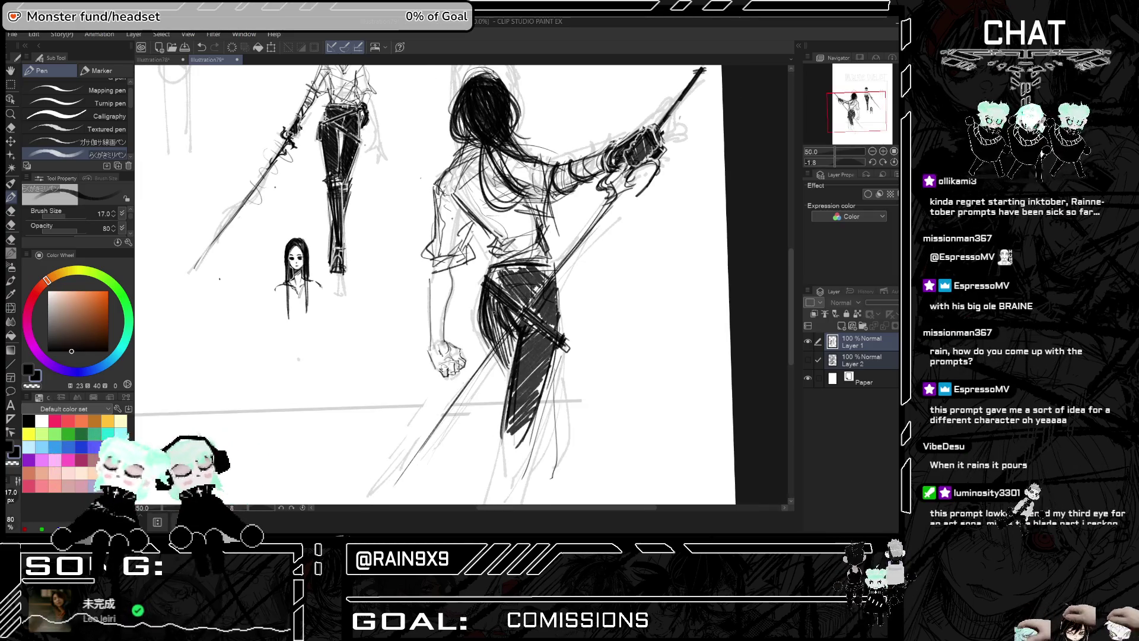
{"action": "key", "text": "ctrl+minus"}
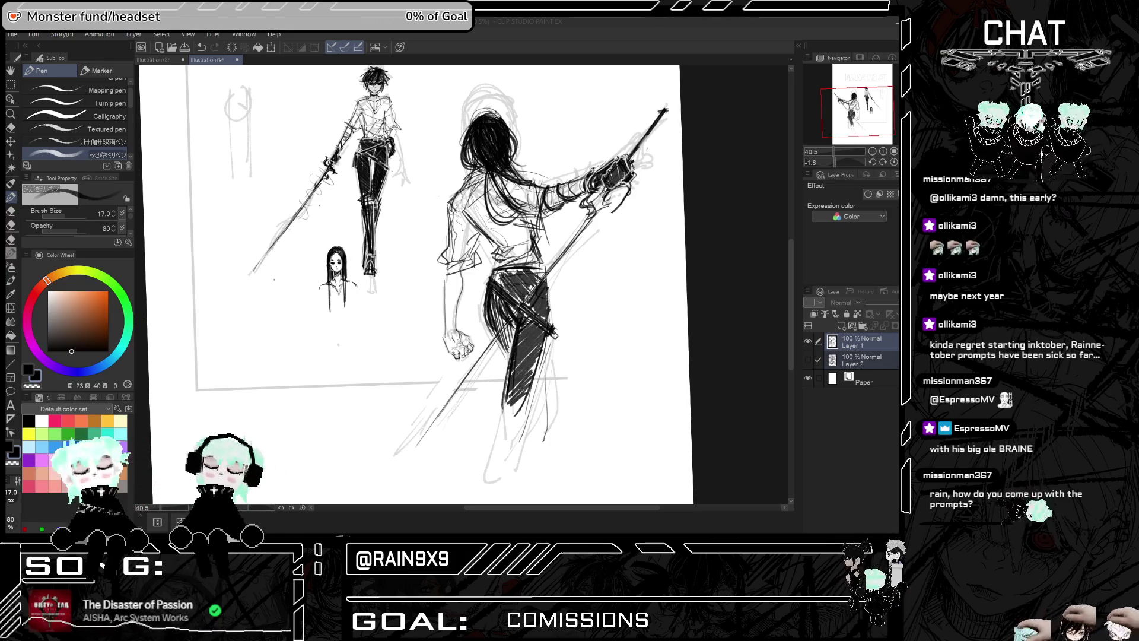
{"action": "left_click", "coordinate": [502, 276]}
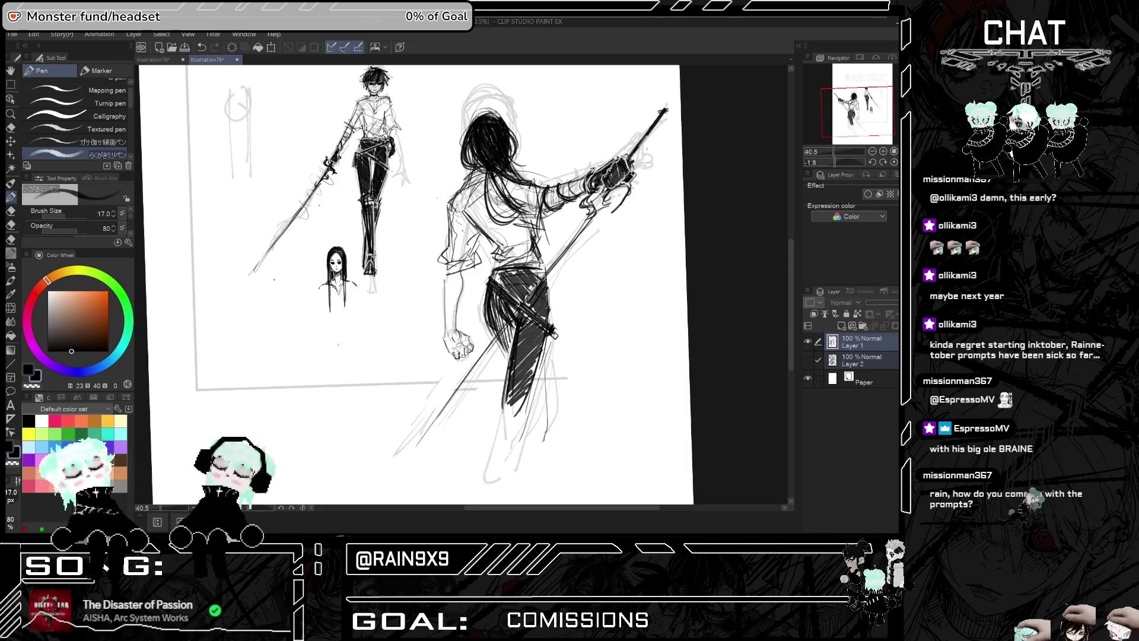
Add small dark marks to the sash and streak white highlights through the black hair
{"action": "mouse_move", "coordinate": [495, 274]}
{"action": "left_mouse_down"}
{"action": "mouse_move", "coordinate": [537, 266]}
{"action": "mouse_move", "coordinate": [523, 271]}
{"action": "mouse_move", "coordinate": [545, 273]}
{"action": "mouse_move", "coordinate": [540, 286]}
{"action": "mouse_move", "coordinate": [540, 276]}
{"action": "left_mouse_up"}
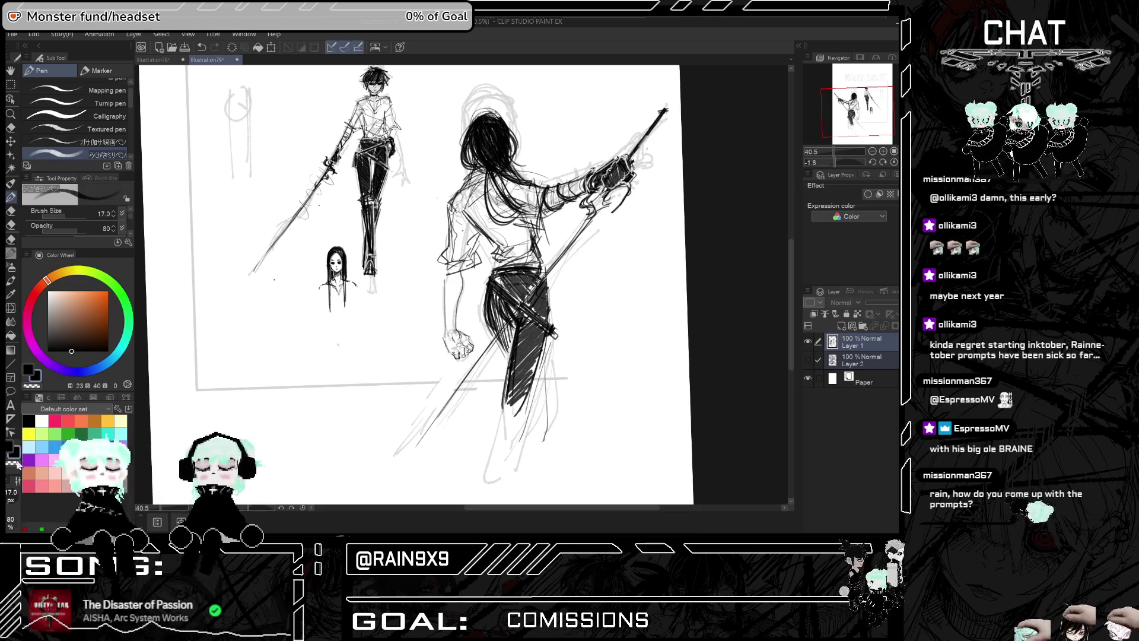
{"action": "mouse_move", "coordinate": [478, 124]}
{"action": "left_mouse_down"}
{"action": "mouse_move", "coordinate": [483, 166]}
{"action": "mouse_move", "coordinate": [522, 181]}
{"action": "left_mouse_up"}
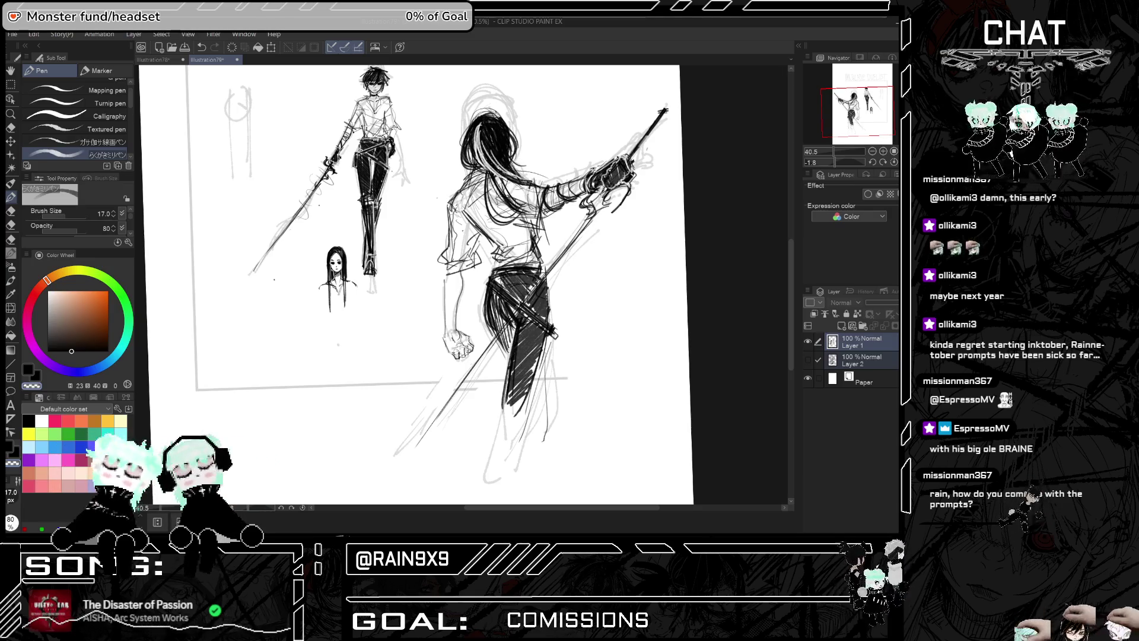
{"action": "key", "text": "h"}
{"action": "key", "text": "h"}
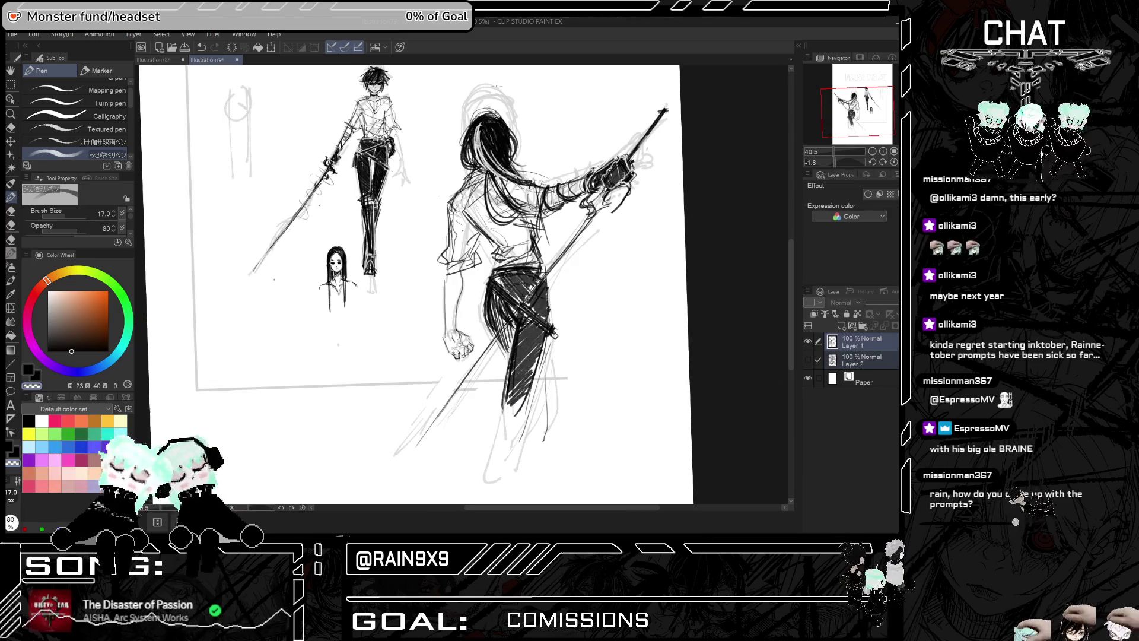
{"action": "scroll", "coordinate": [484, 135], "scroll_direction": "up", "scroll_amount": 1}
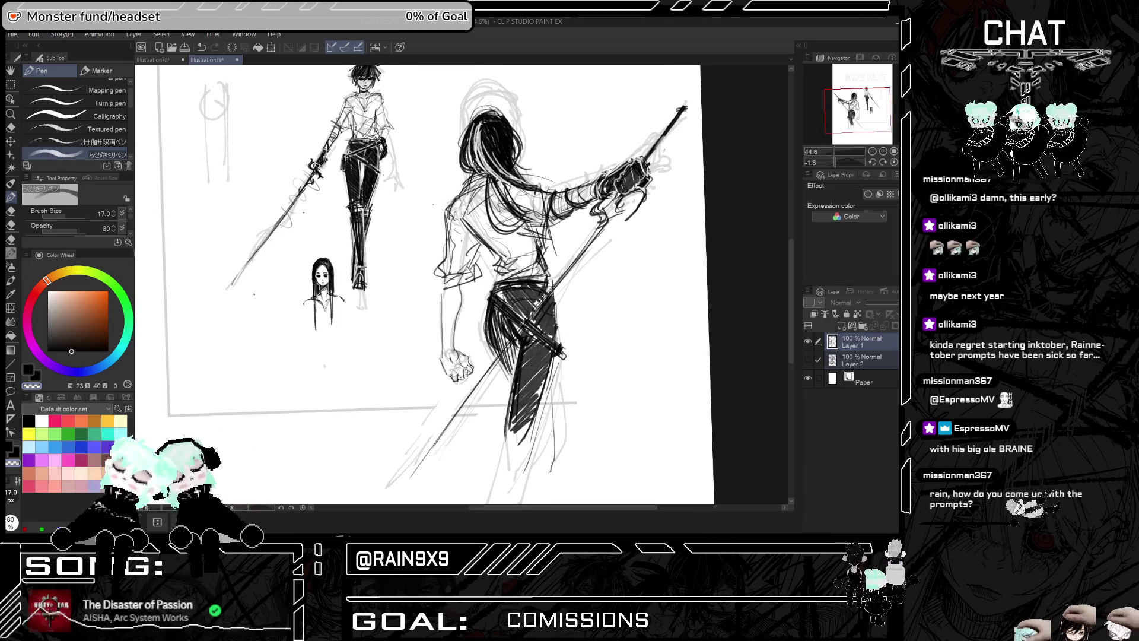
Compare the mirrored view and add another dark hatch stroke on the trousers
{"action": "key", "text": "h"}
{"action": "key", "text": "h"}
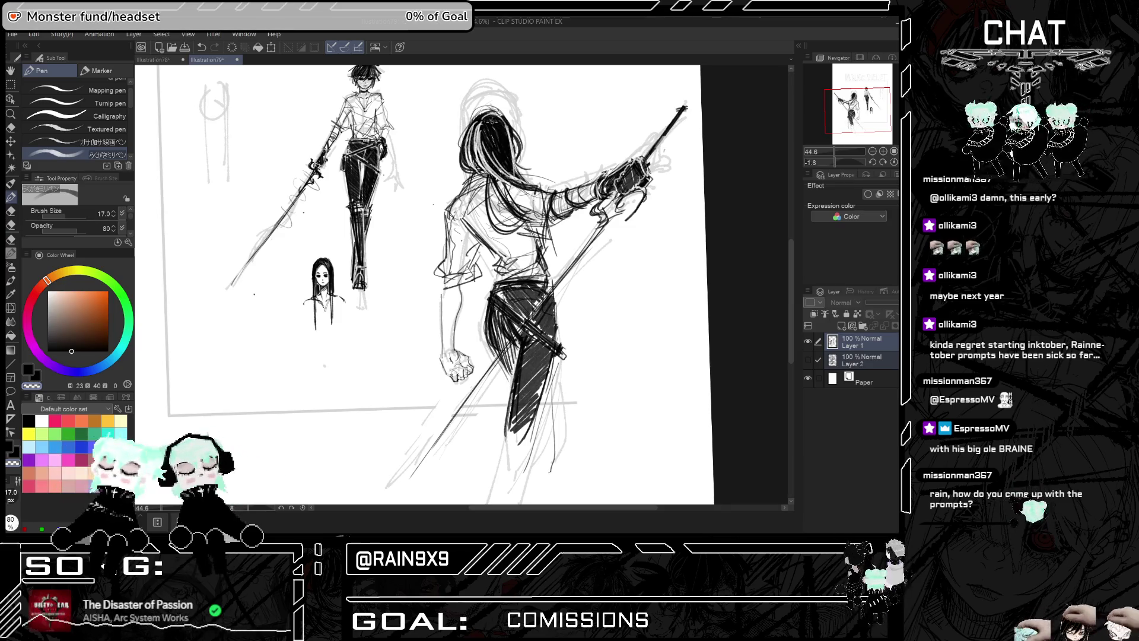
{"action": "key", "text": "h"}
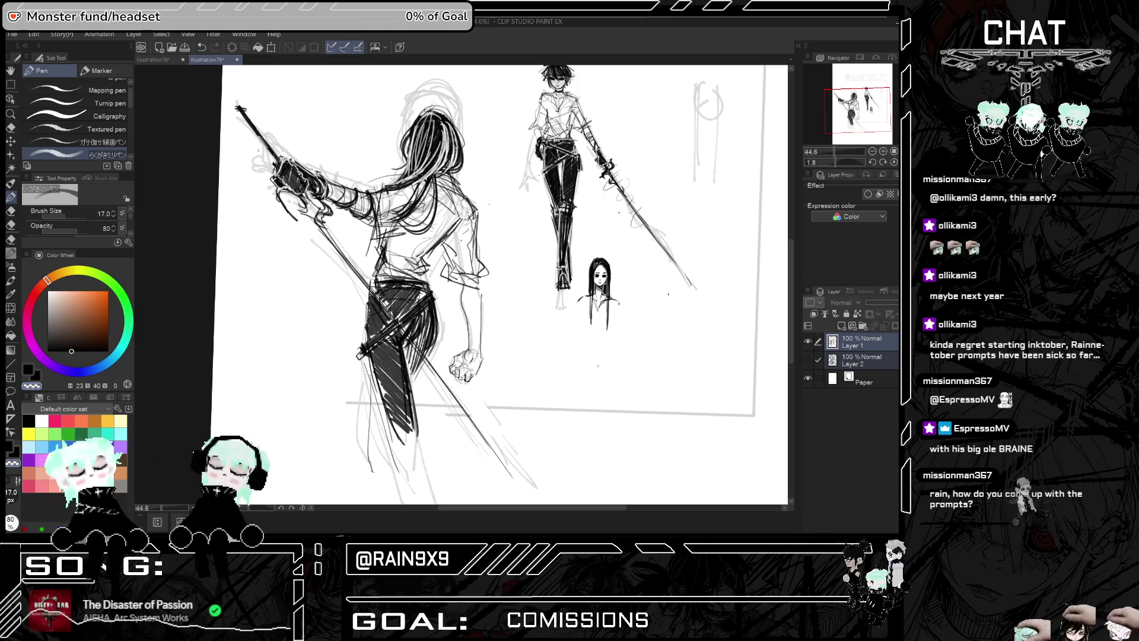
{"action": "key", "text": "h"}
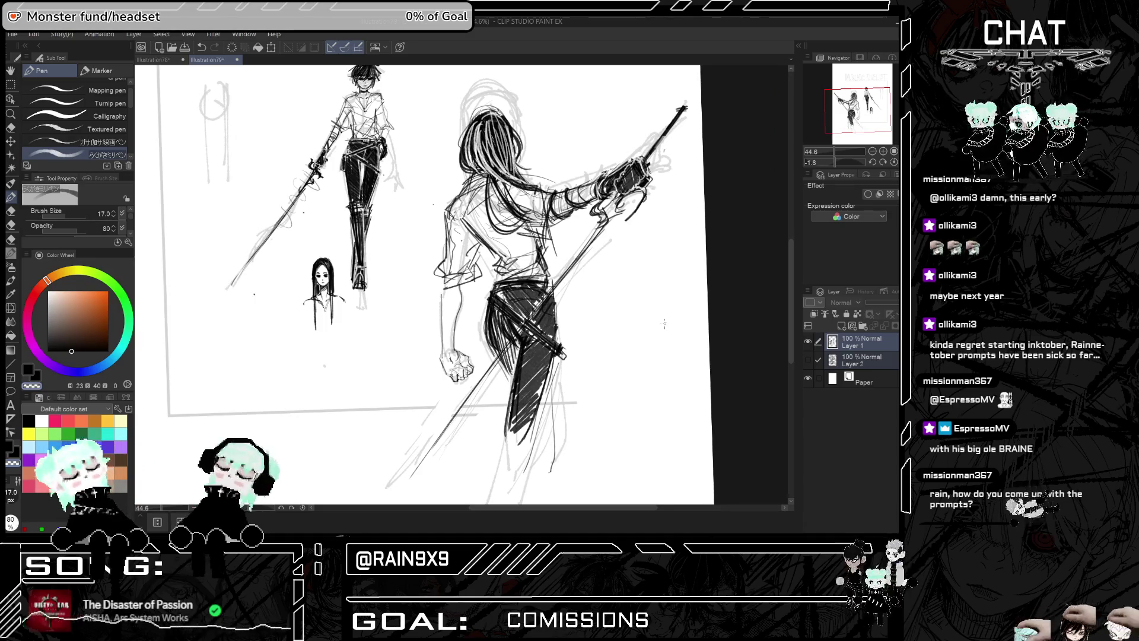
{"action": "scroll", "coordinate": [664, 323], "scroll_direction": "down", "scroll_amount": 2}
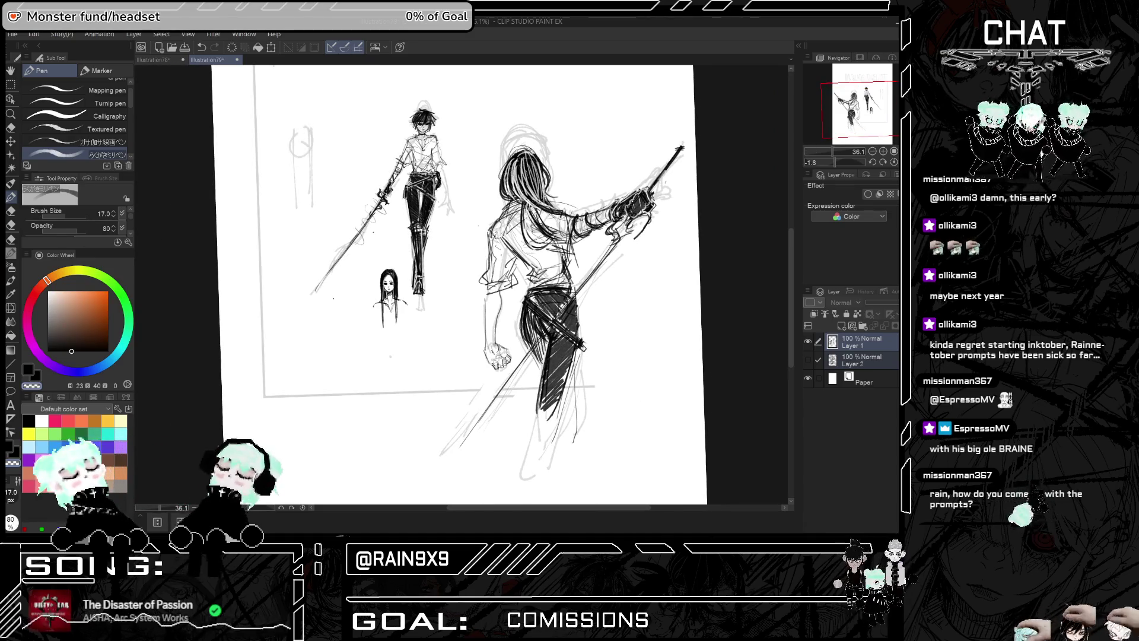
{"action": "key", "text": "h"}
{"action": "key", "text": "h"}
{"action": "scroll", "coordinate": [648, 236], "scroll_direction": "up", "scroll_amount": 2}
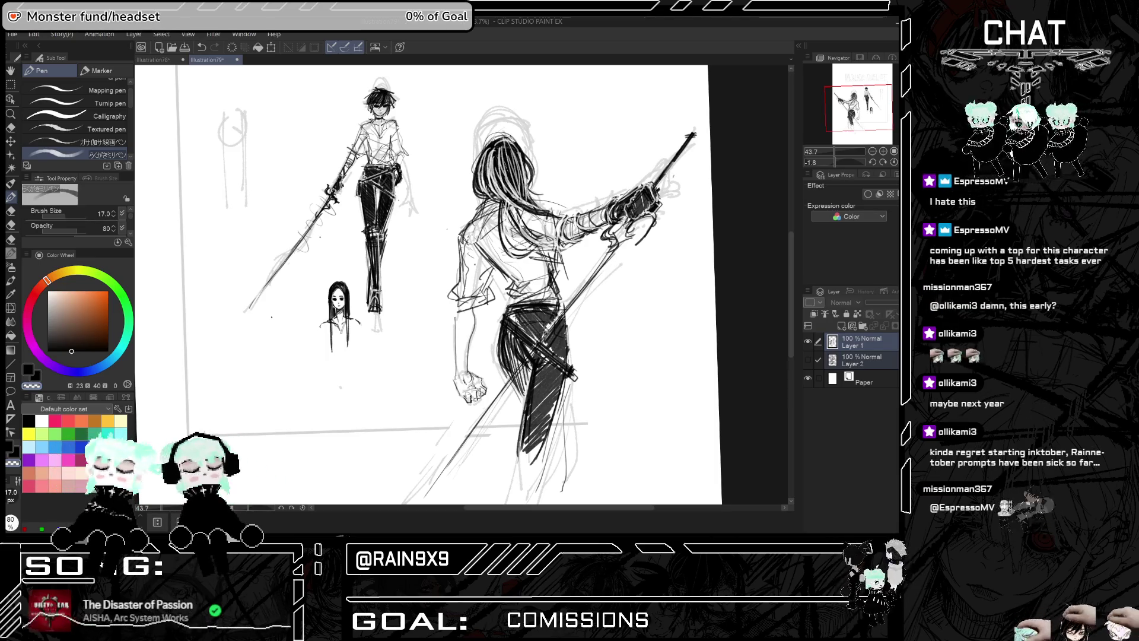
{"action": "left_click_drag", "start_coordinate": [566, 310], "coordinate": [510, 376]}
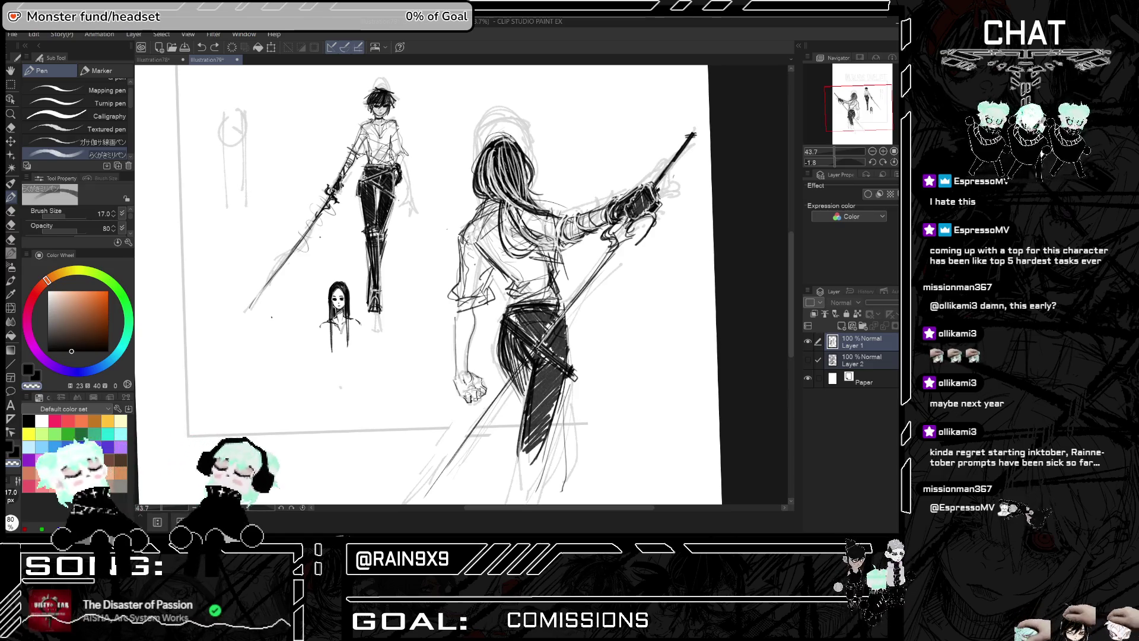
{"action": "key", "text": "h"}
{"action": "key", "text": "h"}
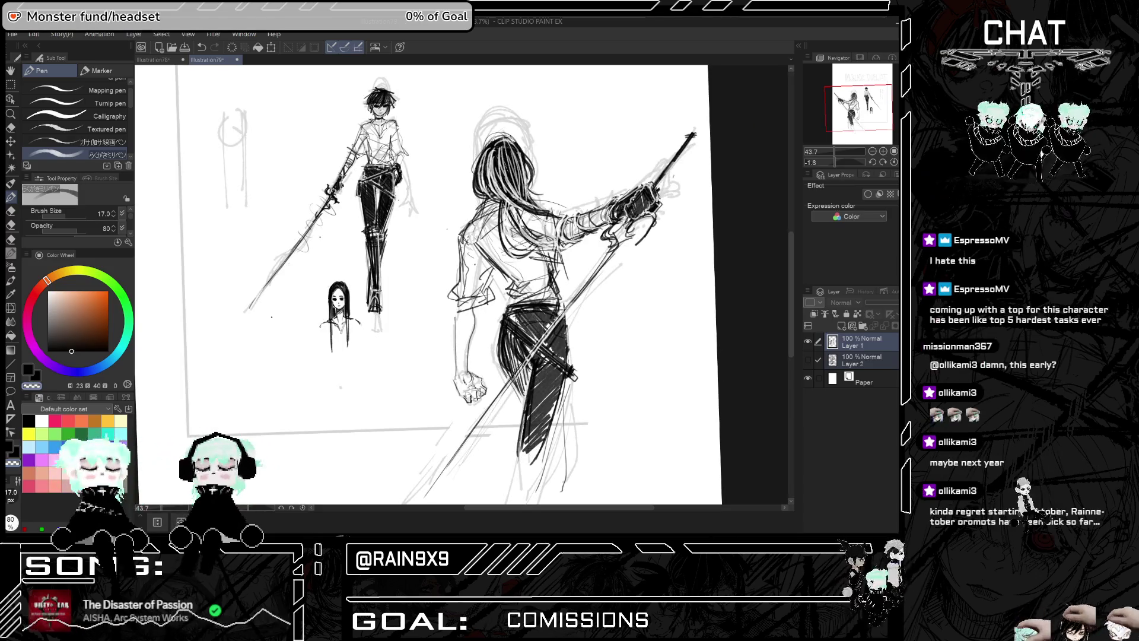
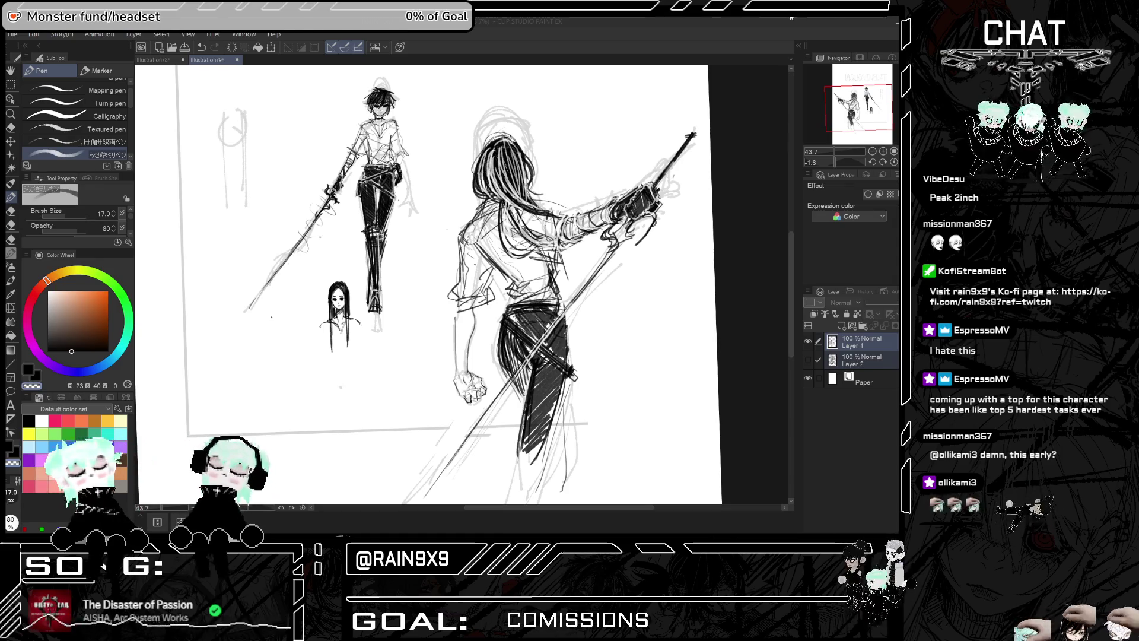
Hide Layer 1's duelist sketch and show Layer 2's DAY1 nurse drawing
{"action": "scroll", "coordinate": [447, 274], "scroll_direction": "down", "scroll_amount": 2}
{"action": "scroll", "coordinate": [391, 237], "scroll_direction": "up", "scroll_amount": 4}
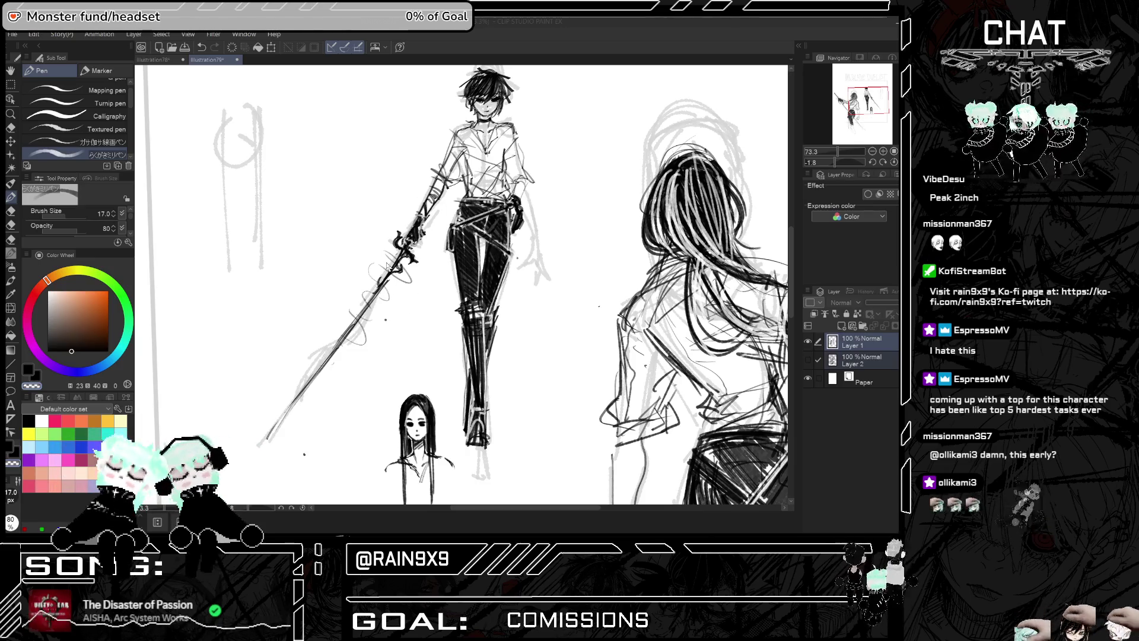
{"action": "scroll", "coordinate": [393, 261], "scroll_direction": "down", "scroll_amount": 1}
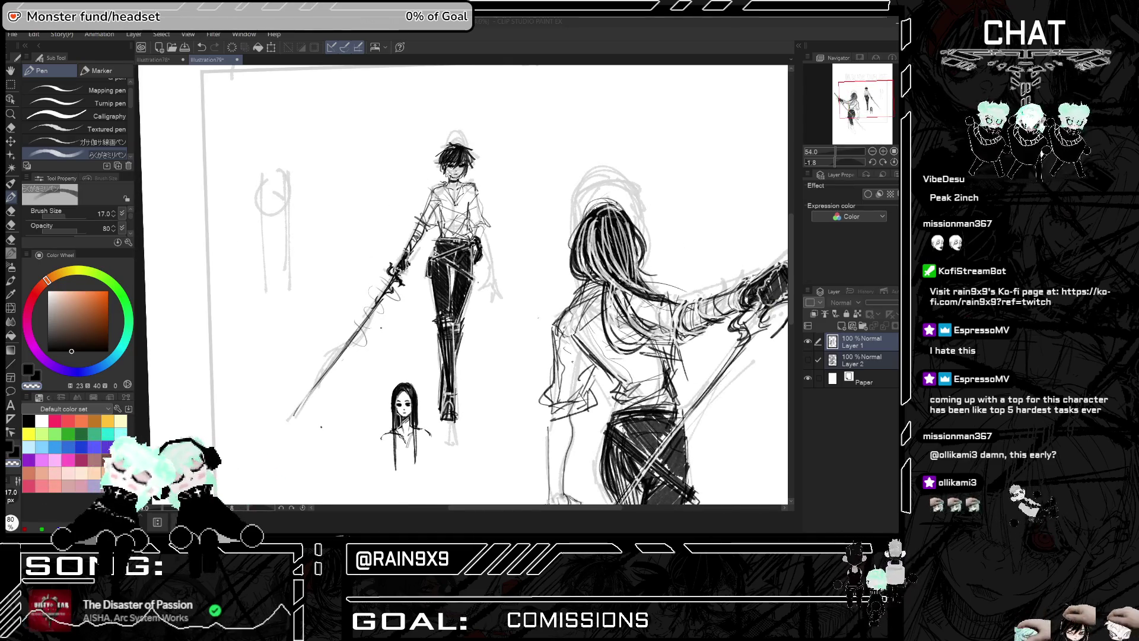
{"action": "scroll", "coordinate": [463, 296], "scroll_direction": "down", "scroll_amount": 1}
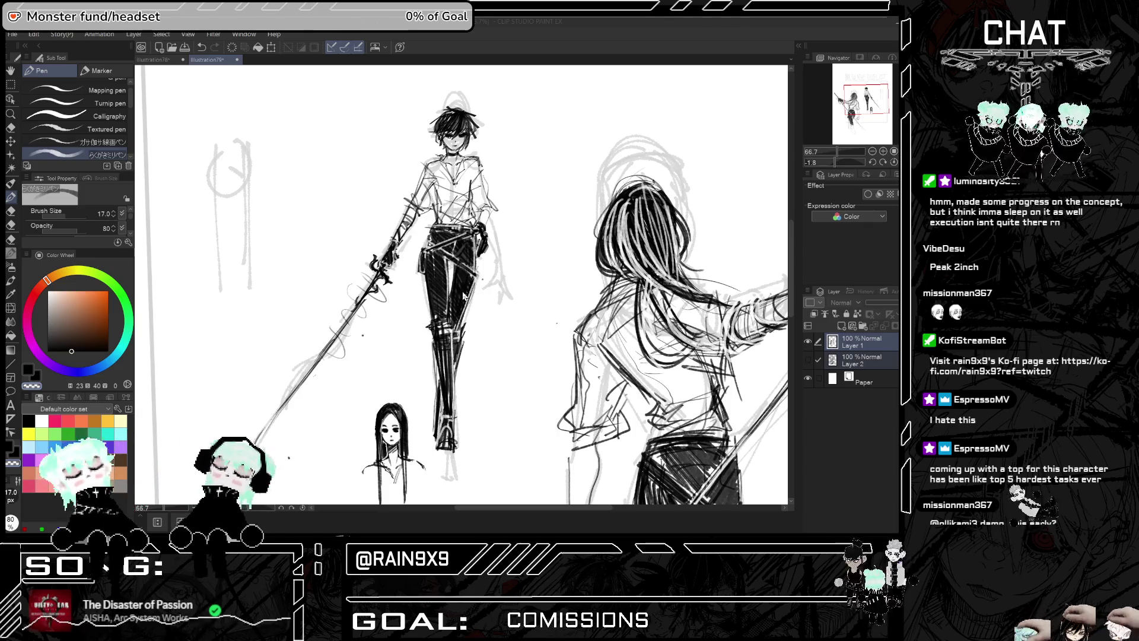
{"action": "scroll", "coordinate": [464, 294], "scroll_direction": "down", "scroll_amount": 2}
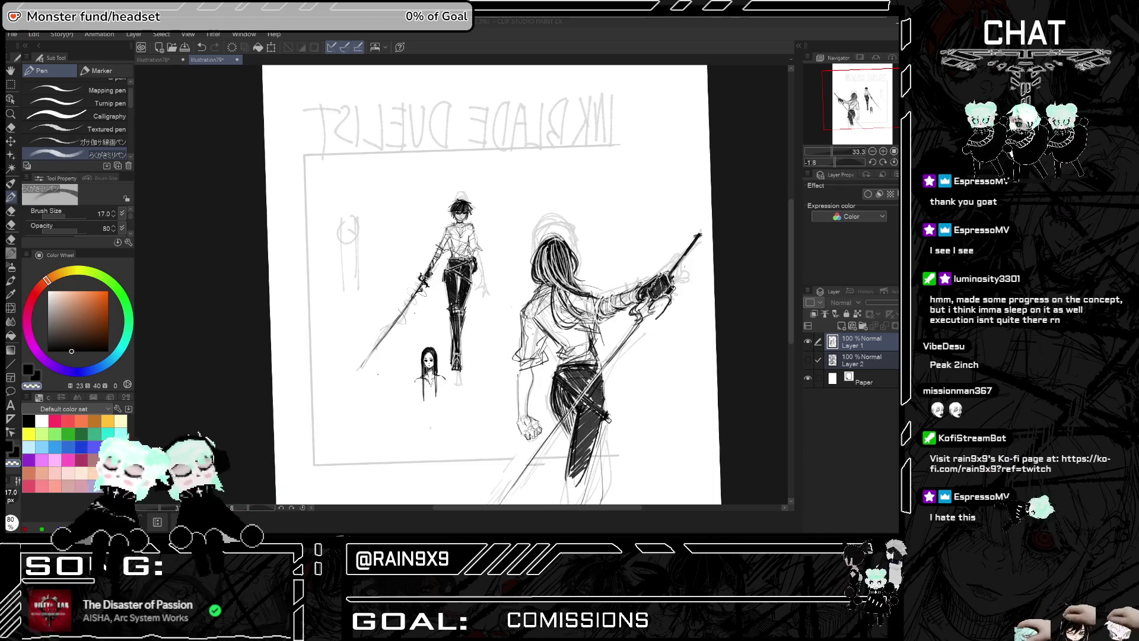
{"action": "scroll", "coordinate": [397, 306], "scroll_direction": "up", "scroll_amount": 3}
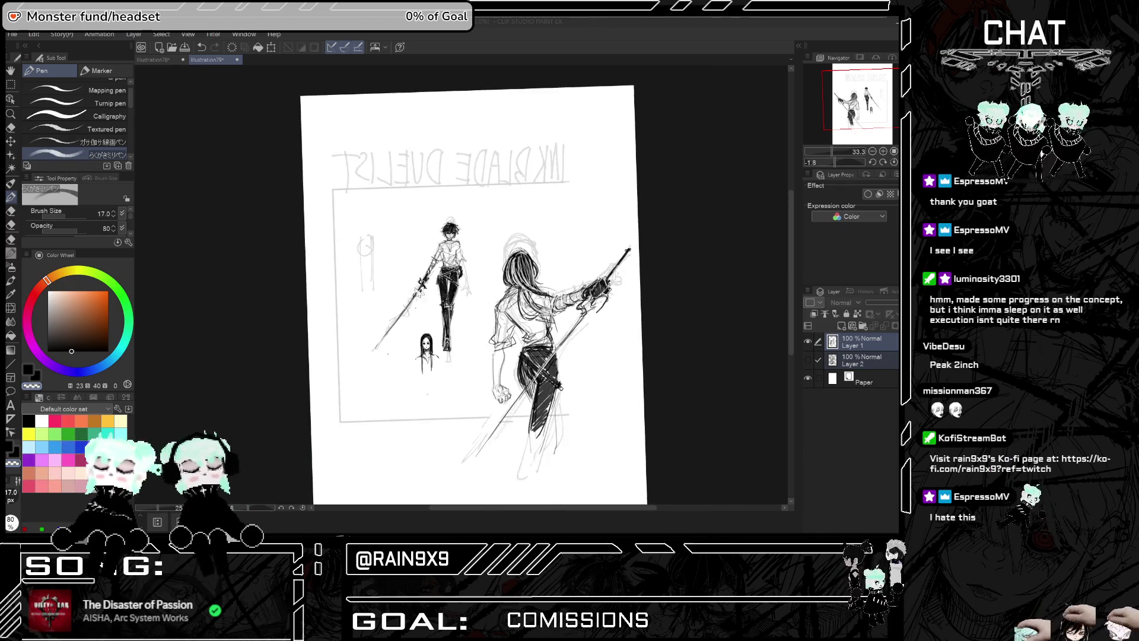
{"action": "scroll", "coordinate": [396, 306], "scroll_direction": "down", "scroll_amount": 3}
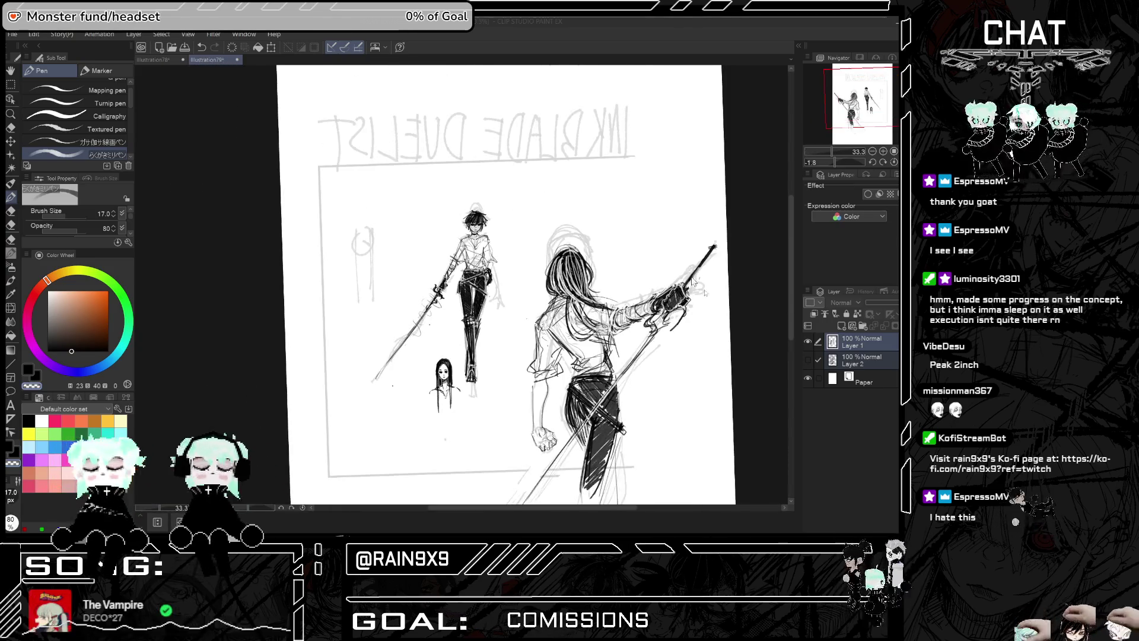
{"action": "left_click", "coordinate": [807, 342]}
{"action": "left_click", "coordinate": [807, 359]}
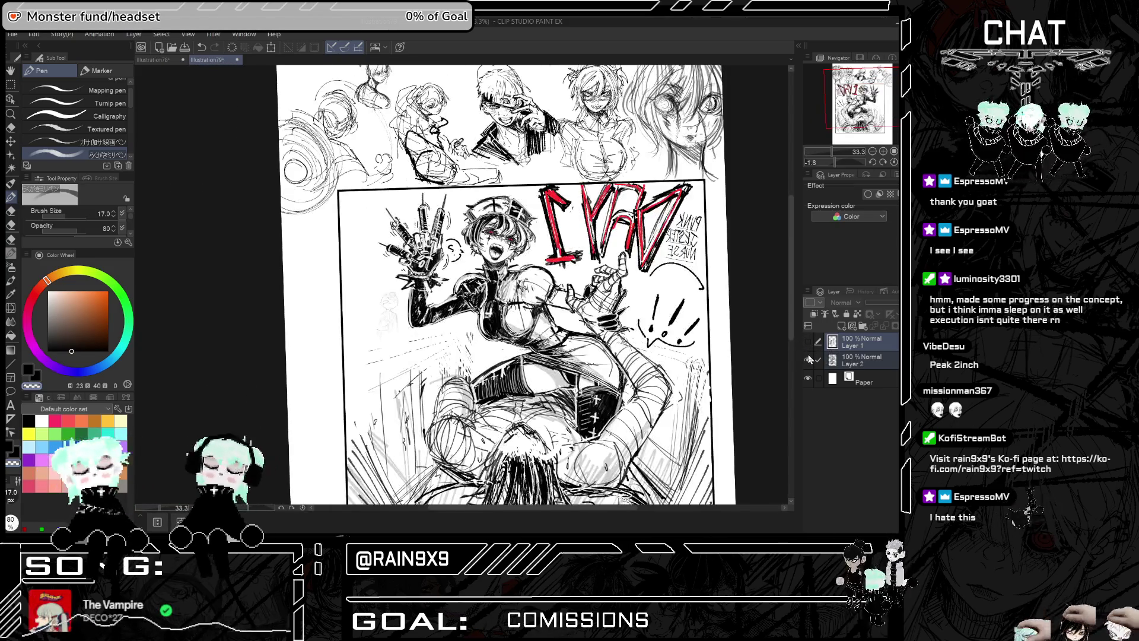
Look over the nurse drawing, then hide Layer 2 and show the duelist sketch again
{"action": "scroll", "coordinate": [511, 225], "scroll_direction": "down", "scroll_amount": 1}
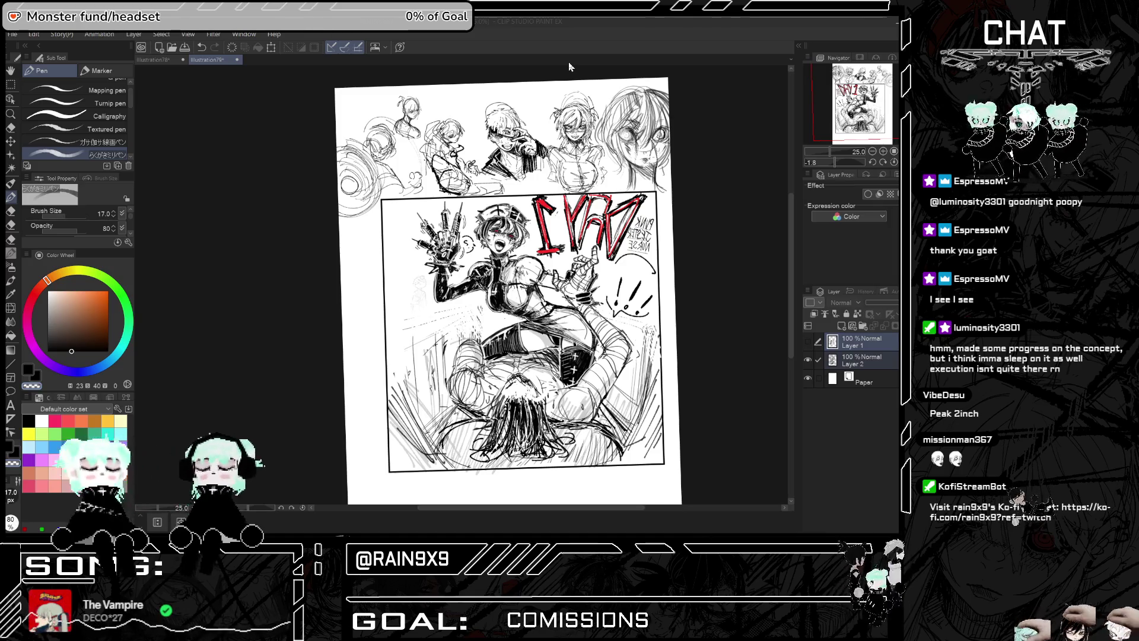
{"action": "scroll", "coordinate": [380, 255], "scroll_direction": "up", "scroll_amount": 2}
{"action": "scroll", "coordinate": [380, 255], "scroll_direction": "down", "scroll_amount": 2}
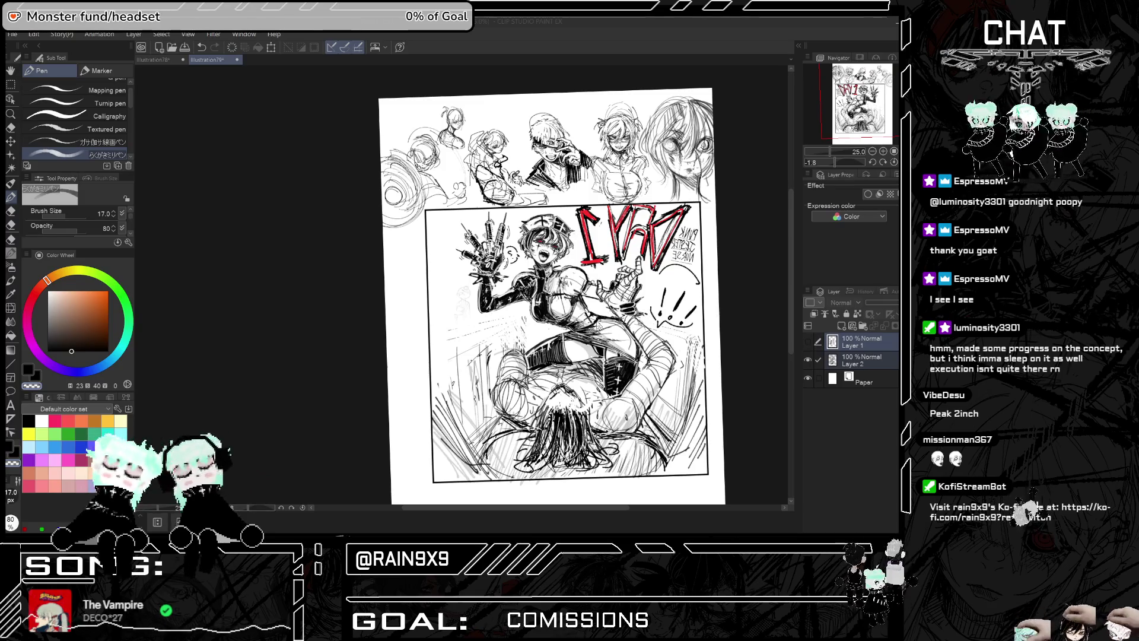
{"action": "left_click", "coordinate": [808, 360]}
{"action": "left_click", "coordinate": [807, 341]}
Flip the view so 'INK BLADE DUELIST' reads normally, zoom around, then hide Layer 1
{"action": "scroll", "coordinate": [593, 356], "scroll_direction": "up", "scroll_amount": 3}
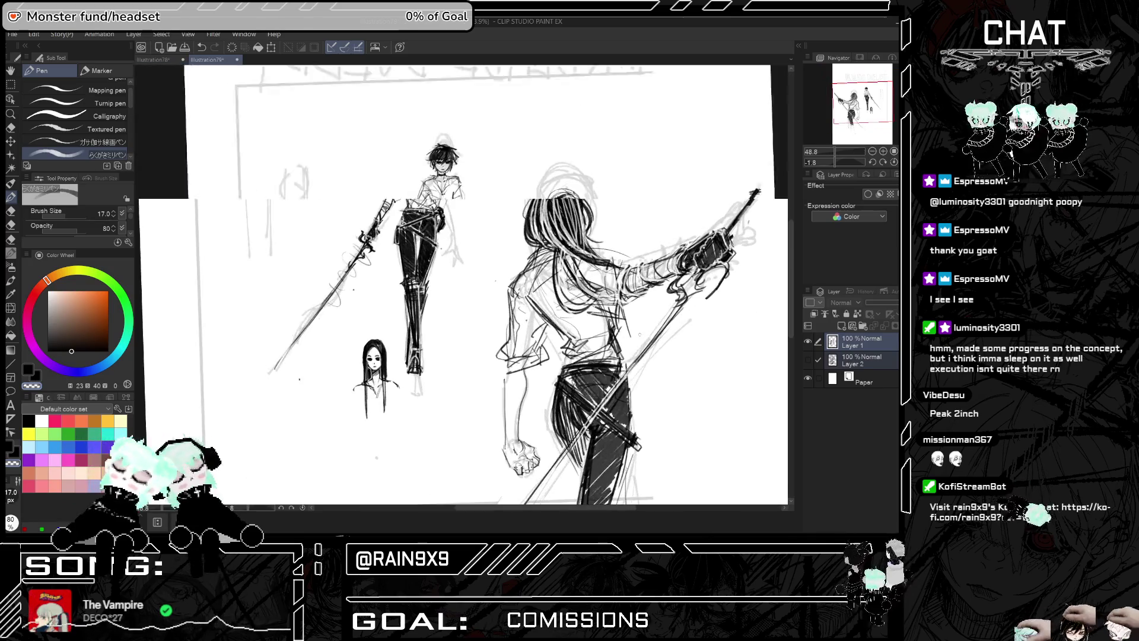
{"action": "key", "text": "h"}
{"action": "scroll", "coordinate": [593, 332], "scroll_direction": "down", "scroll_amount": 2}
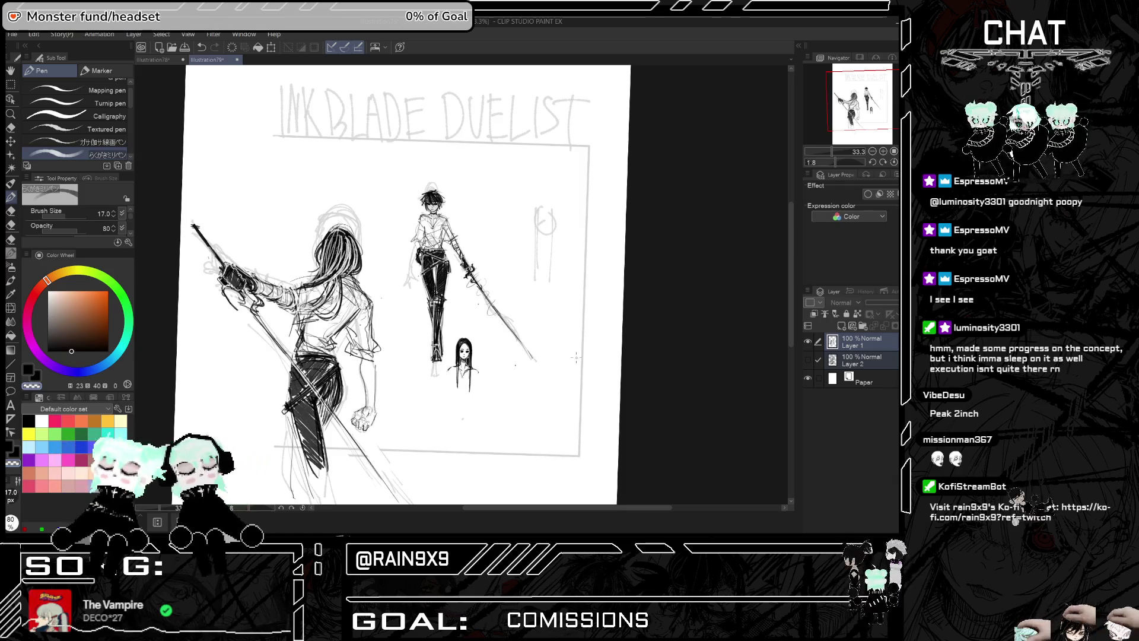
{"action": "scroll", "coordinate": [550, 358], "scroll_direction": "down", "scroll_amount": 1}
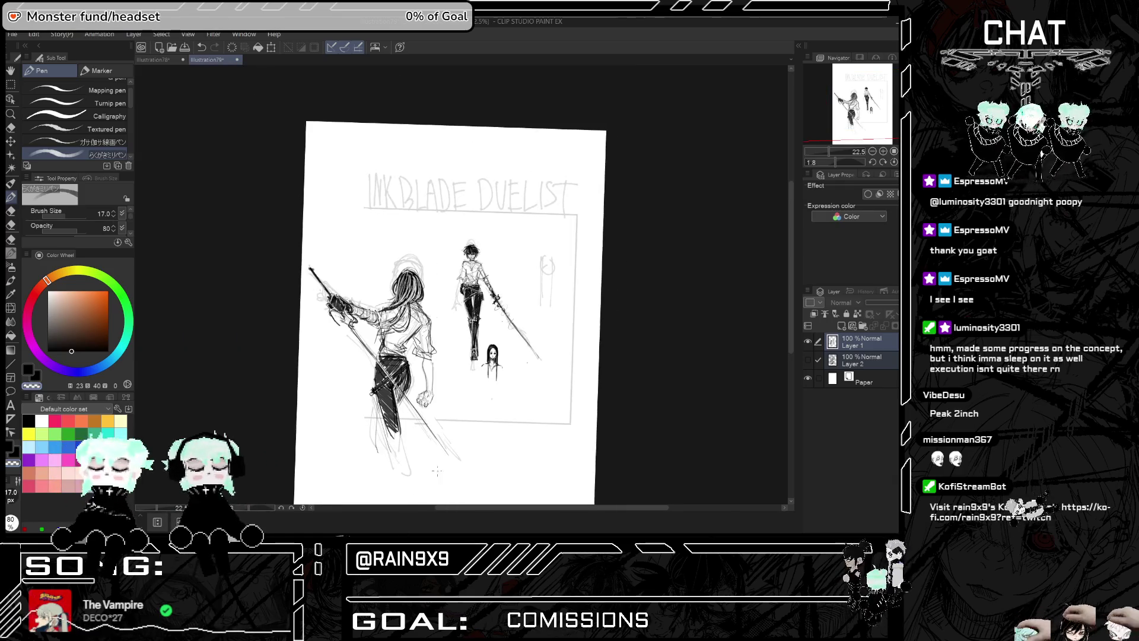
{"action": "scroll", "coordinate": [437, 471], "scroll_direction": "up", "scroll_amount": 3}
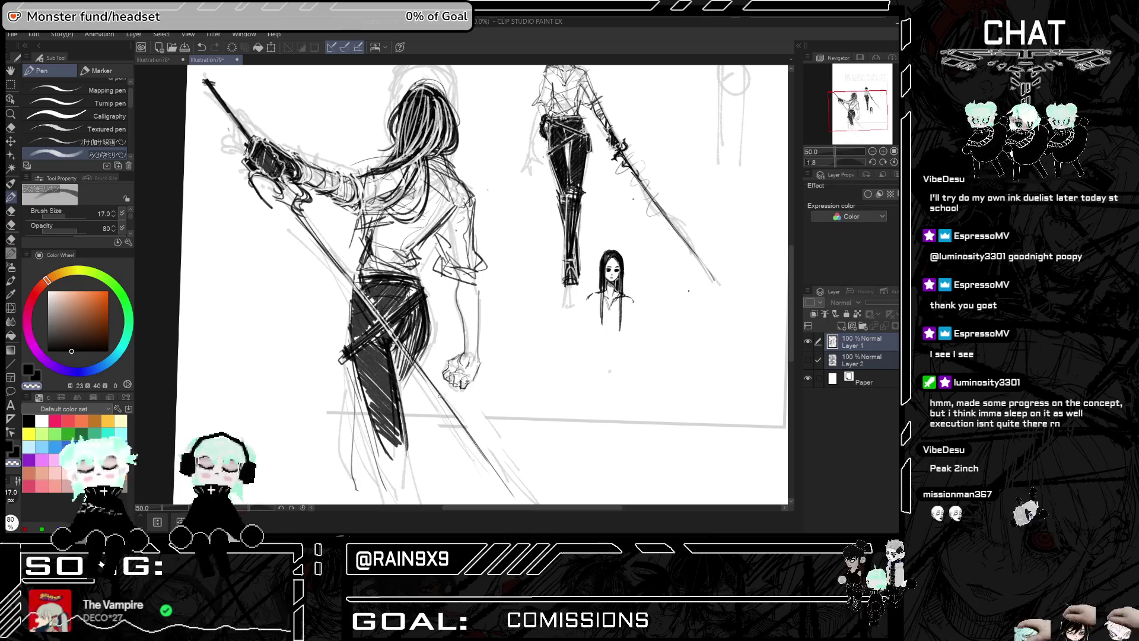
{"action": "scroll", "coordinate": [440, 397], "scroll_direction": "down", "scroll_amount": 2}
{"action": "scroll", "coordinate": [444, 406], "scroll_direction": "up", "scroll_amount": 3}
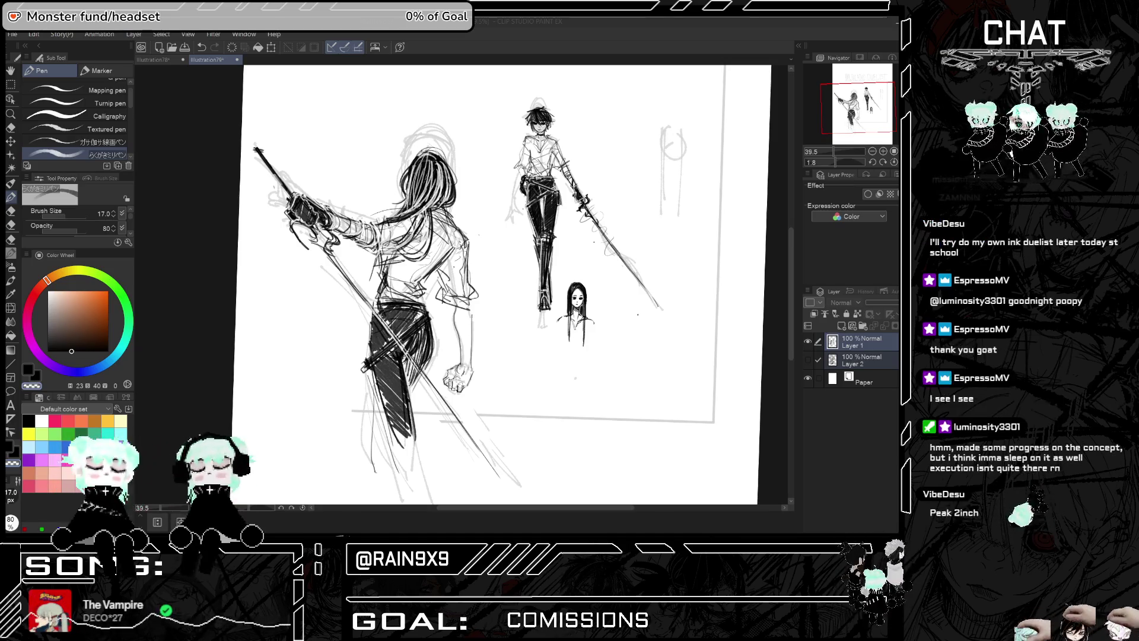
{"action": "scroll", "coordinate": [509, 261], "scroll_direction": "down", "scroll_amount": 1}
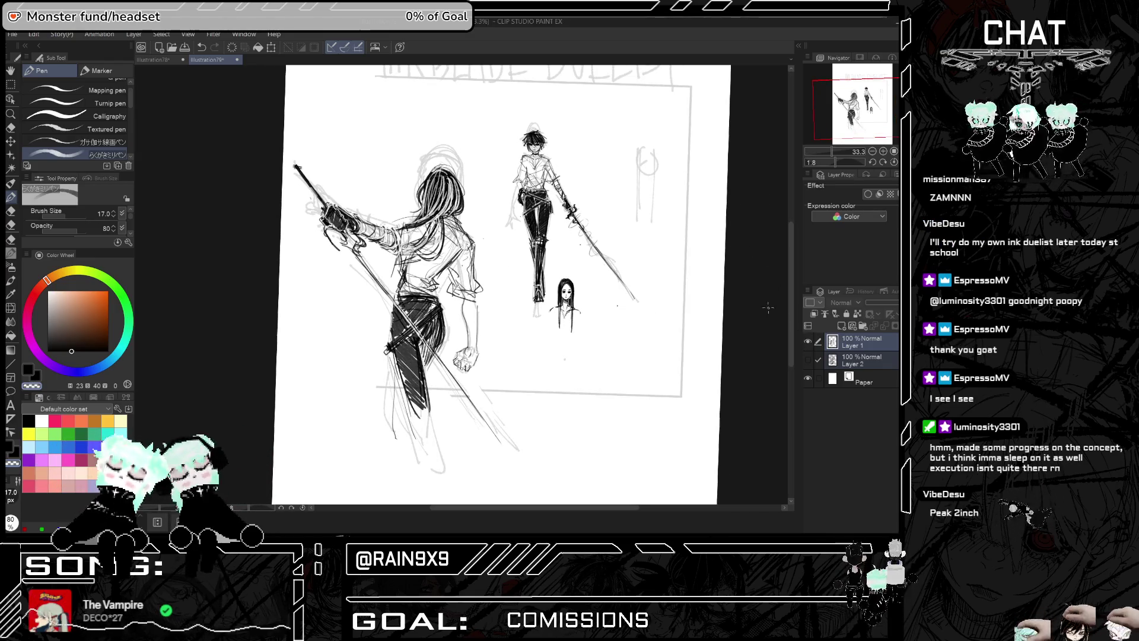
{"action": "scroll", "coordinate": [474, 187], "scroll_direction": "up", "scroll_amount": 1}
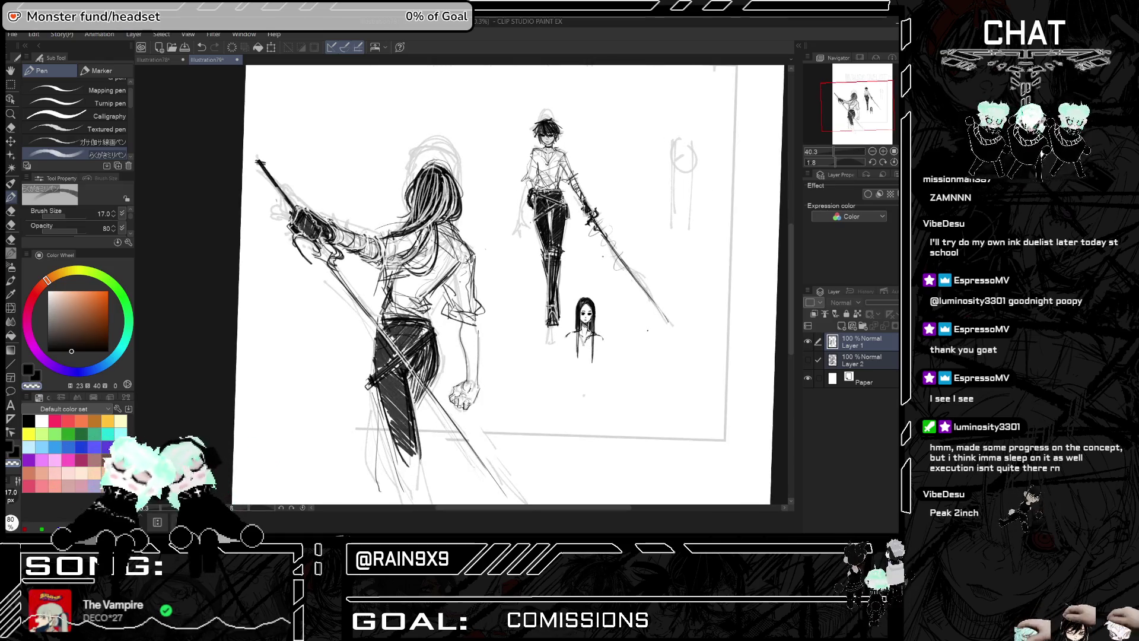
{"action": "left_click", "coordinate": [807, 341]}
Show the DAY1 nurse drawing on Layer 2 and mirror the view briefly to check it
{"action": "left_click", "coordinate": [807, 359]}
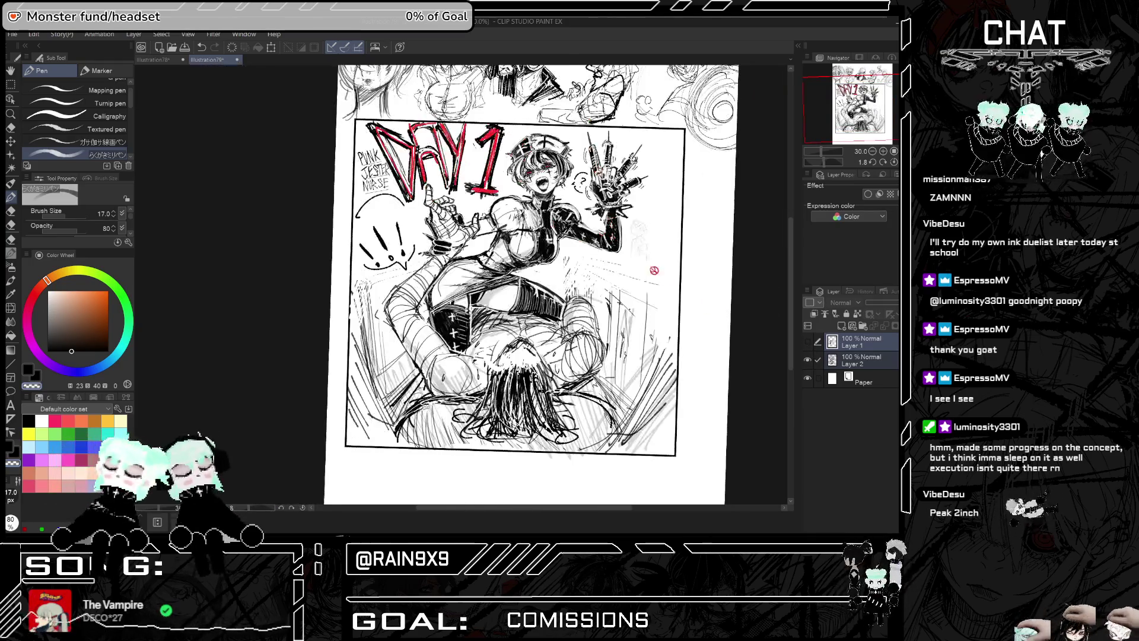
{"action": "scroll", "coordinate": [428, 163], "scroll_direction": "up", "scroll_amount": 1}
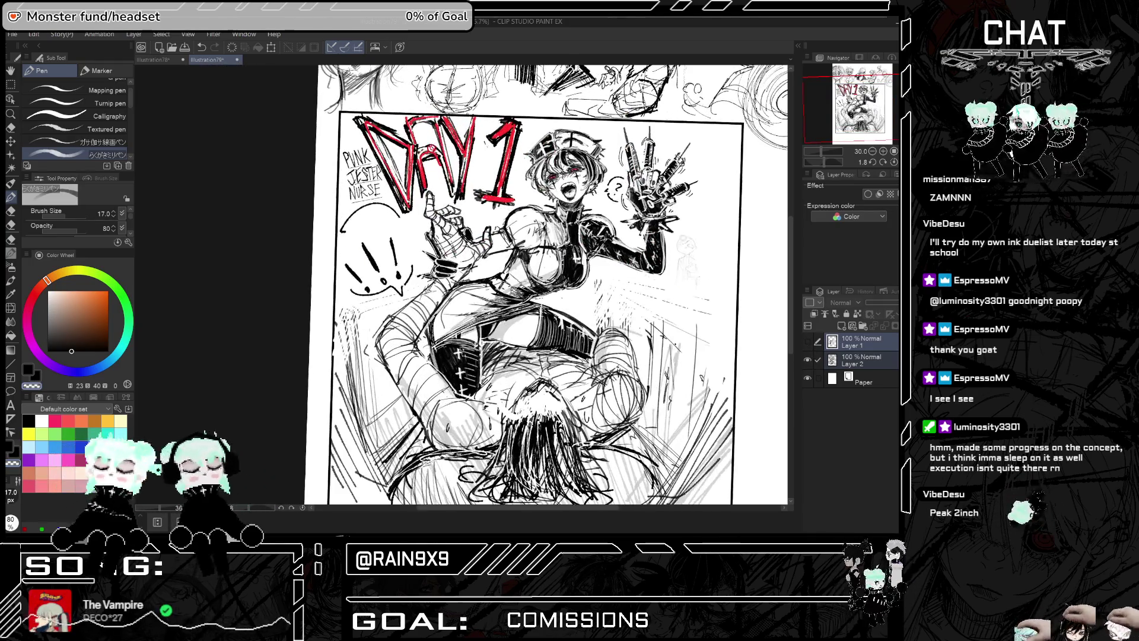
{"action": "key", "text": "h"}
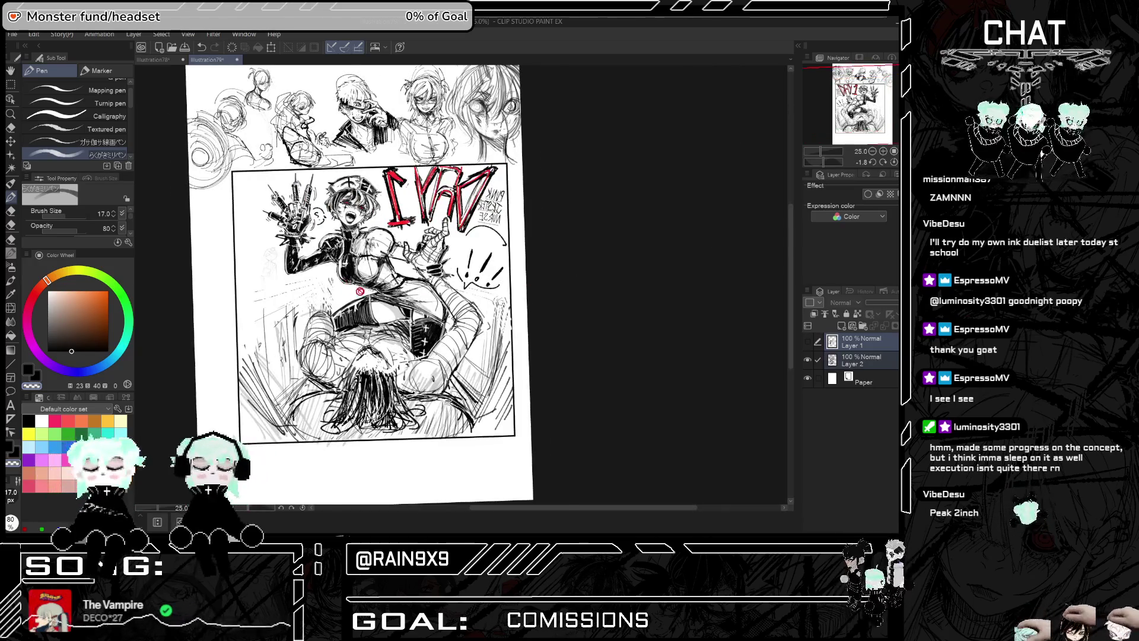
{"action": "key", "text": "h"}
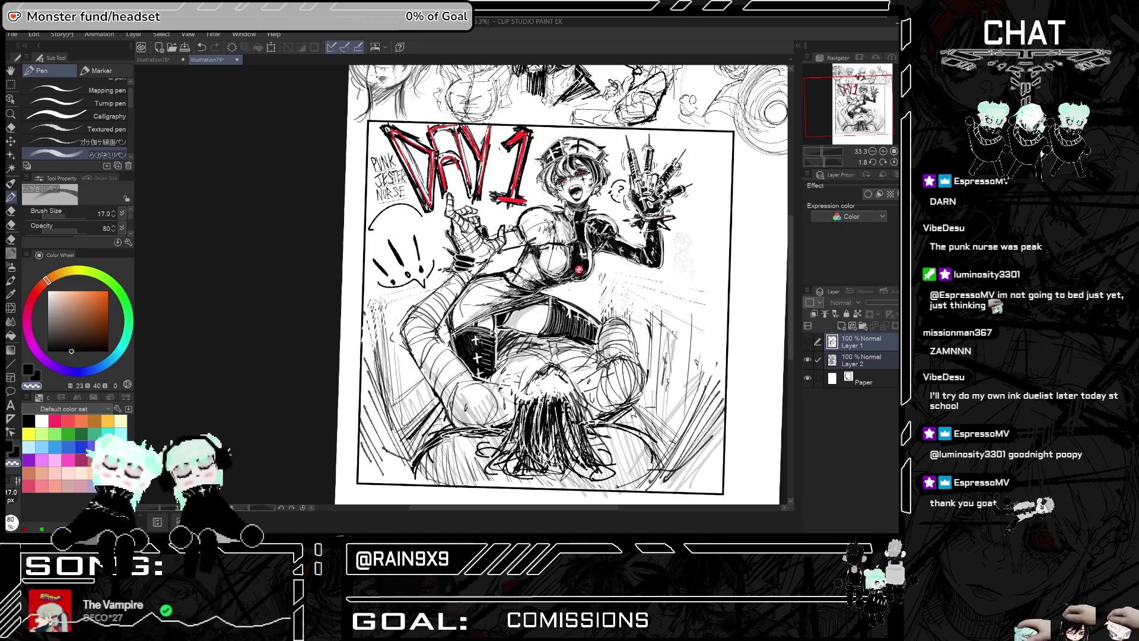
Zoom in to study the nurse's face, then hide the nurse layer
{"action": "scroll", "coordinate": [517, 281], "scroll_direction": "down", "scroll_amount": 2}
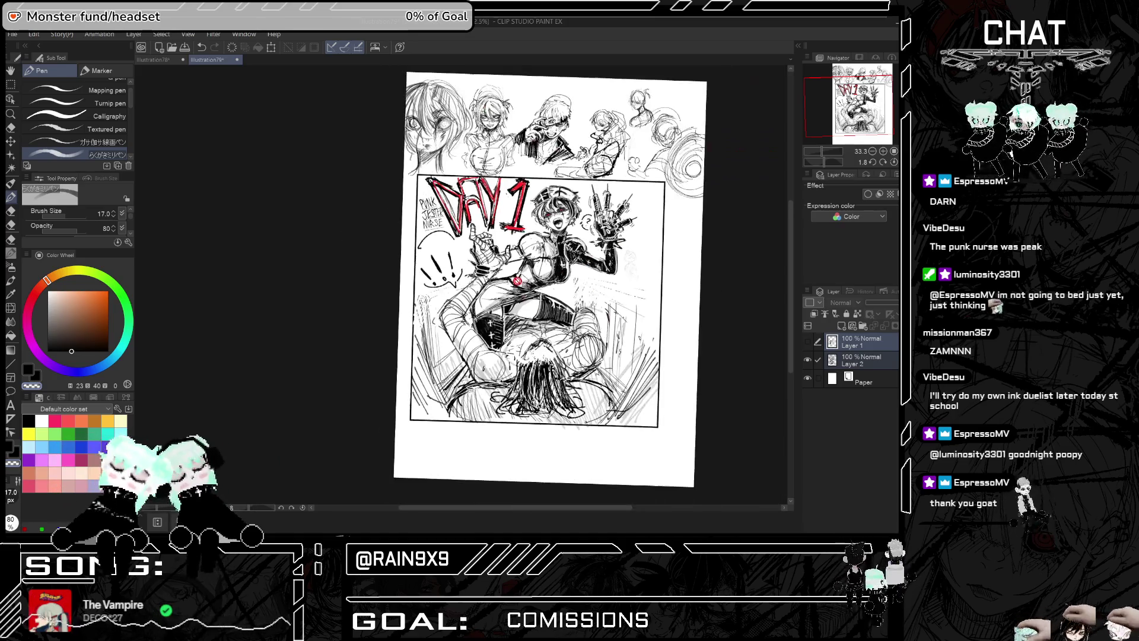
{"action": "scroll", "coordinate": [517, 280], "scroll_direction": "up", "scroll_amount": 1}
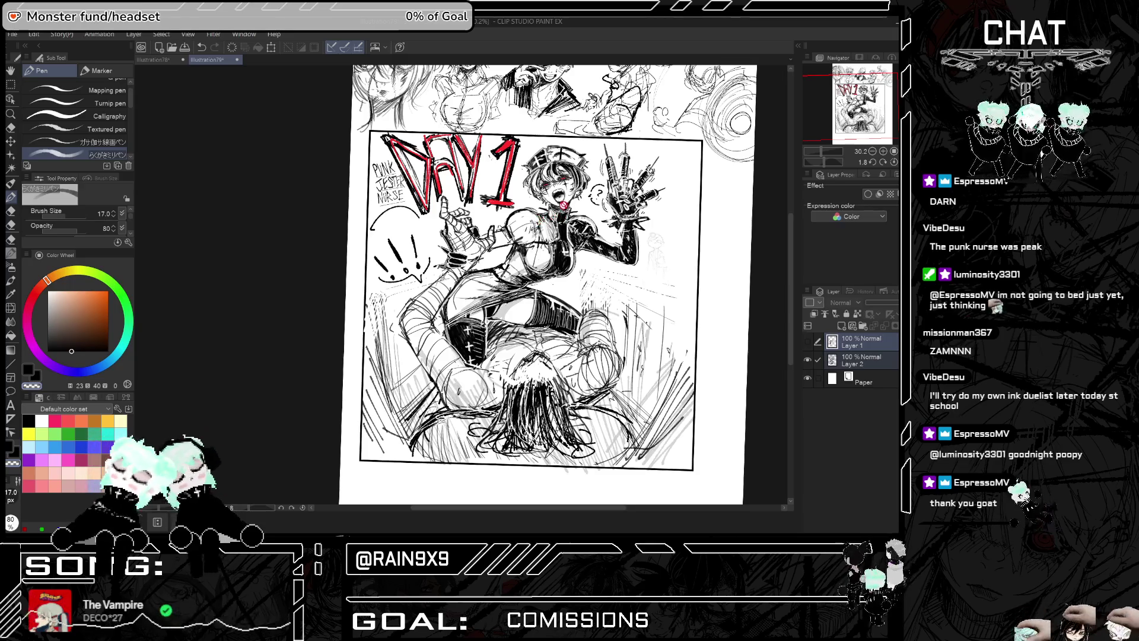
{"action": "scroll", "coordinate": [564, 204], "scroll_direction": "up", "scroll_amount": 5}
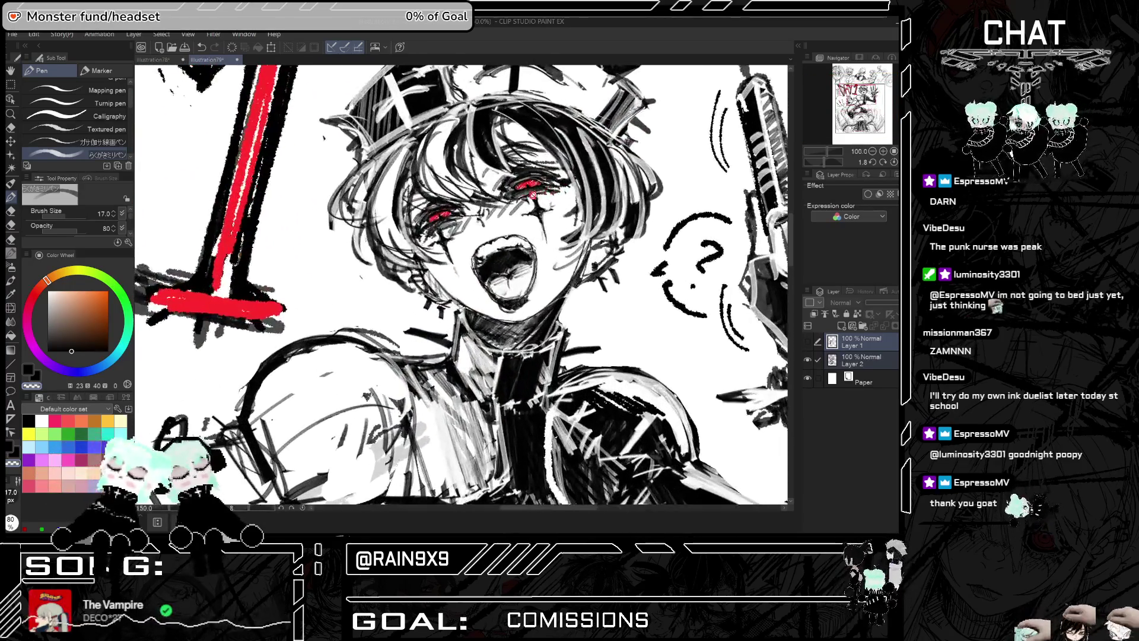
{"action": "scroll", "coordinate": [483, 224], "scroll_direction": "down", "scroll_amount": 1}
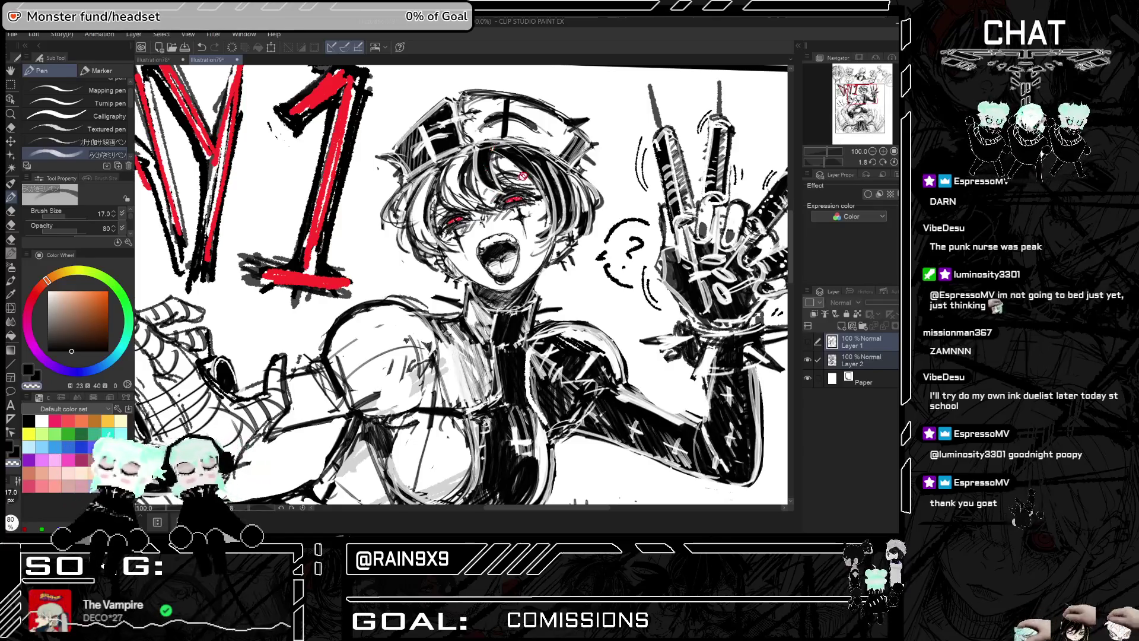
{"action": "scroll", "coordinate": [523, 176], "scroll_direction": "up", "scroll_amount": 3}
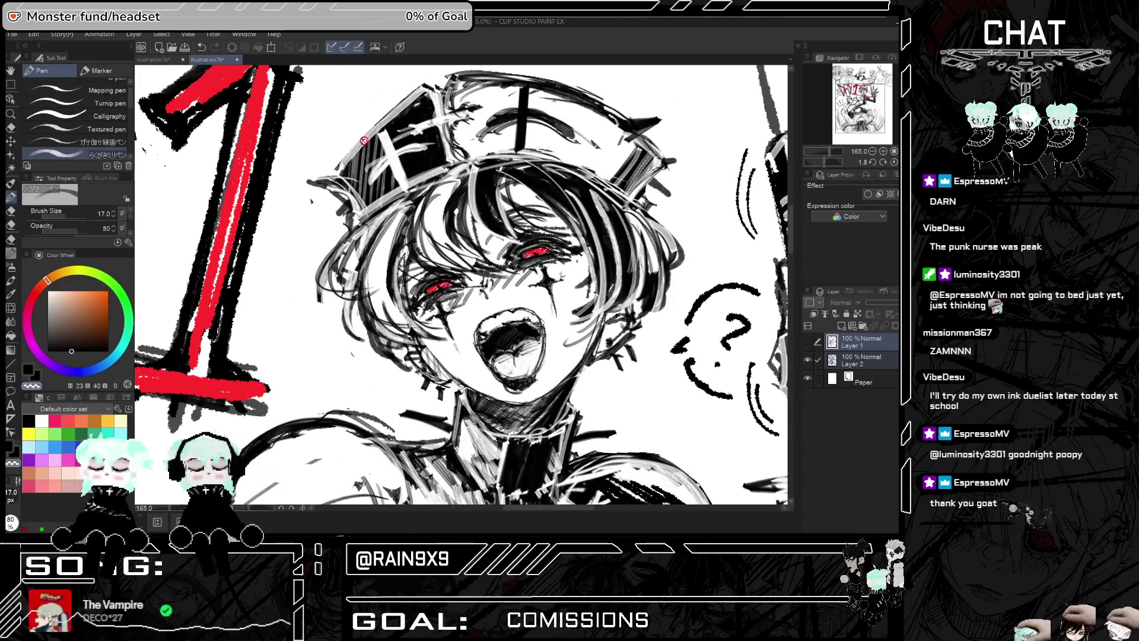
{"action": "scroll", "coordinate": [451, 231], "scroll_direction": "down", "scroll_amount": 5}
{"action": "scroll", "coordinate": [538, 319], "scroll_direction": "up", "scroll_amount": 2}
{"action": "scroll", "coordinate": [539, 318], "scroll_direction": "up", "scroll_amount": 2}
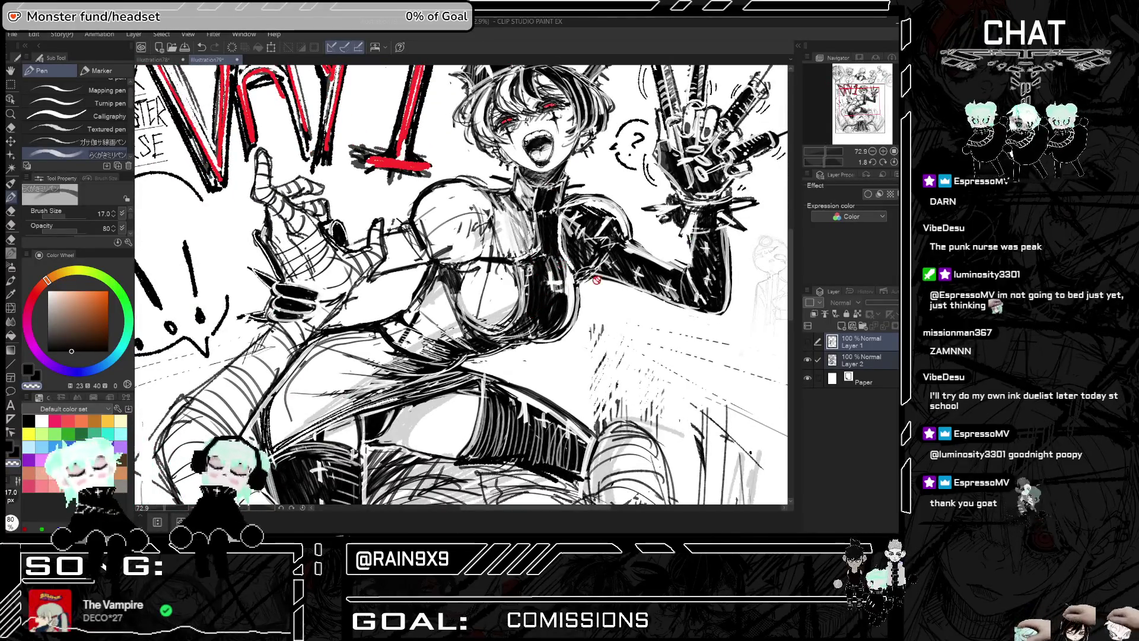
{"action": "scroll", "coordinate": [596, 279], "scroll_direction": "down", "scroll_amount": 4}
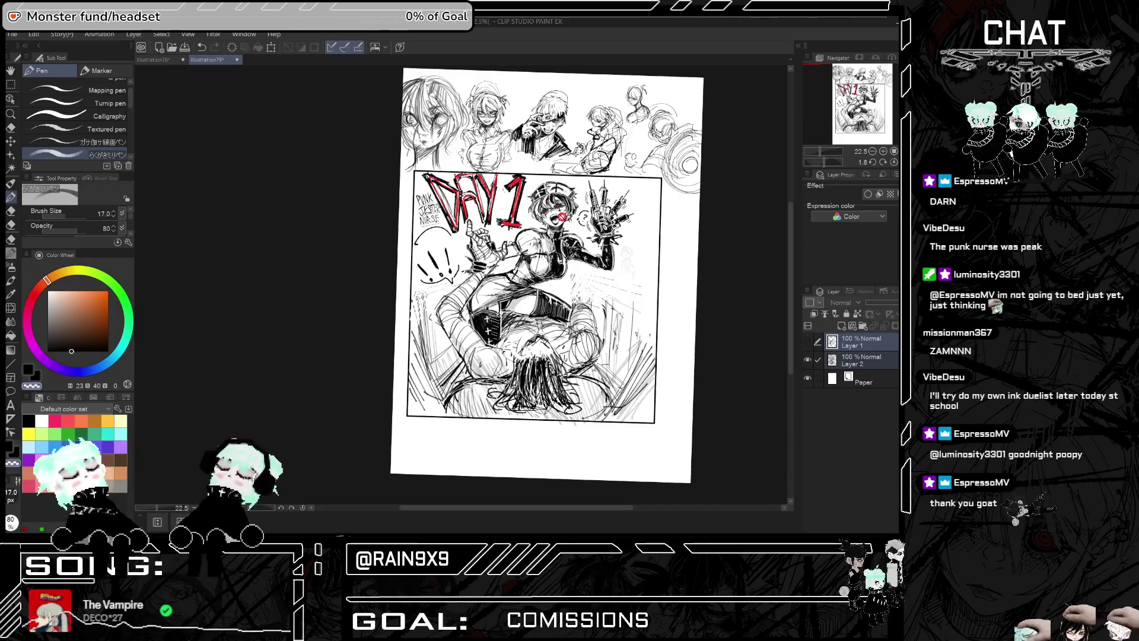
{"action": "scroll", "coordinate": [563, 215], "scroll_direction": "up", "scroll_amount": 1}
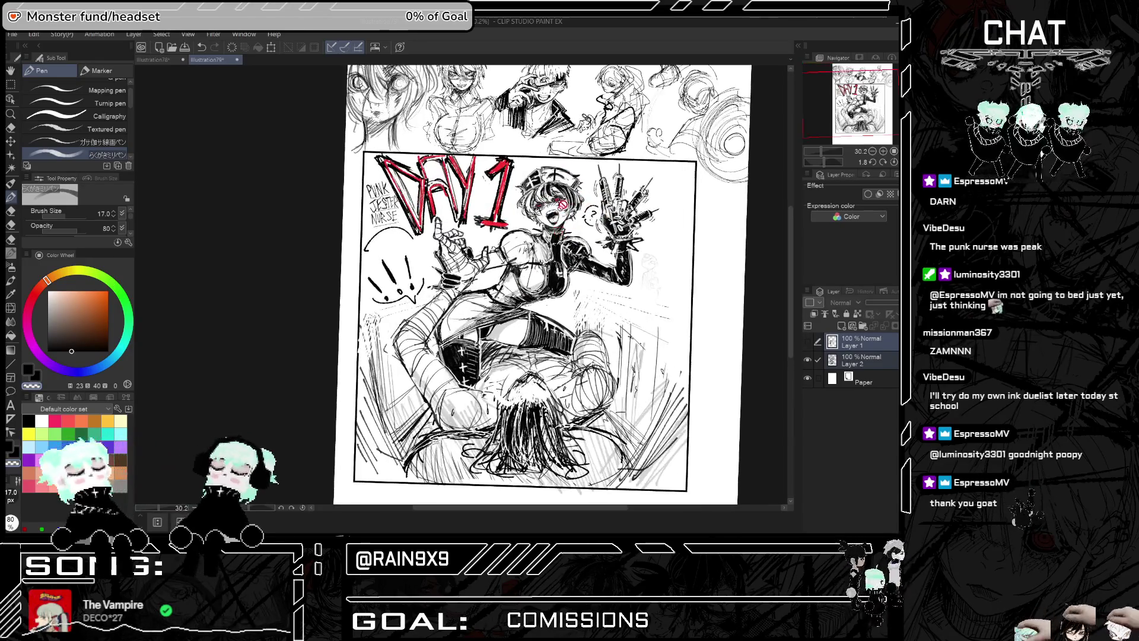
{"action": "scroll", "coordinate": [649, 259], "scroll_direction": "down", "scroll_amount": 1}
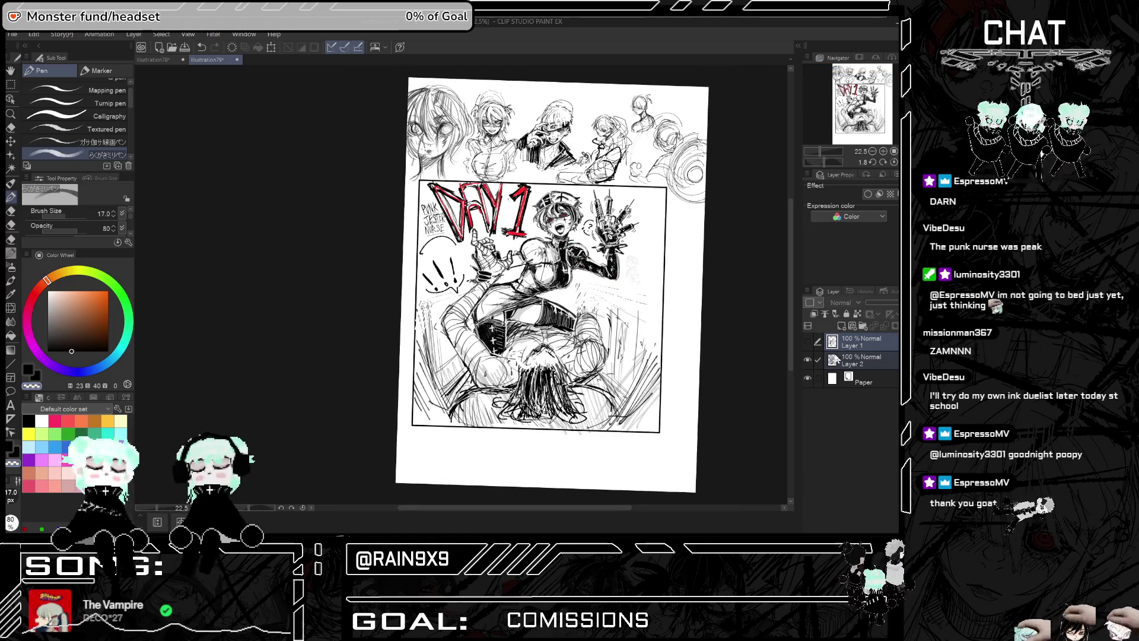
{"action": "left_click", "coordinate": [808, 359]}
Show Layer 1 again, zoom onto the back-view figure, mirror it, and select only Layer 1
{"action": "left_click", "coordinate": [807, 341]}
{"action": "scroll", "coordinate": [610, 374], "scroll_direction": "up", "scroll_amount": 1}
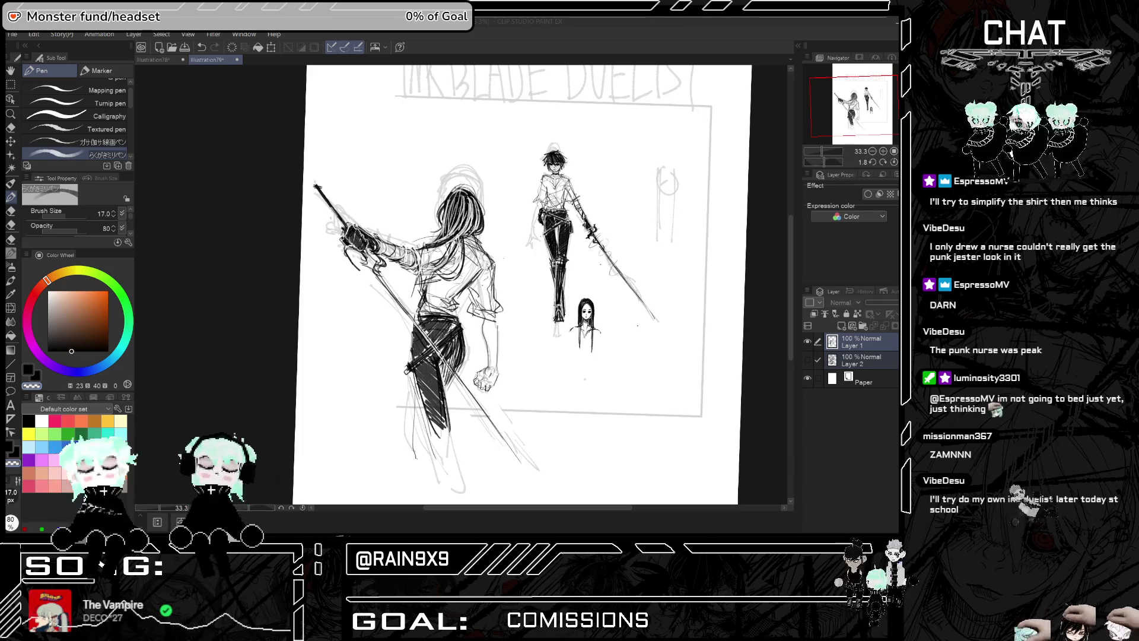
{"action": "scroll", "coordinate": [540, 145], "scroll_direction": "up", "scroll_amount": 1}
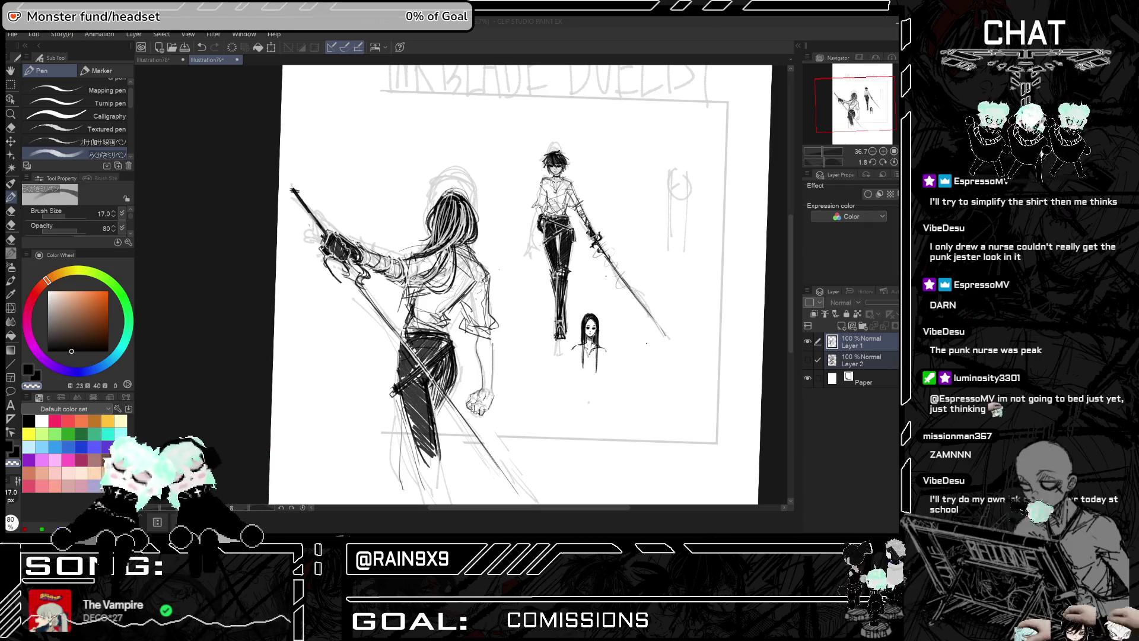
{"action": "scroll", "coordinate": [497, 202], "scroll_direction": "down", "scroll_amount": 2}
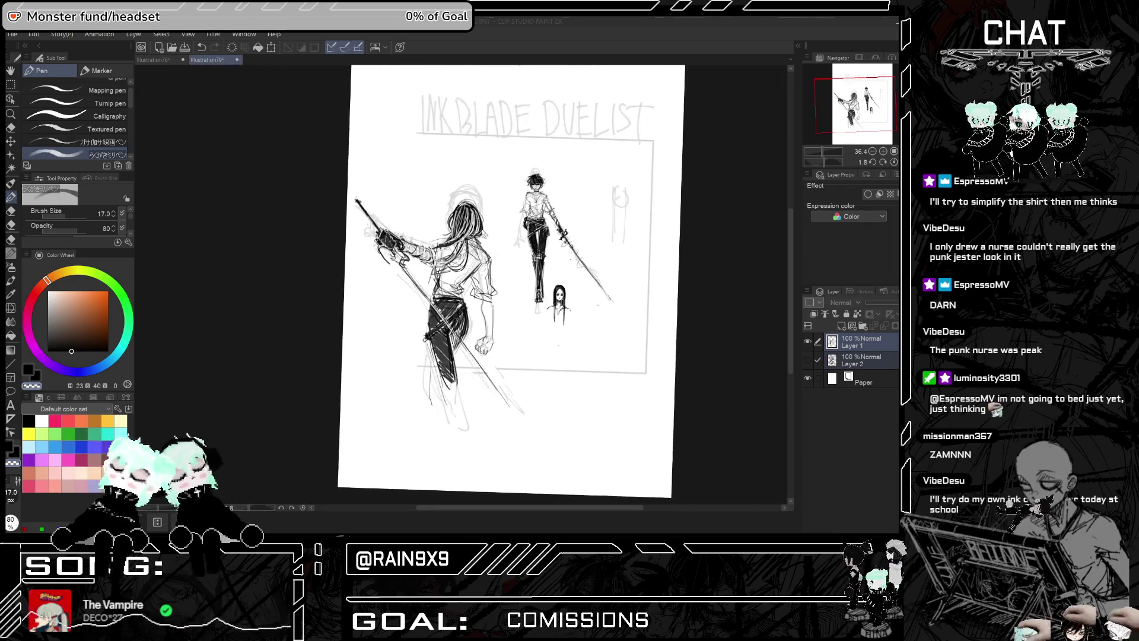
{"action": "key", "text": "h"}
{"action": "scroll", "coordinate": [487, 303], "scroll_direction": "up", "scroll_amount": 3}
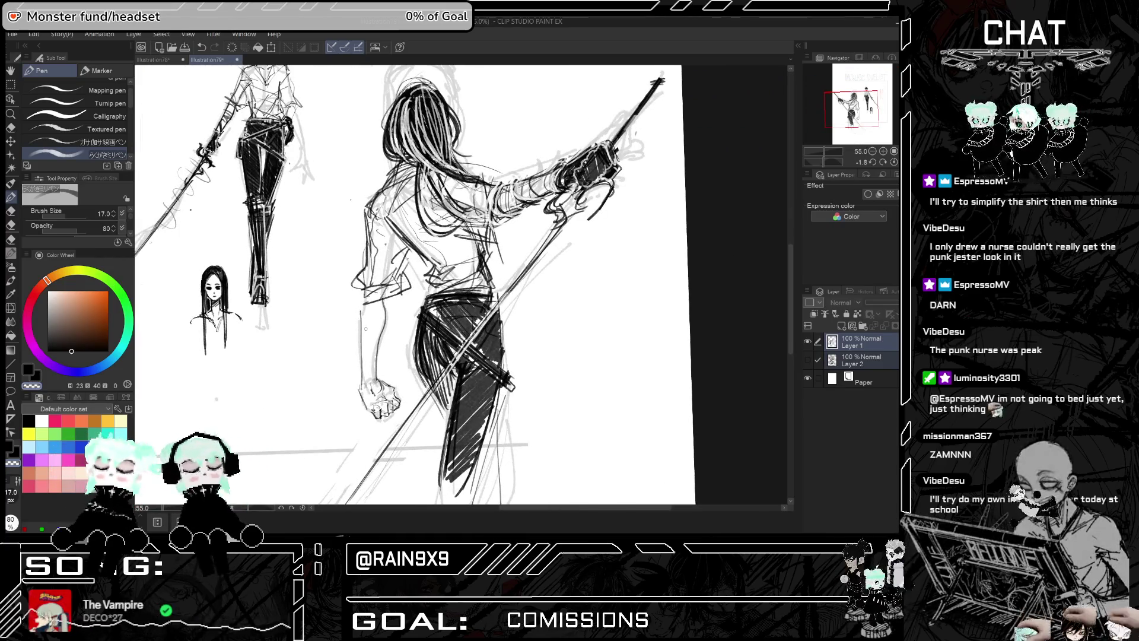
{"action": "left_click", "coordinate": [862, 350]}
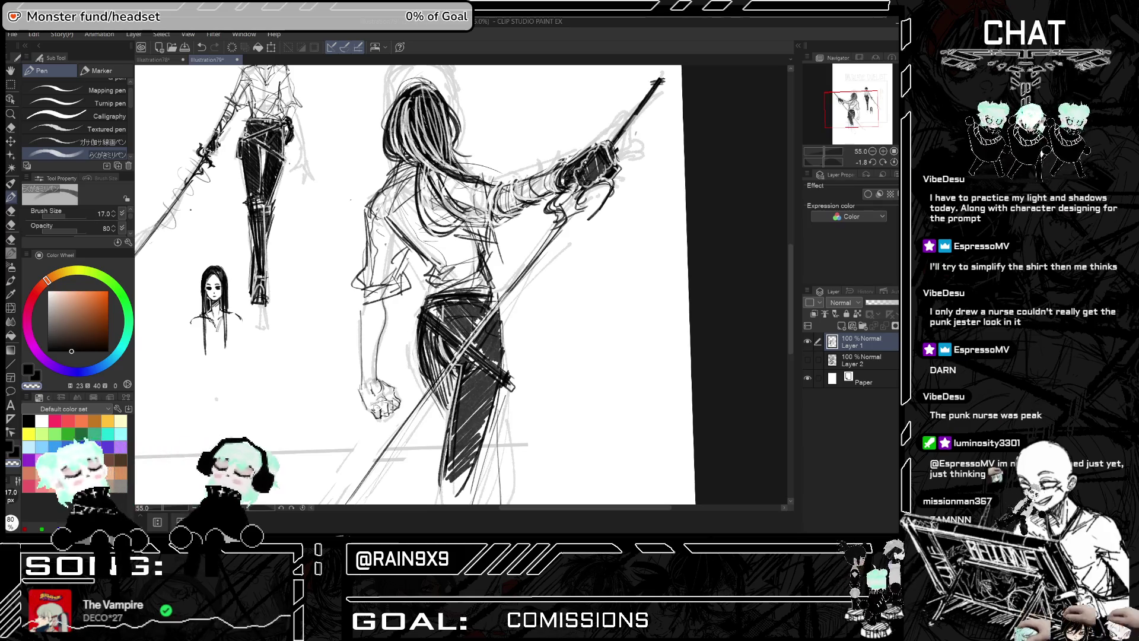
Fit the whole page, restore normal orientation, and zoom in on the lowered fist
{"action": "scroll", "coordinate": [415, 285], "scroll_direction": "up", "scroll_amount": 2}
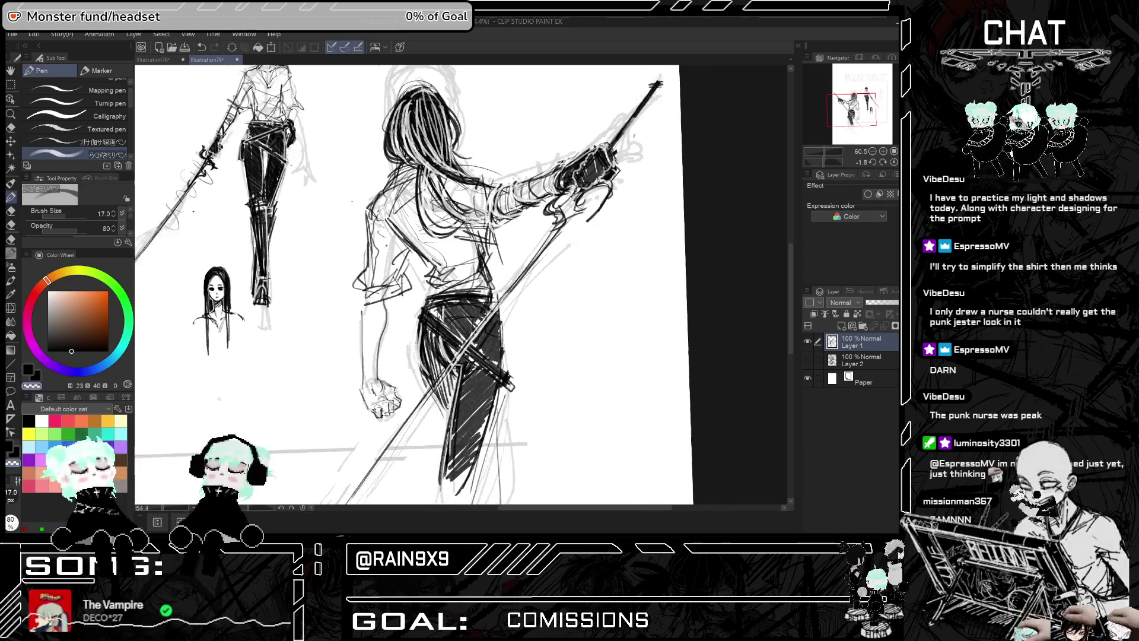
{"action": "key", "text": "ctrl+0"}
{"action": "key", "text": "h"}
{"action": "key", "text": "h"}
{"action": "scroll", "coordinate": [380, 285], "scroll_direction": "up", "scroll_amount": 2}
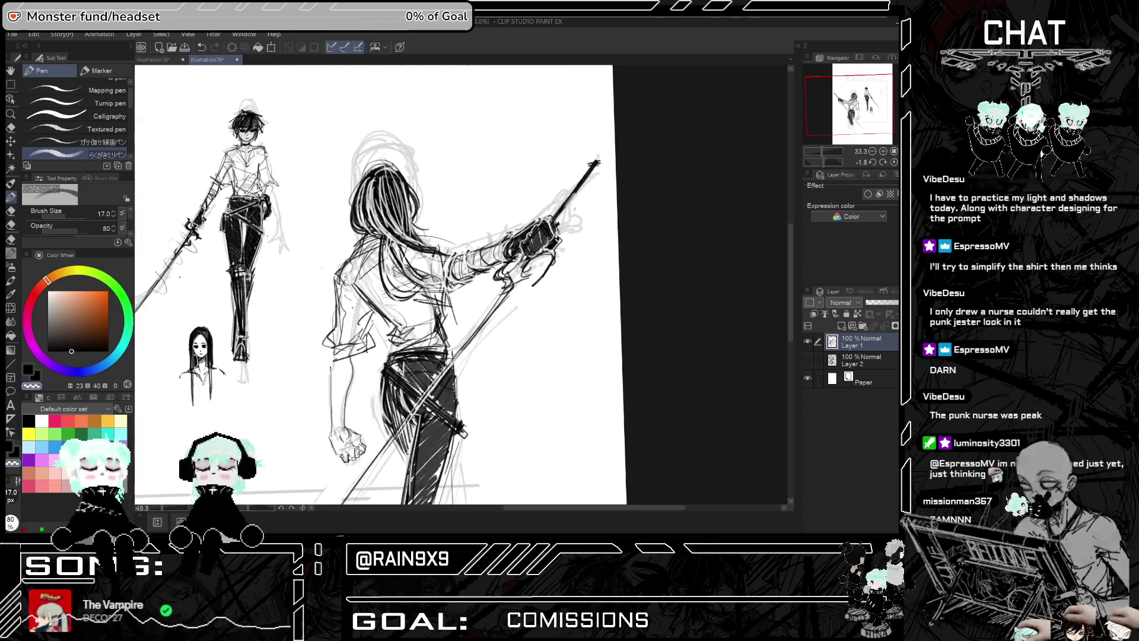
{"action": "scroll", "coordinate": [537, 257], "scroll_direction": "up", "scroll_amount": 6}
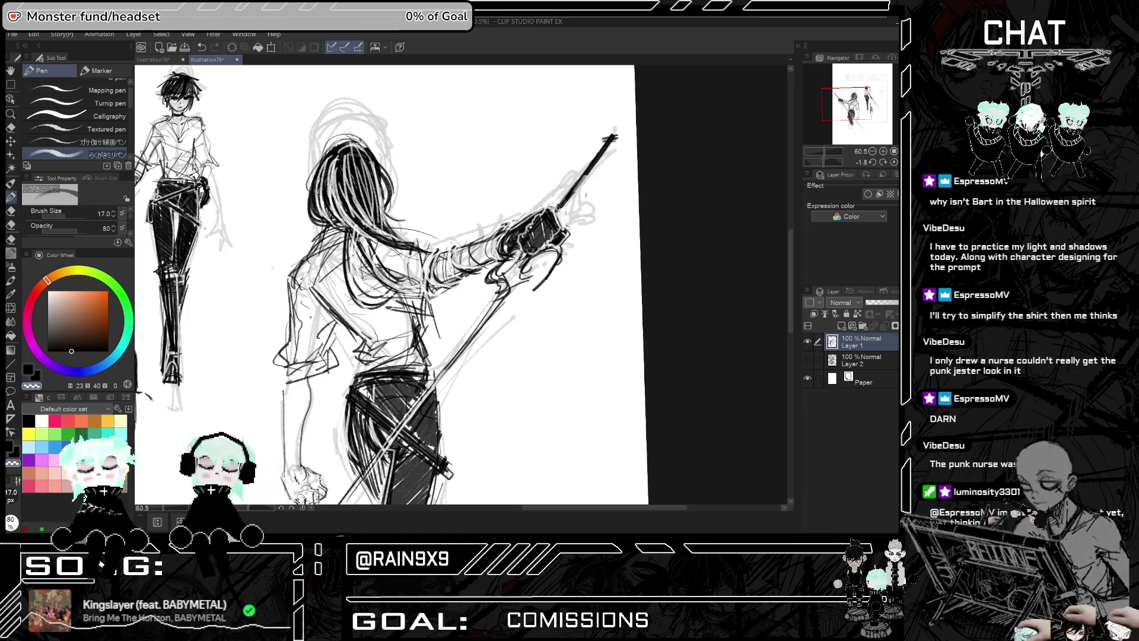
{"action": "scroll", "coordinate": [553, 214], "scroll_direction": "down", "scroll_amount": 5}
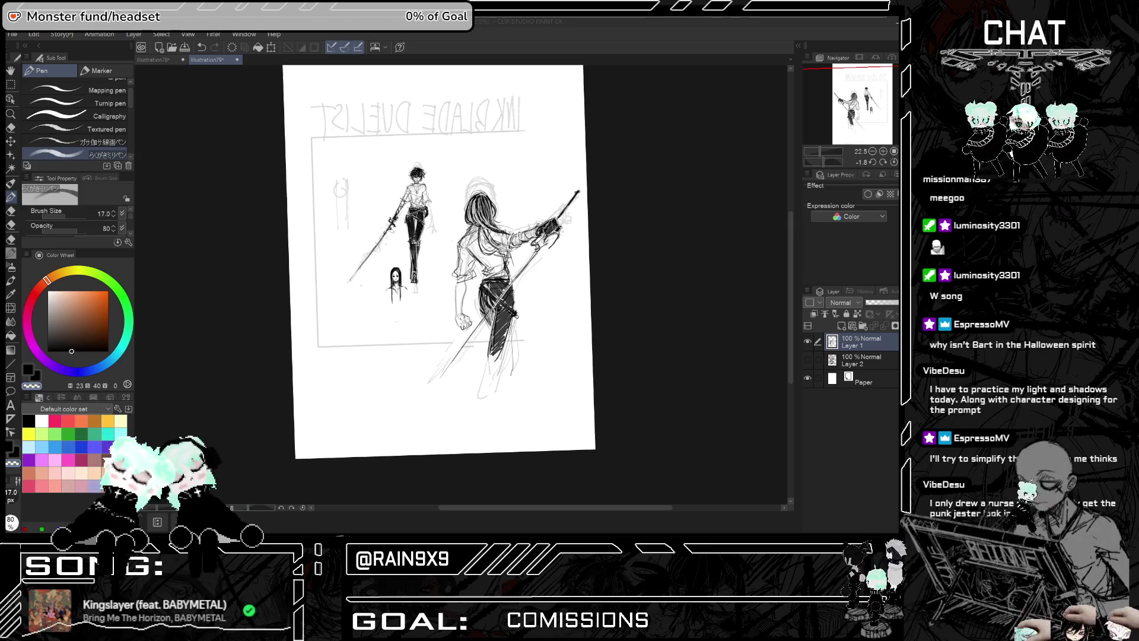
{"action": "scroll", "coordinate": [460, 286], "scroll_direction": "up", "scroll_amount": 1}
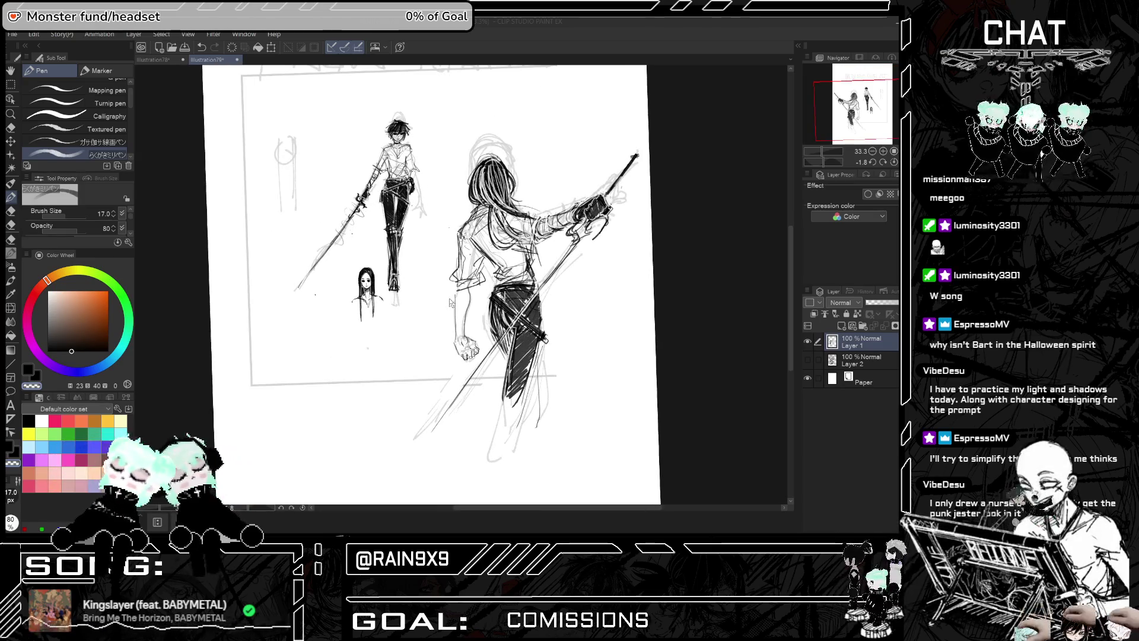
{"action": "scroll", "coordinate": [476, 339], "scroll_direction": "up", "scroll_amount": 1}
{"action": "scroll", "coordinate": [476, 339], "scroll_direction": "up", "scroll_amount": 2}
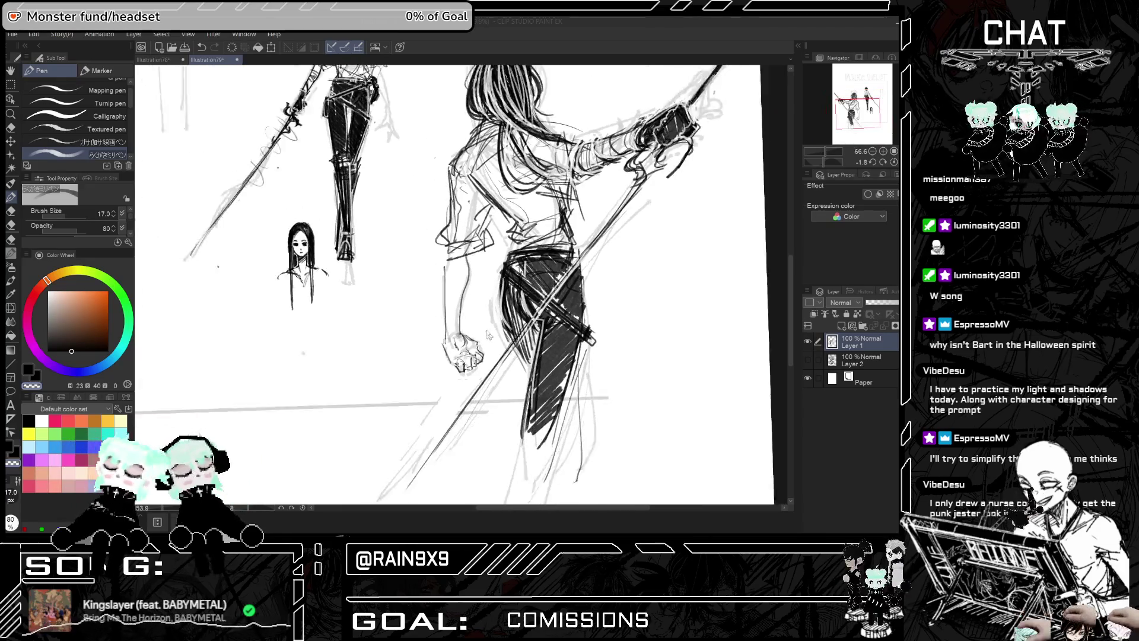
{"action": "scroll", "coordinate": [492, 277], "scroll_direction": "down", "scroll_amount": 2}
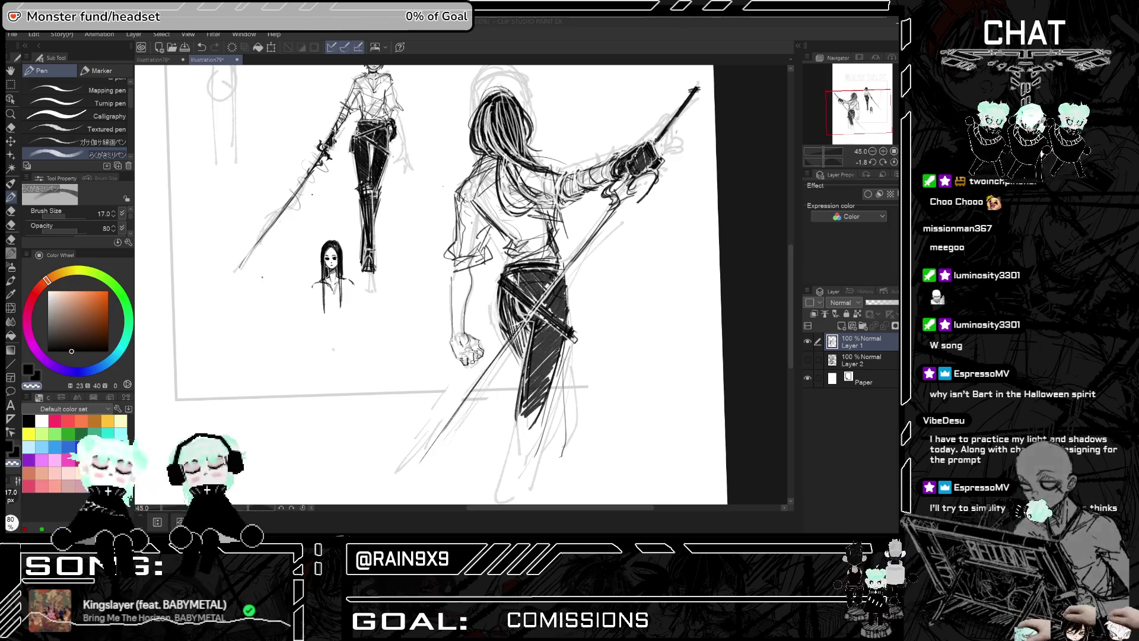
{"action": "scroll", "coordinate": [278, 209], "scroll_direction": "up", "scroll_amount": 1}
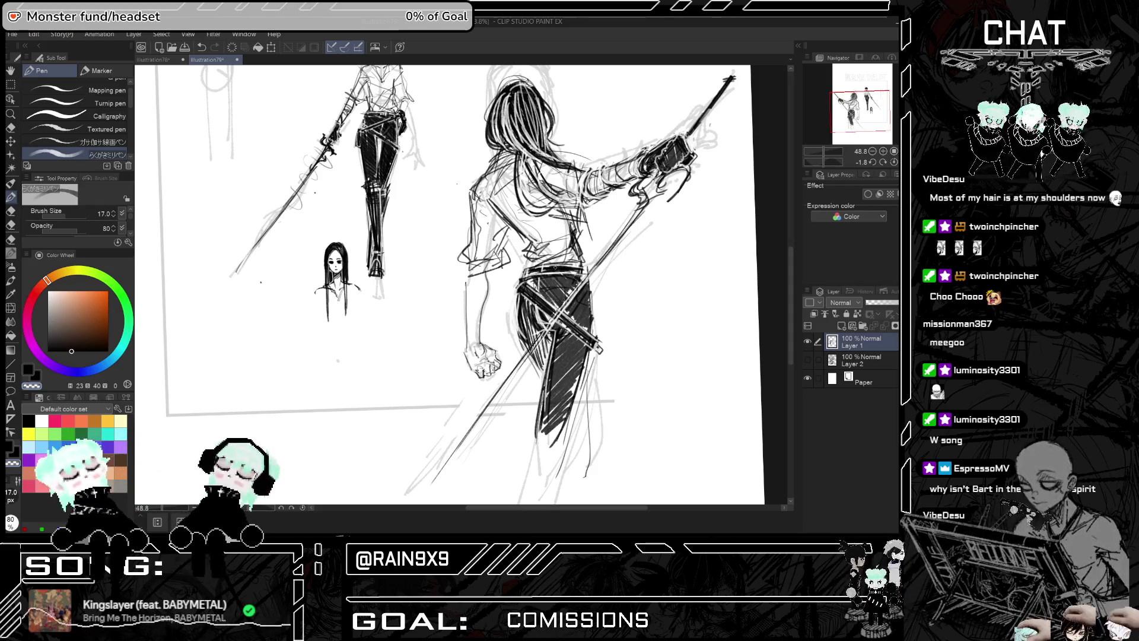
Erase the stray strokes beside the back-view duelist's lowered fist
{"action": "left_click_drag", "start_coordinate": [578, 511], "coordinate": [586, 513]}
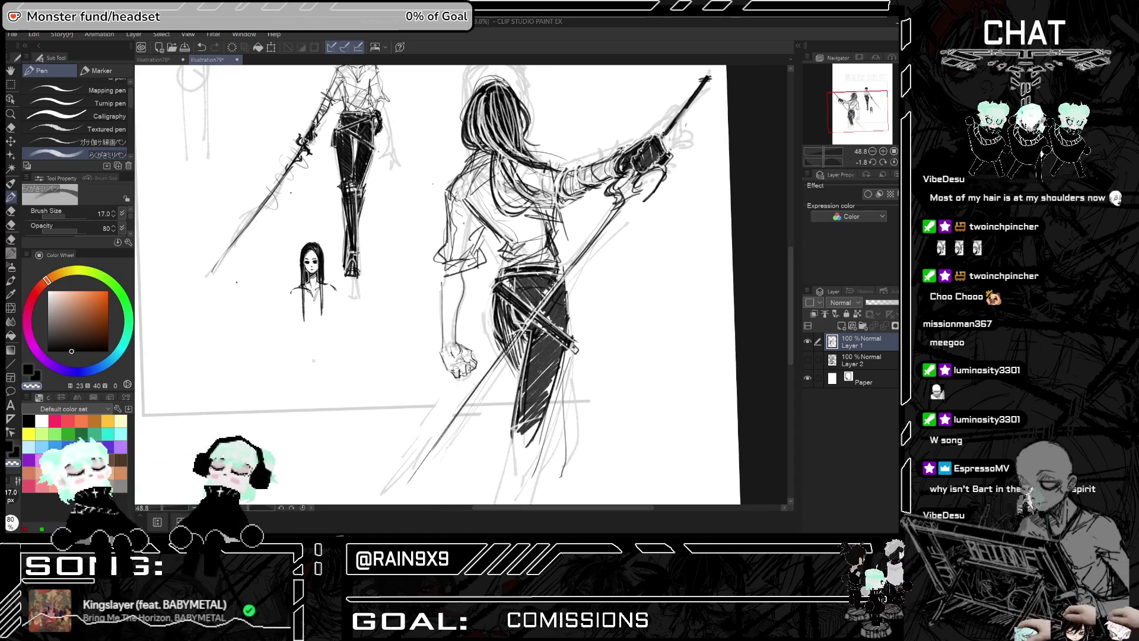
{"action": "scroll", "coordinate": [539, 323], "scroll_direction": "down", "scroll_amount": 2}
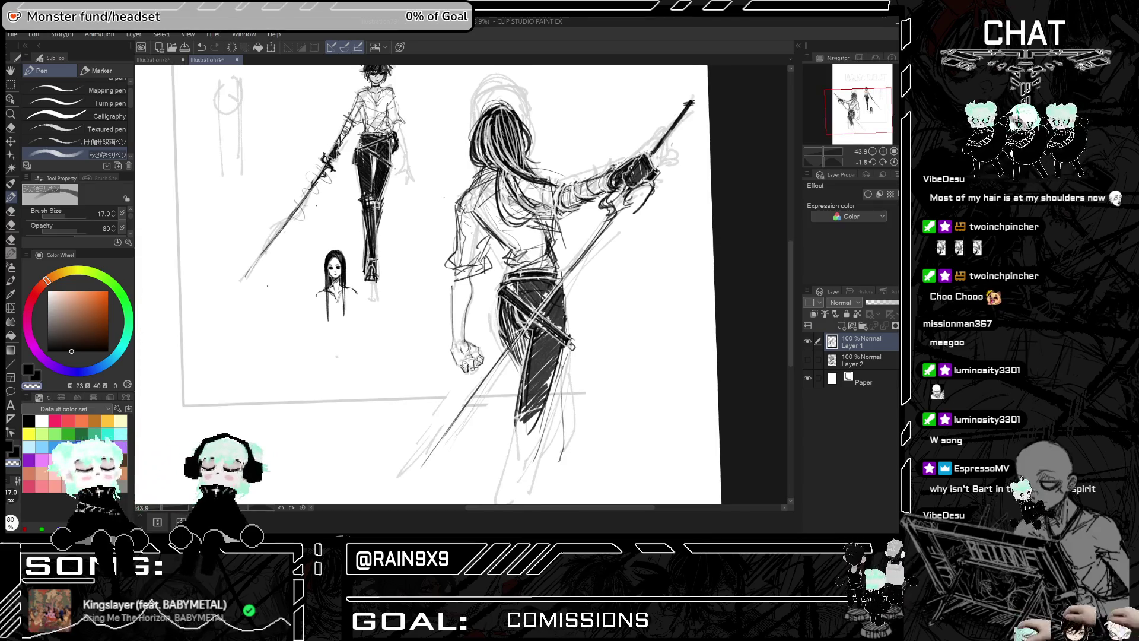
{"action": "key", "text": "h"}
{"action": "key", "text": "h"}
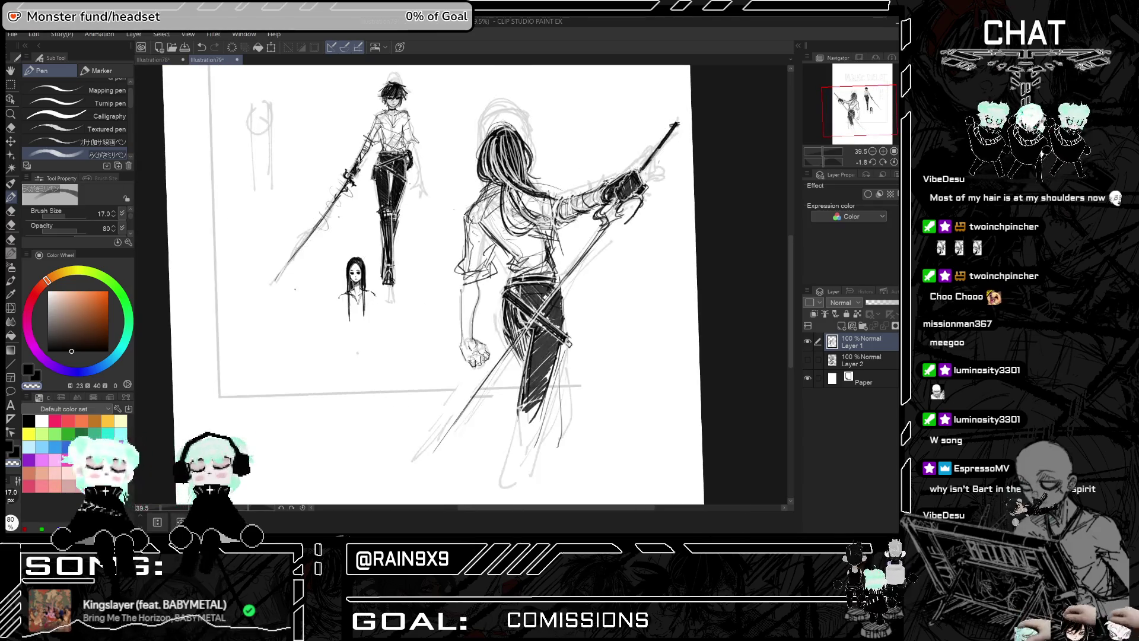
{"action": "scroll", "coordinate": [522, 353], "scroll_direction": "up", "scroll_amount": 2}
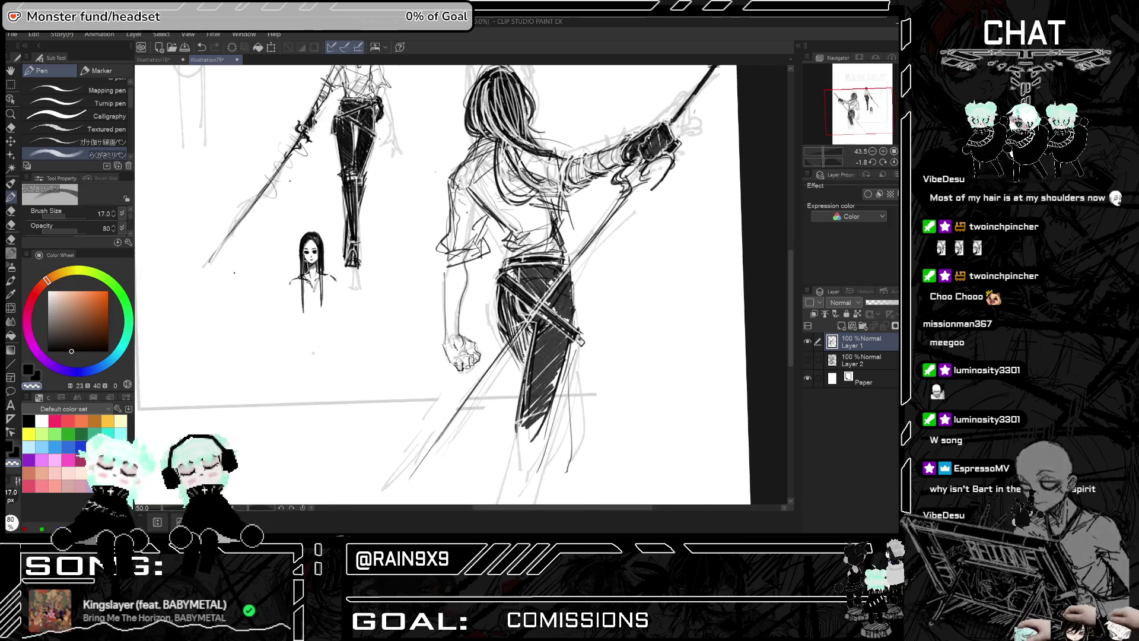
{"action": "key", "text": "e"}
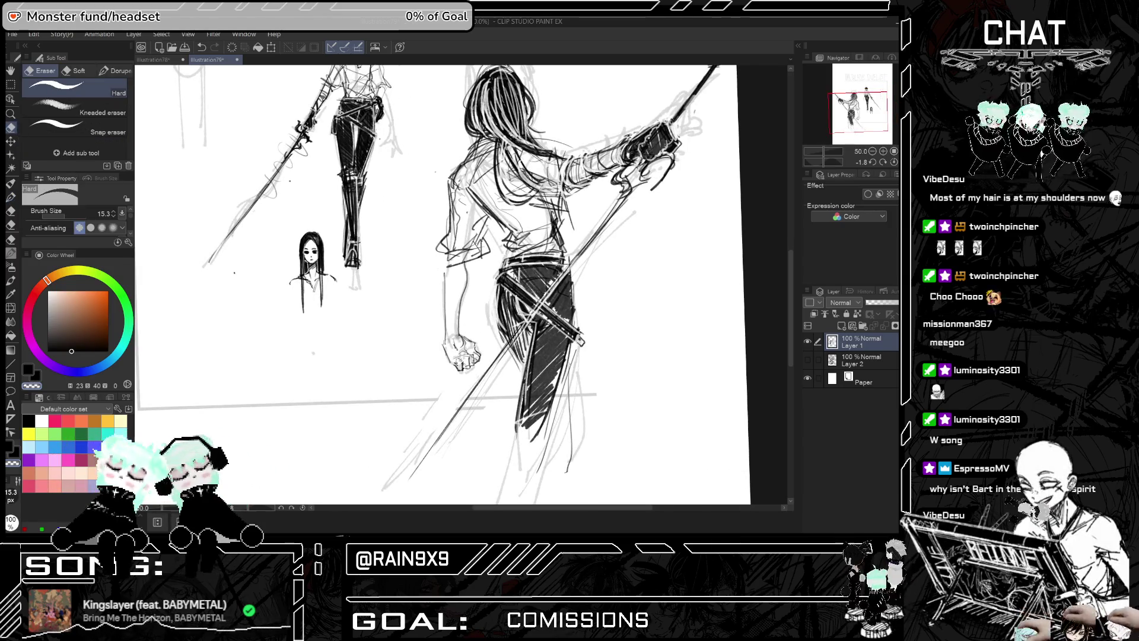
{"action": "left_click_drag", "start_coordinate": [445, 344], "coordinate": [454, 368]}
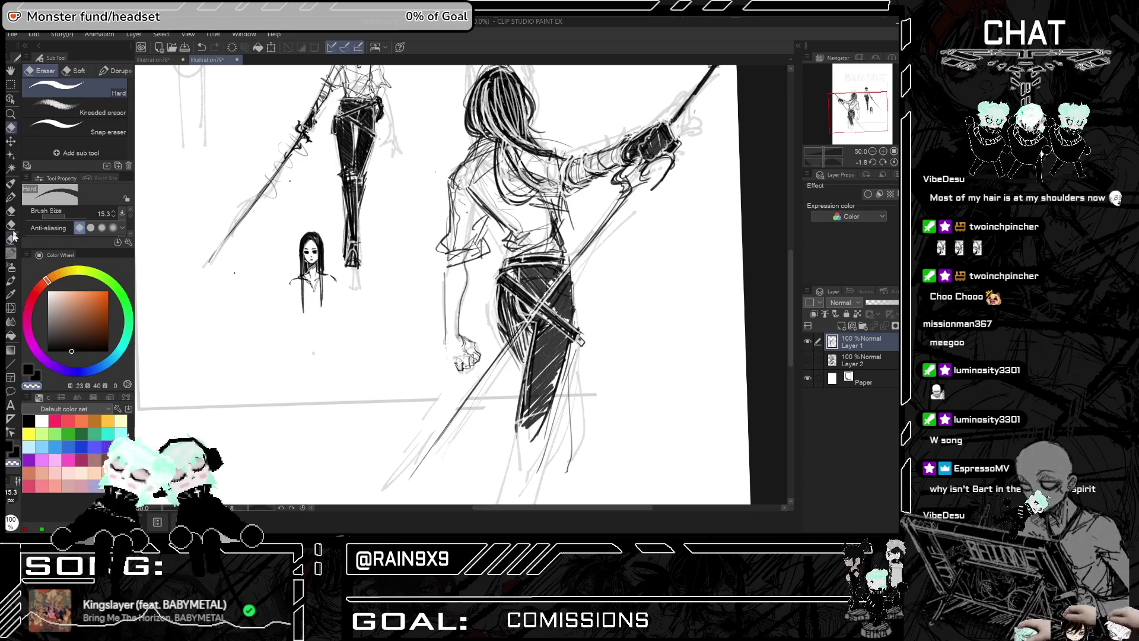
With the sketching pen, hatch dark shading over the fist, undoing a misplaced stroke
{"action": "left_click", "coordinate": [11, 188]}
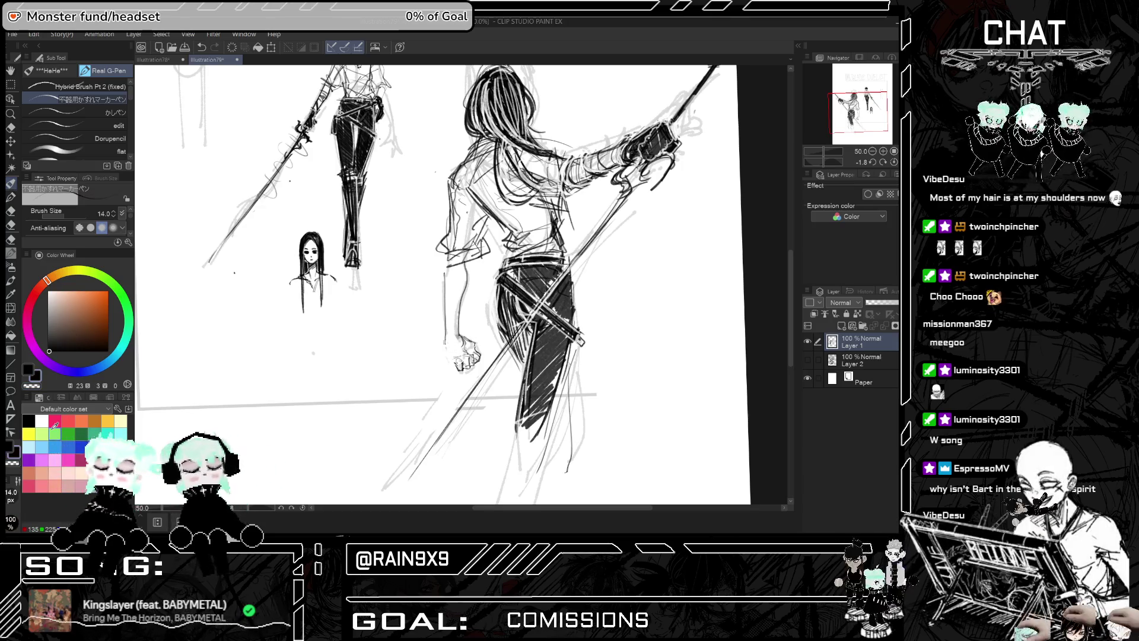
{"action": "left_click", "coordinate": [12, 198]}
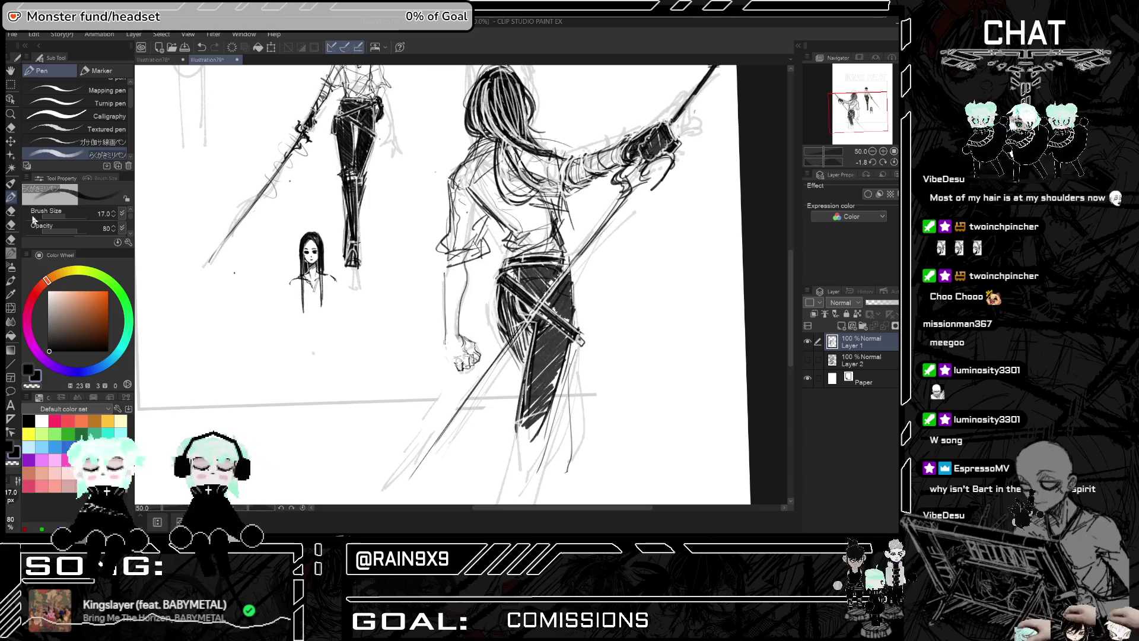
{"action": "mouse_move", "coordinate": [456, 362]}
{"action": "left_mouse_down"}
{"action": "mouse_move", "coordinate": [445, 345]}
{"action": "mouse_move", "coordinate": [449, 363]}
{"action": "left_mouse_up"}
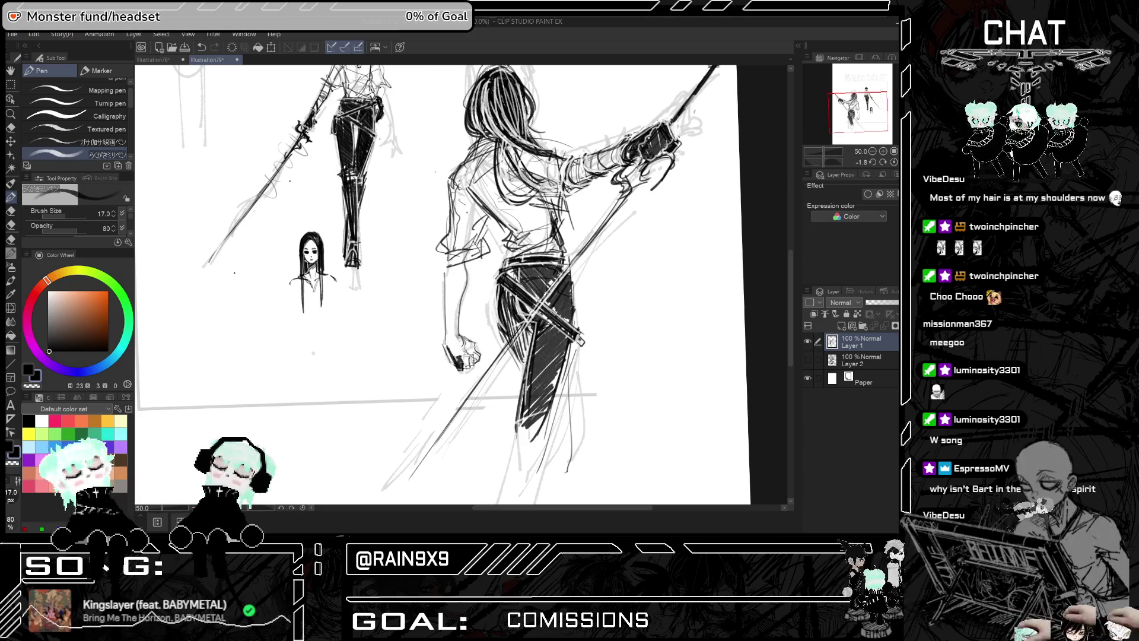
{"action": "key", "text": "h"}
{"action": "key", "text": "ctrl+z"}
{"action": "key", "text": "ctrl+z"}
{"action": "key", "text": "ctrl+z"}
{"action": "left_click_drag", "start_coordinate": [462, 339], "coordinate": [463, 352]}
{"action": "mouse_move", "coordinate": [471, 337]}
{"action": "left_mouse_down"}
{"action": "mouse_move", "coordinate": [466, 350]}
{"action": "mouse_move", "coordinate": [477, 336]}
{"action": "mouse_move", "coordinate": [463, 333]}
{"action": "mouse_move", "coordinate": [479, 327]}
{"action": "left_mouse_up"}
{"action": "left_click_drag", "start_coordinate": [465, 330], "coordinate": [478, 331]}
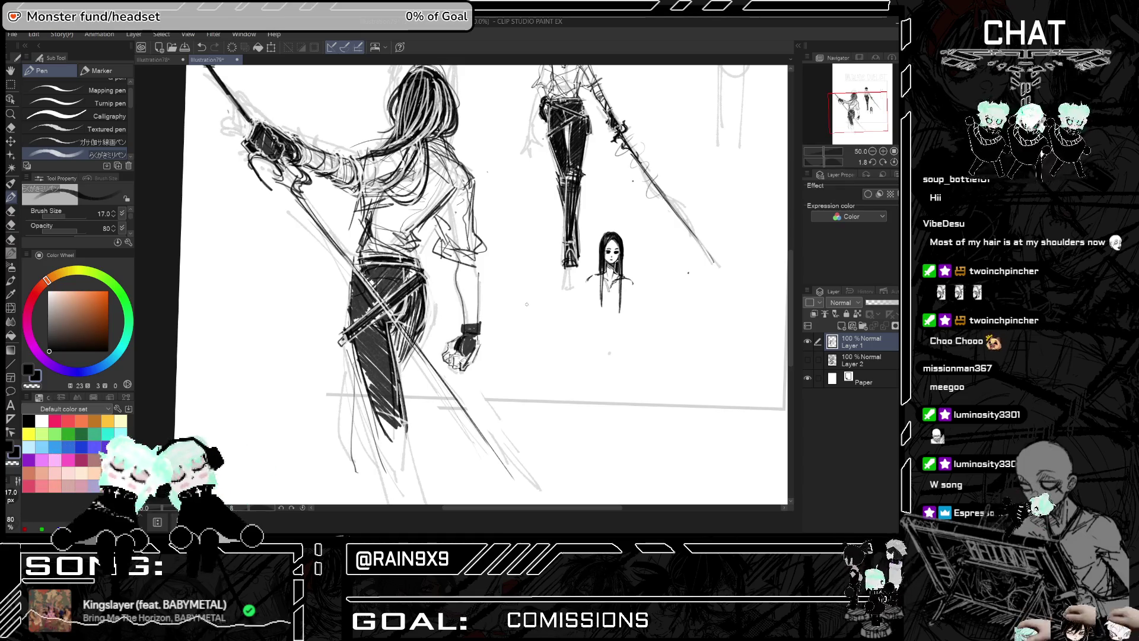
Darken the back edge of the lowered arm, checking in mirrored view, then fit the page
{"action": "key", "text": "h"}
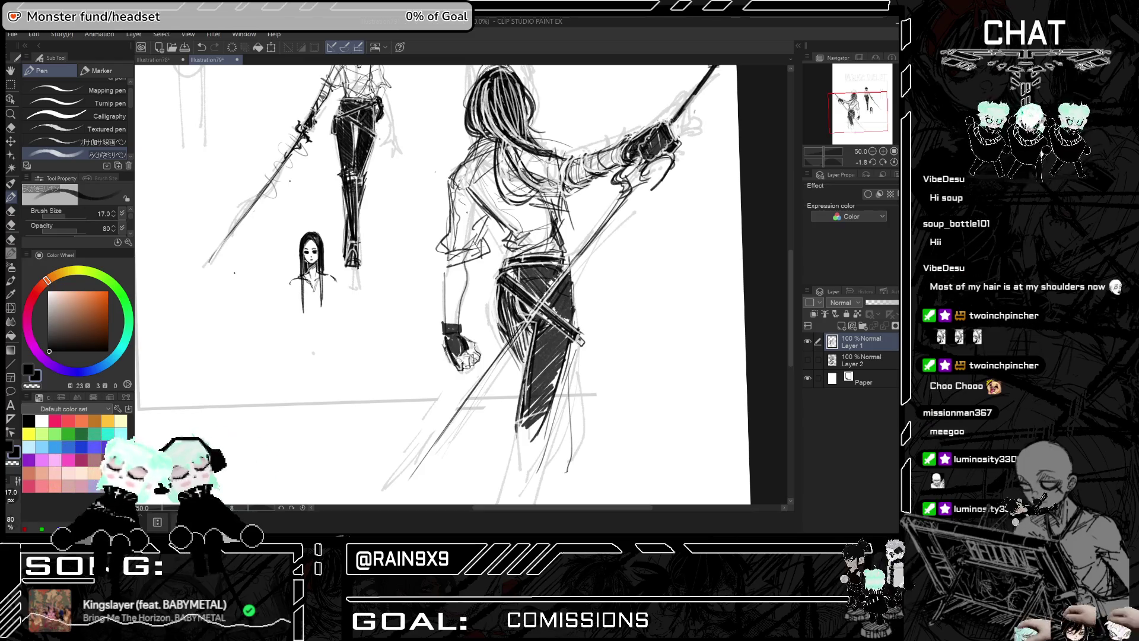
{"action": "key", "text": "h"}
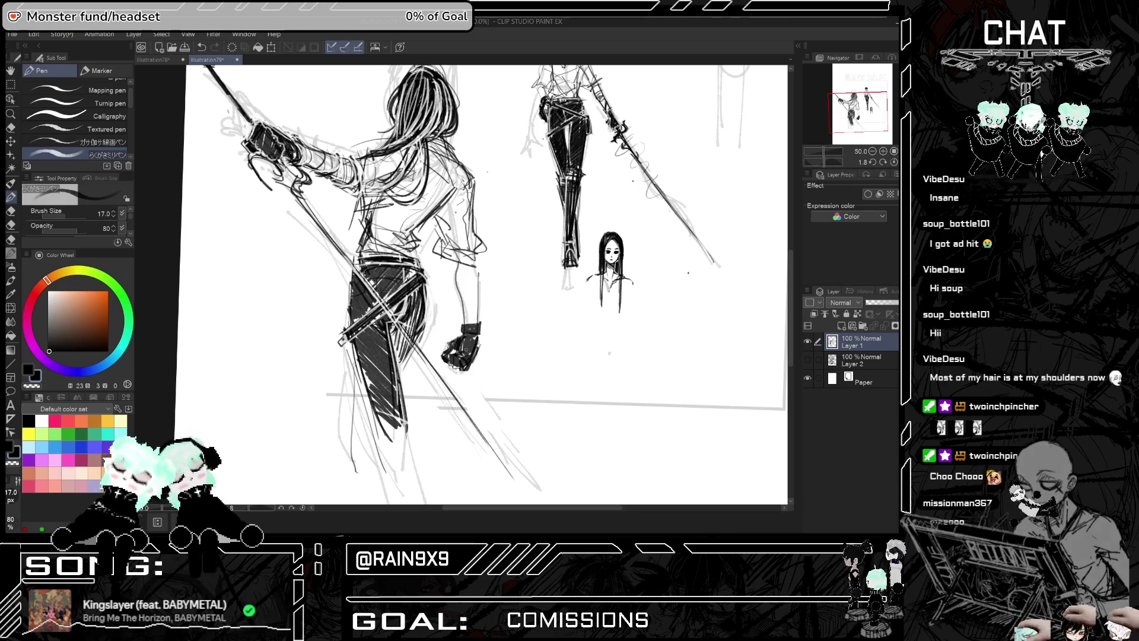
{"action": "key", "text": "h"}
{"action": "key", "text": "h"}
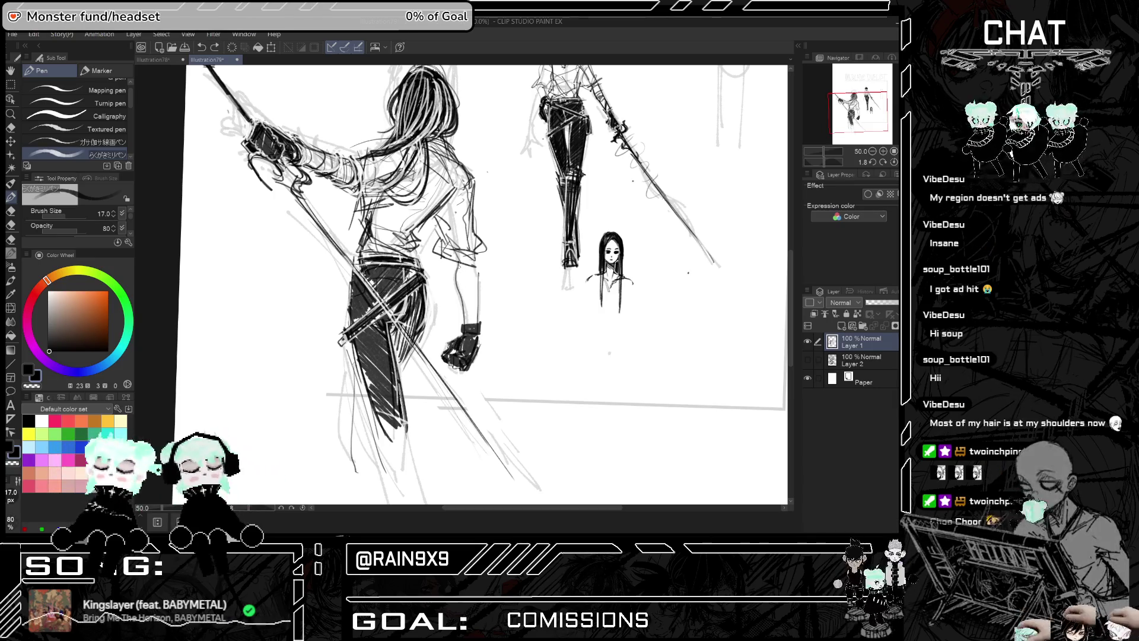
{"action": "left_click_drag", "start_coordinate": [479, 320], "coordinate": [476, 264]}
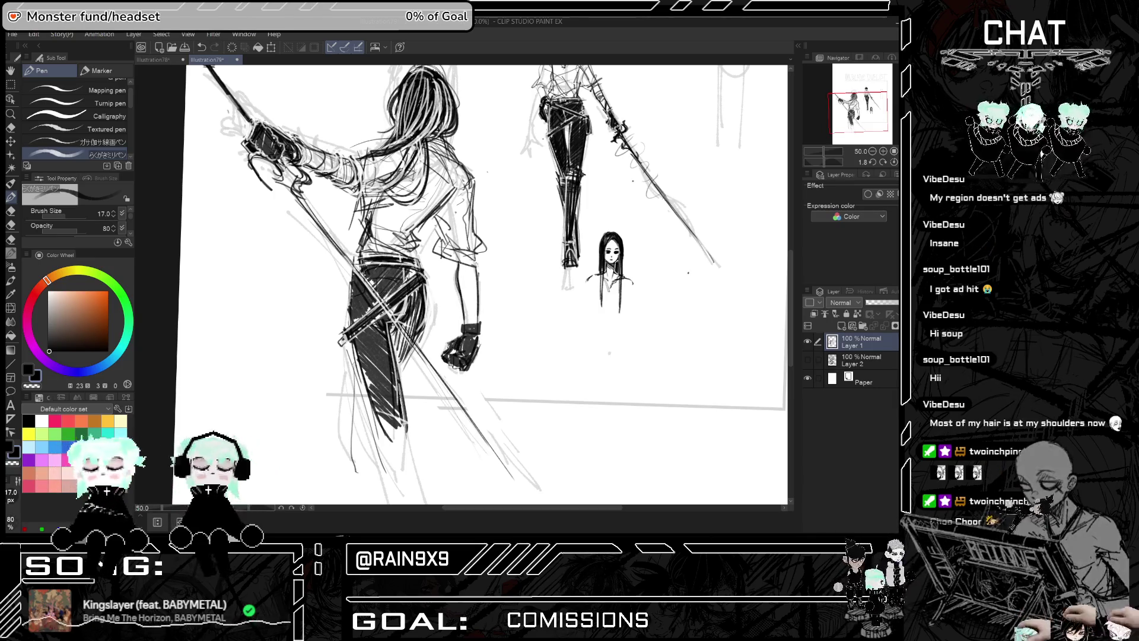
{"action": "key", "text": "h"}
{"action": "key", "text": "ctrl+0"}
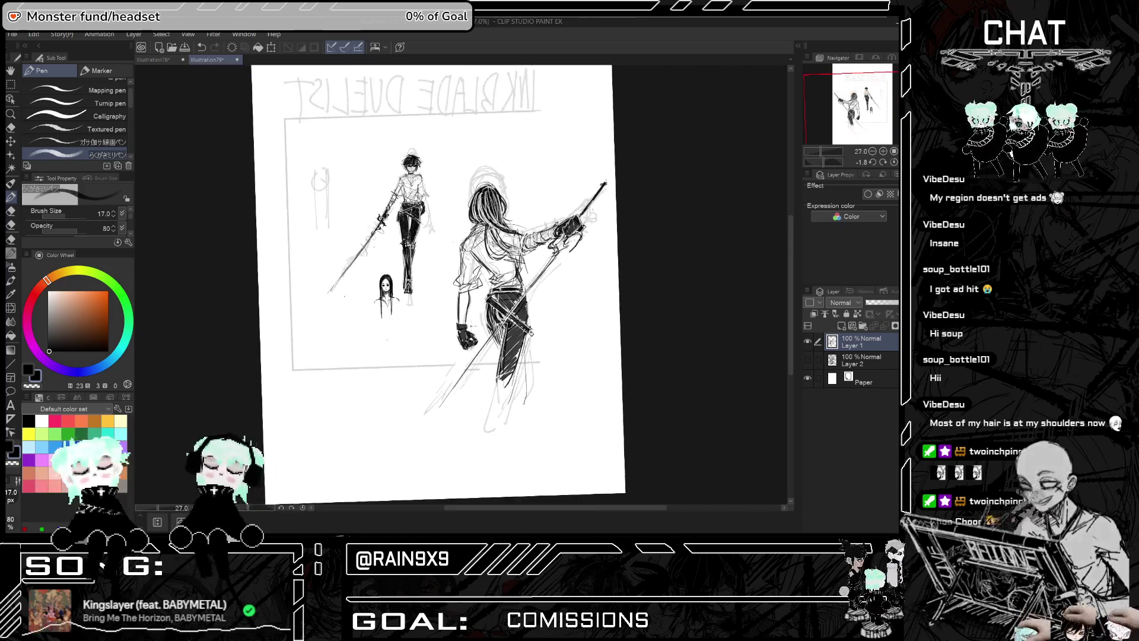
{"action": "scroll", "coordinate": [471, 326], "scroll_direction": "up", "scroll_amount": 3}
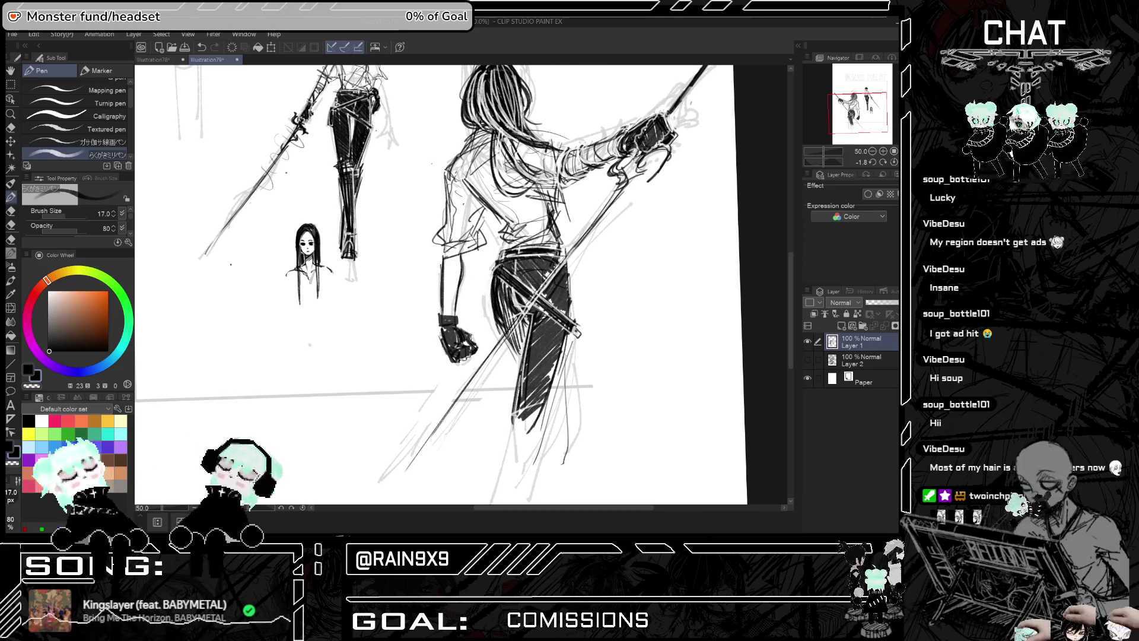
{"action": "key", "text": "h"}
{"action": "scroll", "coordinate": [692, 246], "scroll_direction": "down", "scroll_amount": 2}
{"action": "key", "text": "h"}
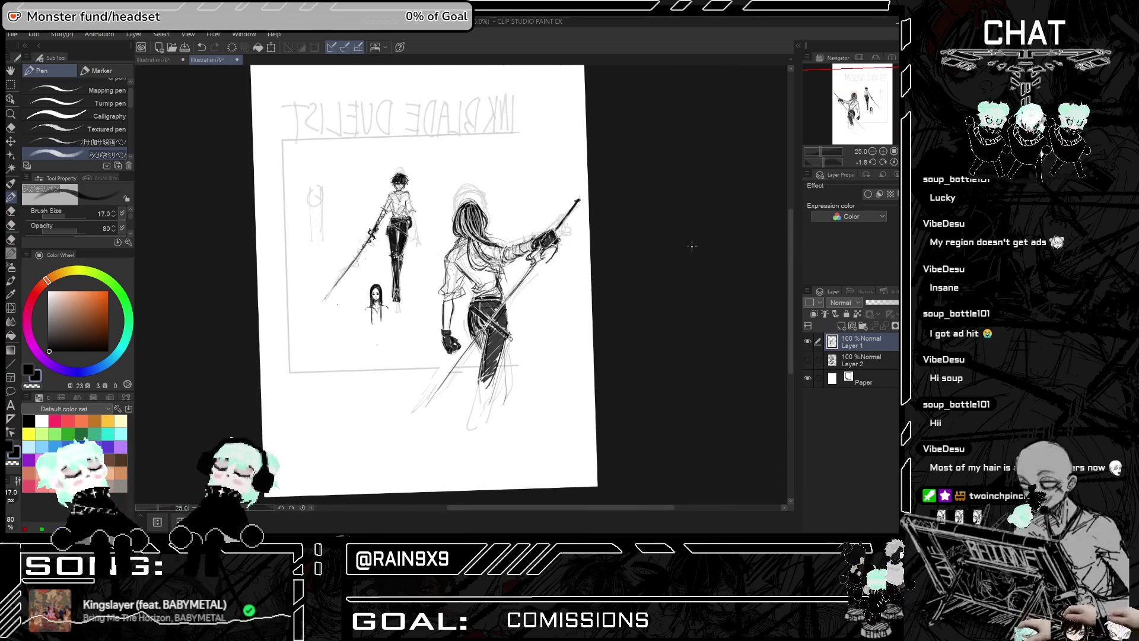
{"action": "scroll", "coordinate": [557, 225], "scroll_direction": "up", "scroll_amount": 2}
{"action": "scroll", "coordinate": [558, 226], "scroll_direction": "up", "scroll_amount": 2}
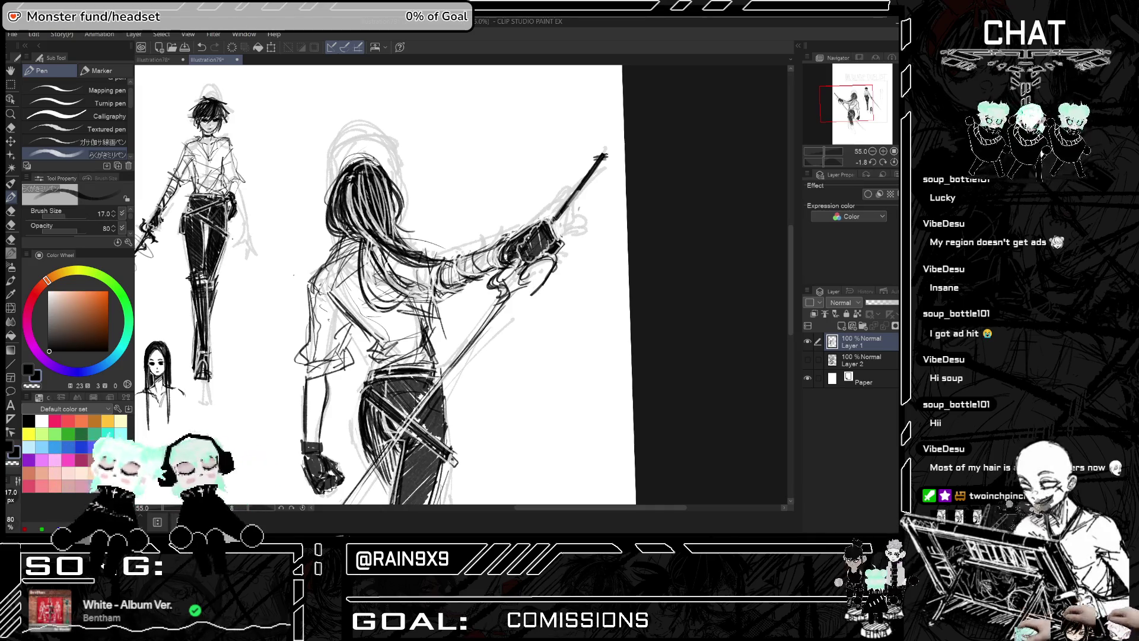
Mirror and zoom the canvas repeatedly to check the figures' proportions
{"action": "key", "text": "h"}
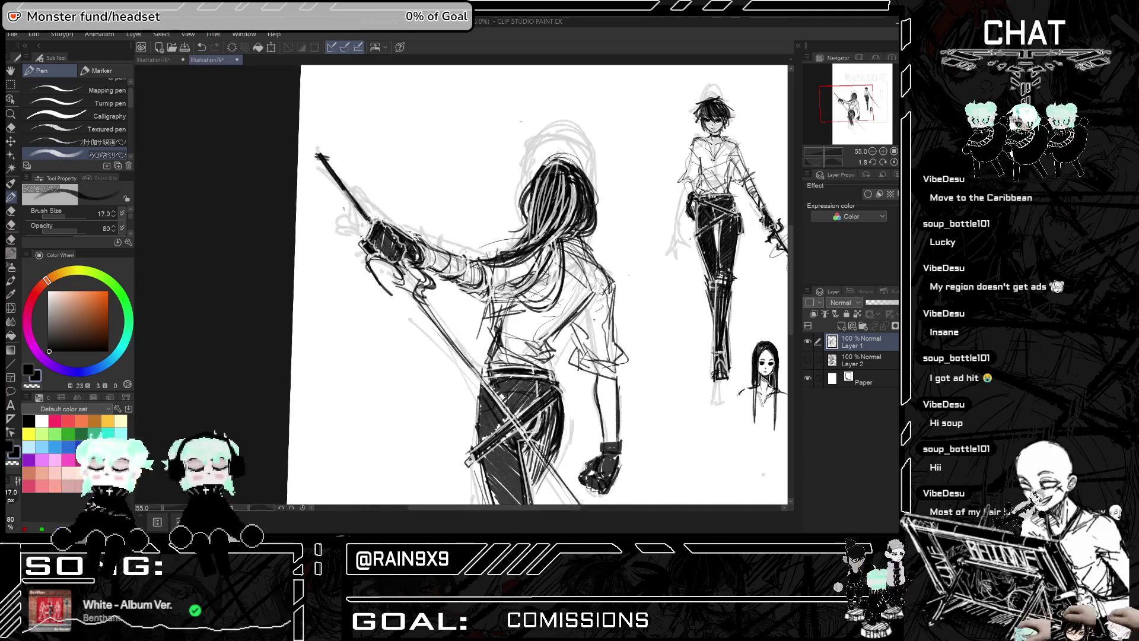
{"action": "key", "text": "h"}
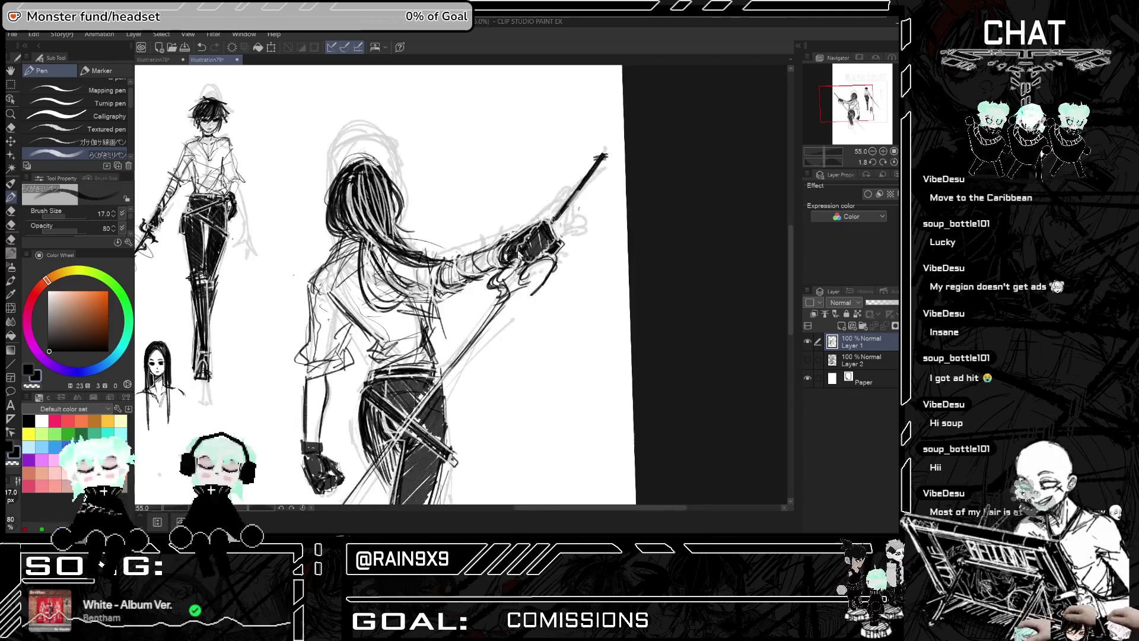
{"action": "key", "text": "e"}
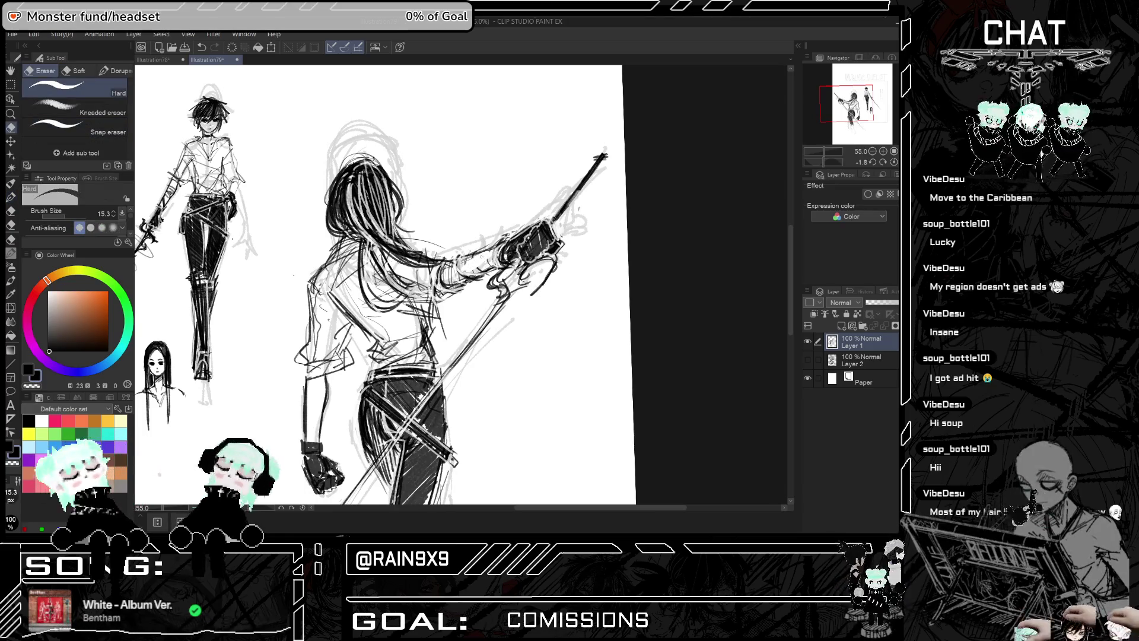
{"action": "key", "text": "h"}
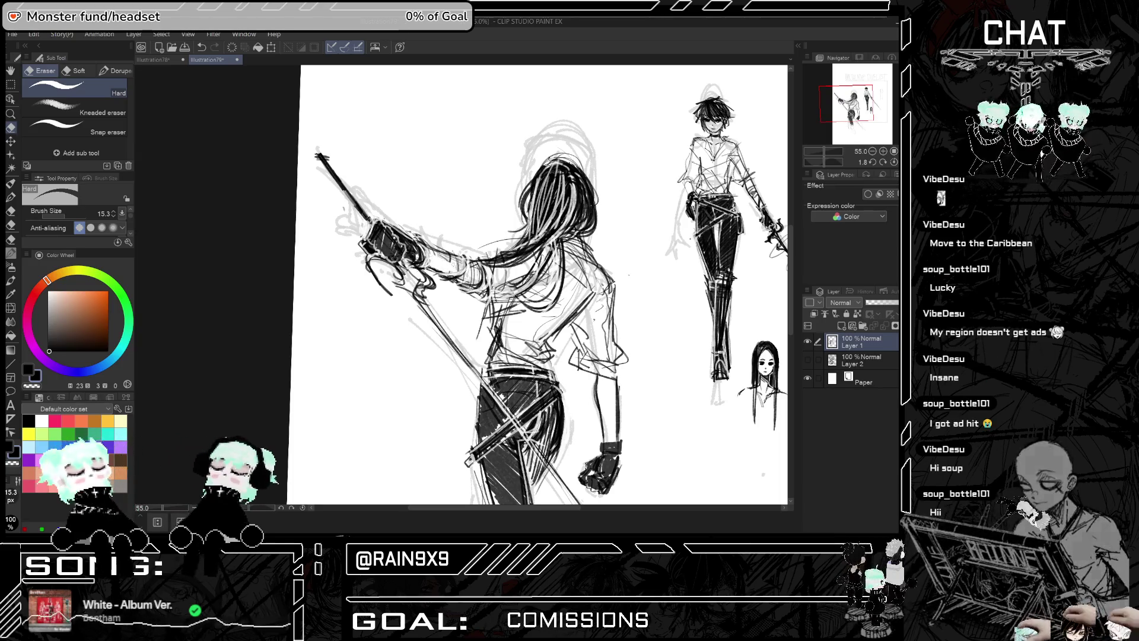
{"action": "key", "text": "h"}
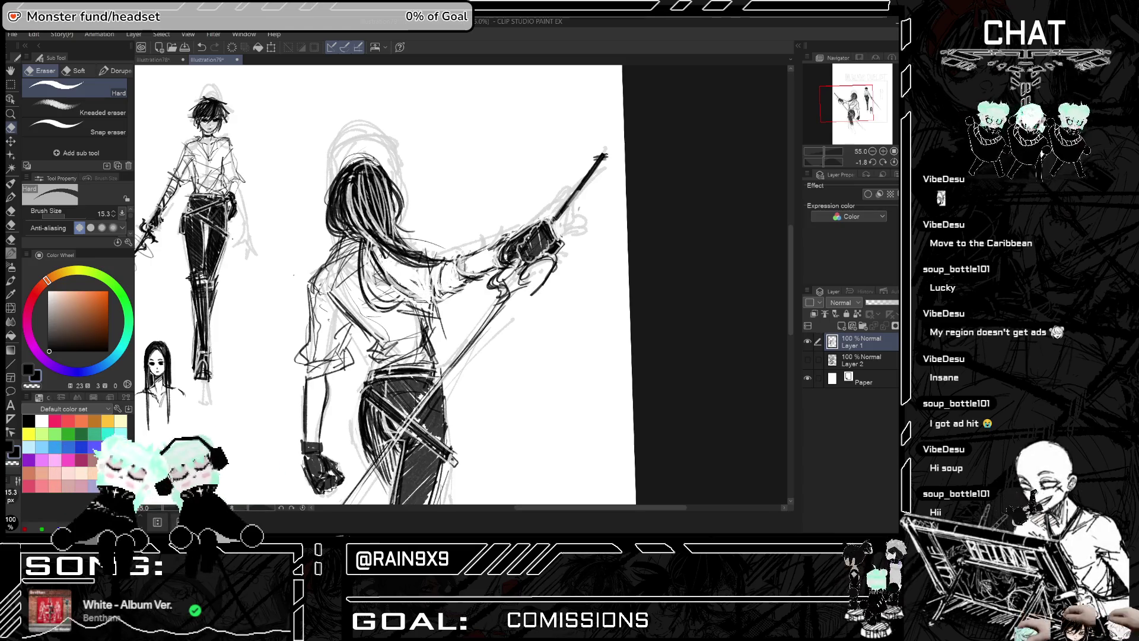
{"action": "scroll", "coordinate": [461, 470], "scroll_direction": "down", "scroll_amount": 3}
{"action": "key", "text": "h"}
{"action": "key", "text": "h"}
{"action": "key", "text": "h"}
{"action": "scroll", "coordinate": [415, 462], "scroll_direction": "up", "scroll_amount": 3}
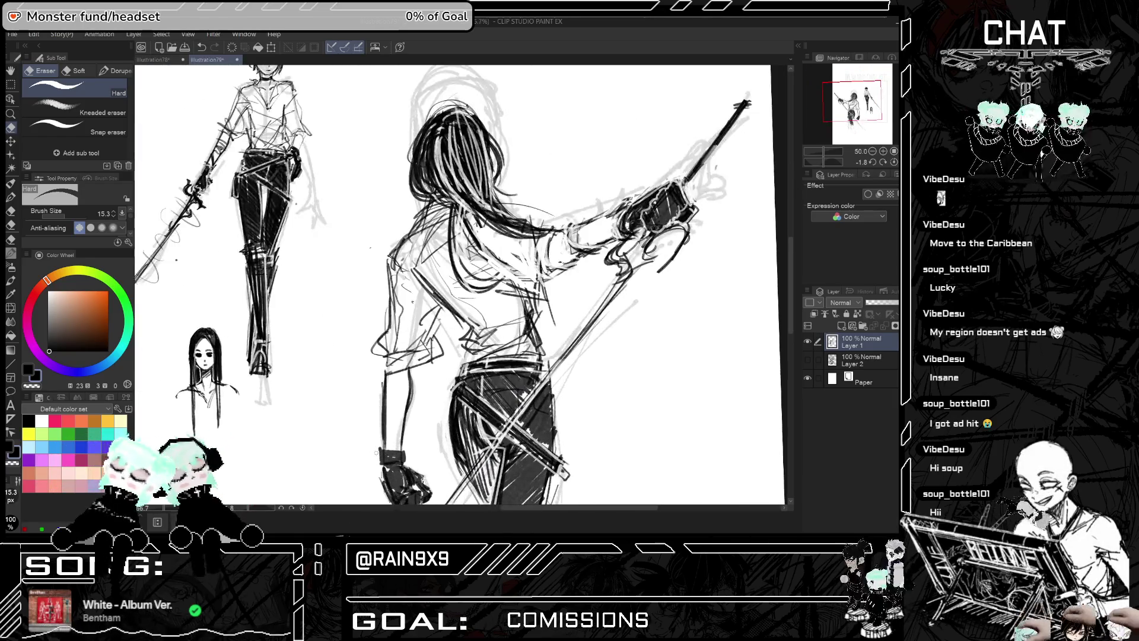
{"action": "scroll", "coordinate": [457, 284], "scroll_direction": "down", "scroll_amount": 2}
{"action": "scroll", "coordinate": [456, 284], "scroll_direction": "up", "scroll_amount": 4}
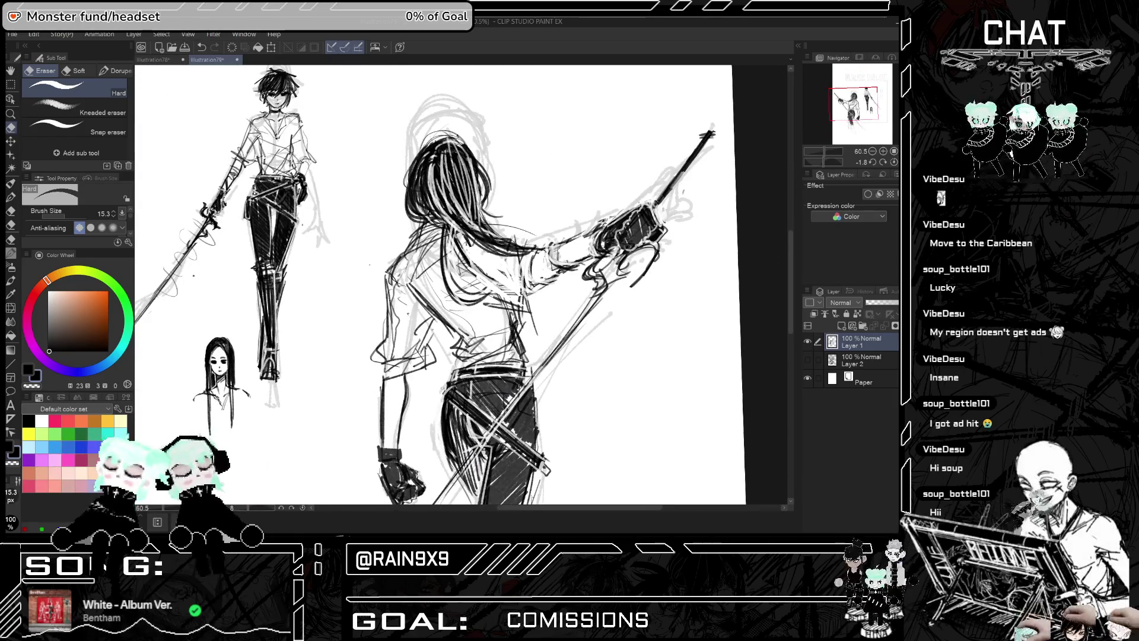
{"action": "key", "text": "p"}
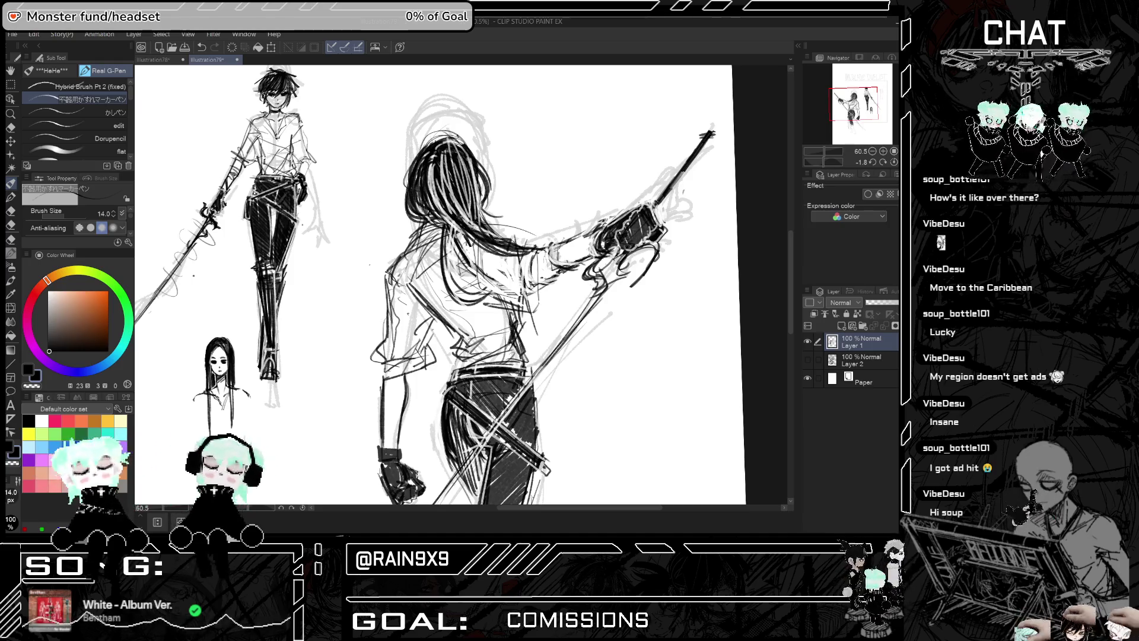
{"action": "key", "text": "h"}
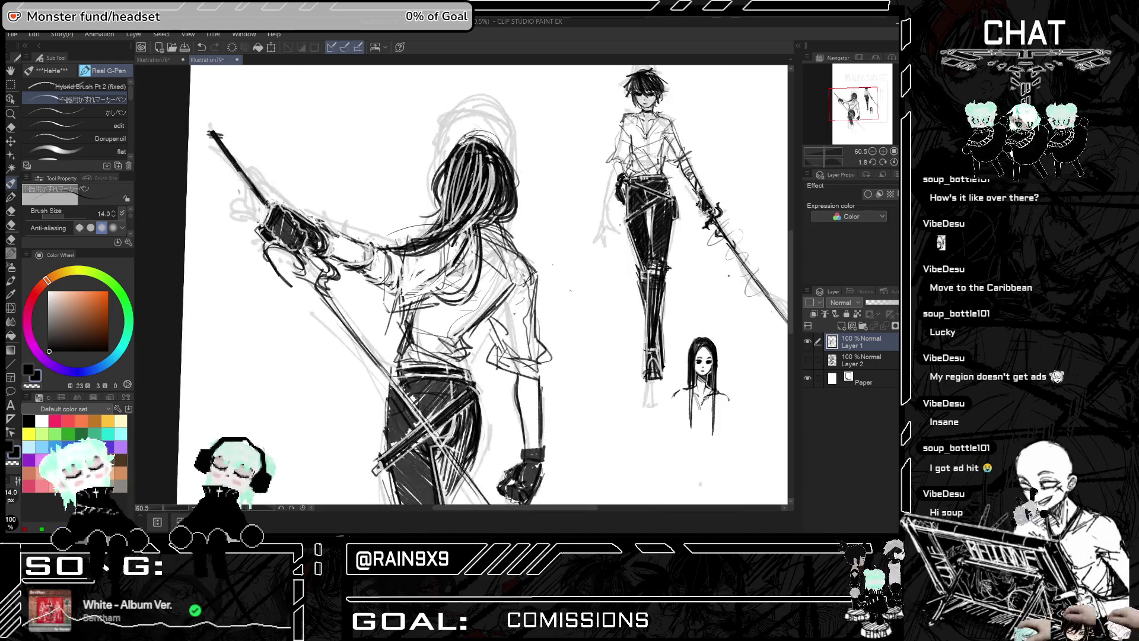
{"action": "key", "text": "ctrl+minus"}
{"action": "key", "text": "ctrl+minus"}
Zoom in and draw a freehand lasso around the back-view swordswoman
{"action": "key", "text": "h"}
{"action": "key", "text": "ctrl+plus"}
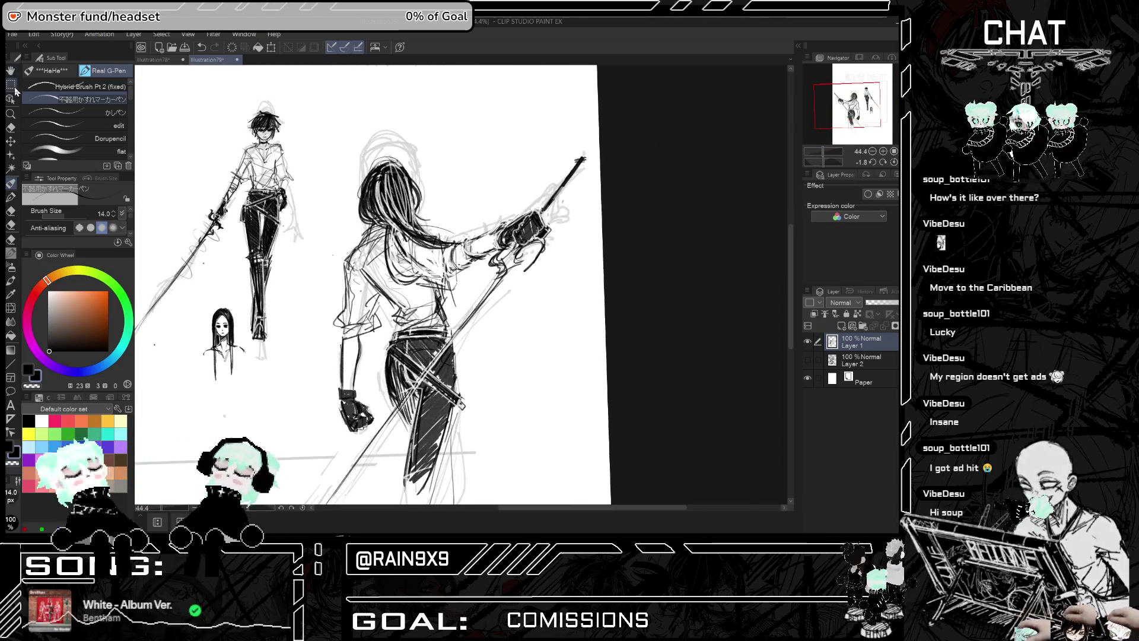
{"action": "key", "text": "m"}
{"action": "mouse_move", "coordinate": [454, 267]}
{"action": "left_mouse_down"}
{"action": "mouse_move", "coordinate": [454, 332]}
{"action": "mouse_move", "coordinate": [332, 492]}
{"action": "mouse_move", "coordinate": [401, 382]}
{"action": "mouse_move", "coordinate": [493, 279]}
{"action": "mouse_move", "coordinate": [593, 196]}
{"action": "mouse_move", "coordinate": [600, 113]}
{"action": "mouse_move", "coordinate": [527, 170]}
{"action": "left_mouse_up"}
{"action": "scroll", "coordinate": [334, 483], "scroll_direction": "down", "scroll_amount": 1}
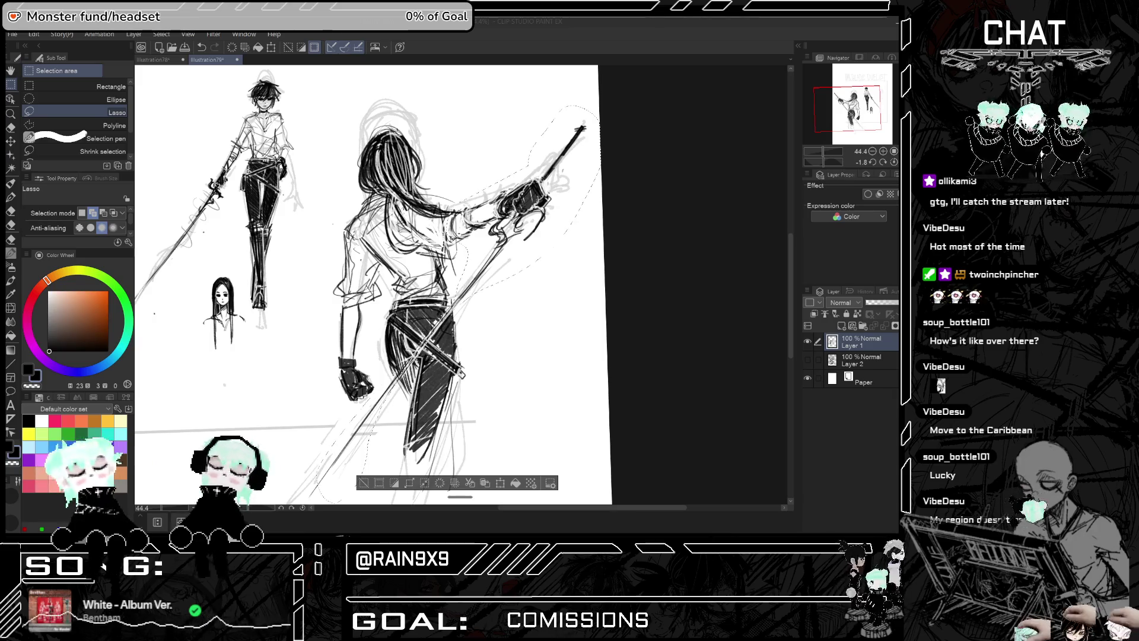
Rotate the selected swordswoman slightly clockwise with Scale/Rotate and confirm with OK
{"action": "left_click", "coordinate": [500, 484]}
{"action": "left_click", "coordinate": [500, 484]}
{"action": "mouse_move", "coordinate": [560, 398]}
{"action": "left_mouse_down"}
{"action": "mouse_move", "coordinate": [630, 372]}
{"action": "mouse_move", "coordinate": [589, 389]}
{"action": "left_mouse_up"}
{"action": "key", "text": "h"}
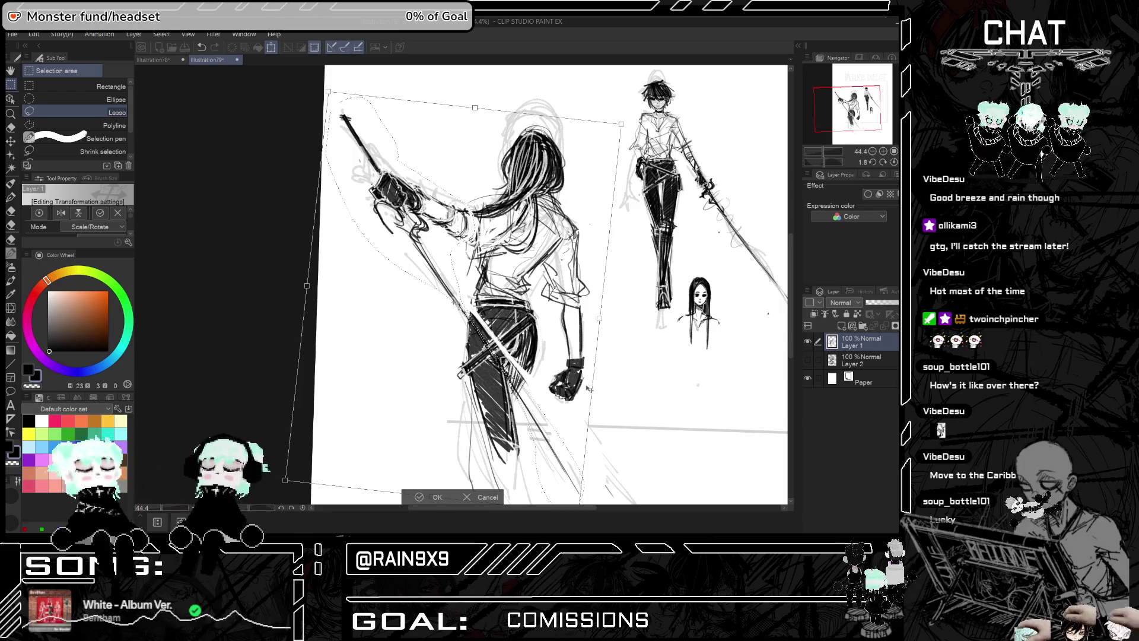
{"action": "key", "text": "h"}
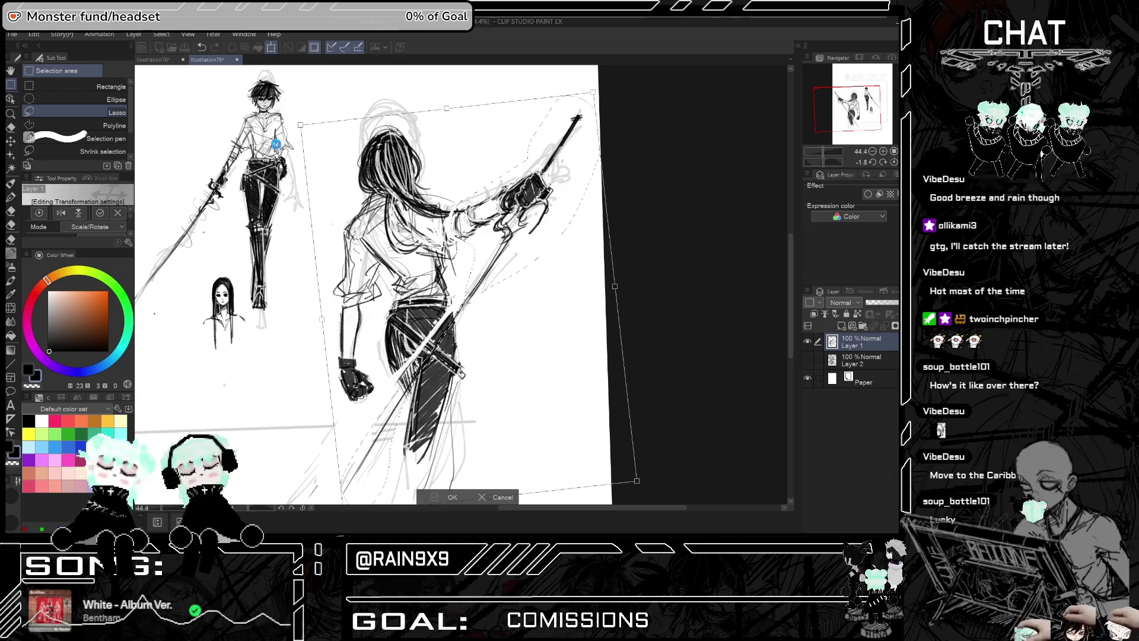
{"action": "left_click", "coordinate": [451, 497]}
Mirror the view to check the figures and switch to the Real G-Pen, with the swordswoman on the left
{"action": "key", "text": "e"}
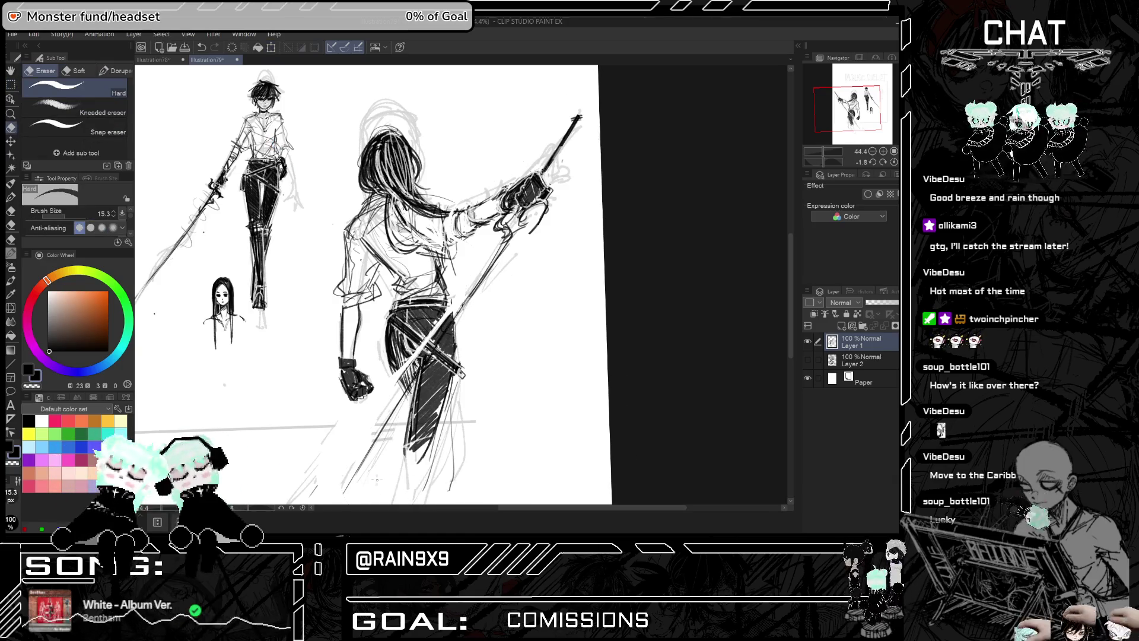
{"action": "key", "text": "h"}
{"action": "key", "text": "h"}
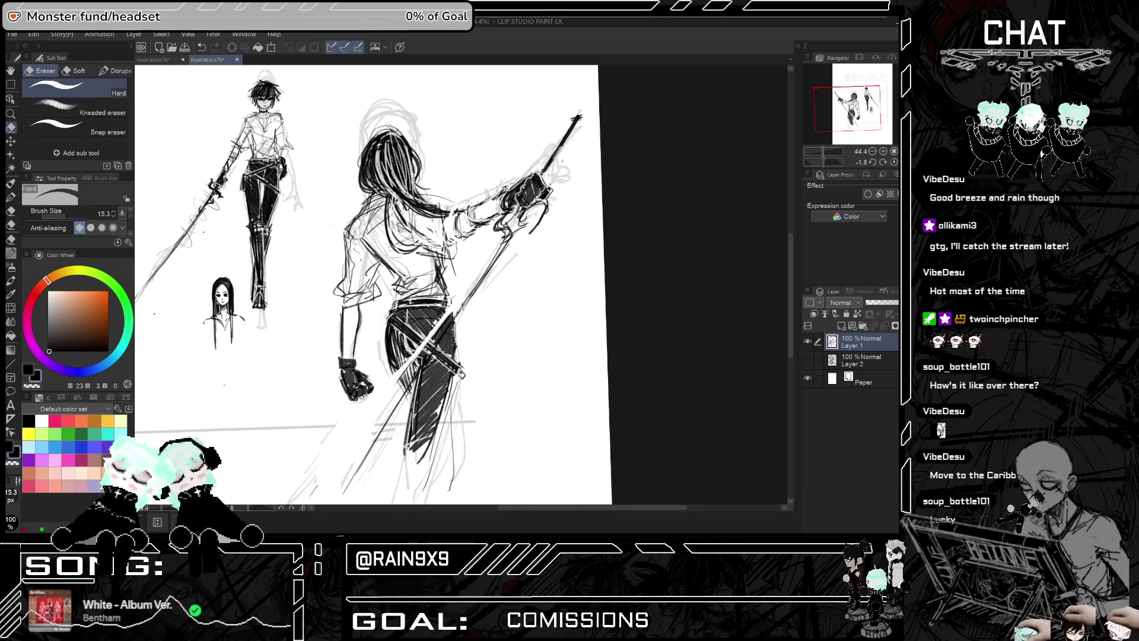
{"action": "key", "text": "h"}
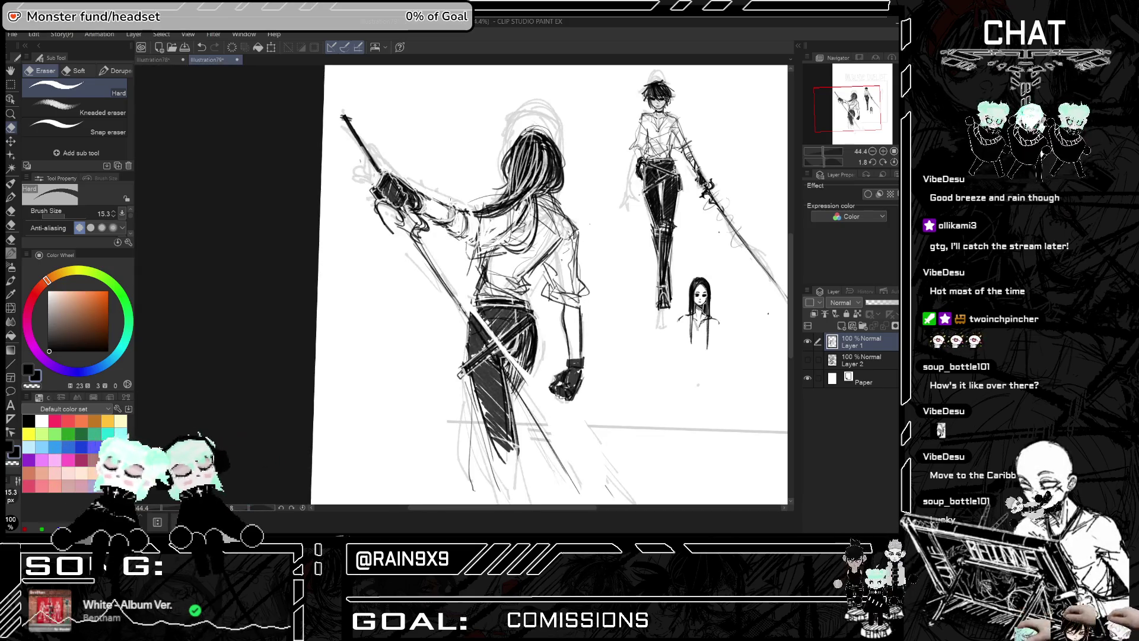
{"action": "key", "text": "h"}
{"action": "key", "text": "h"}
{"action": "key", "text": "h"}
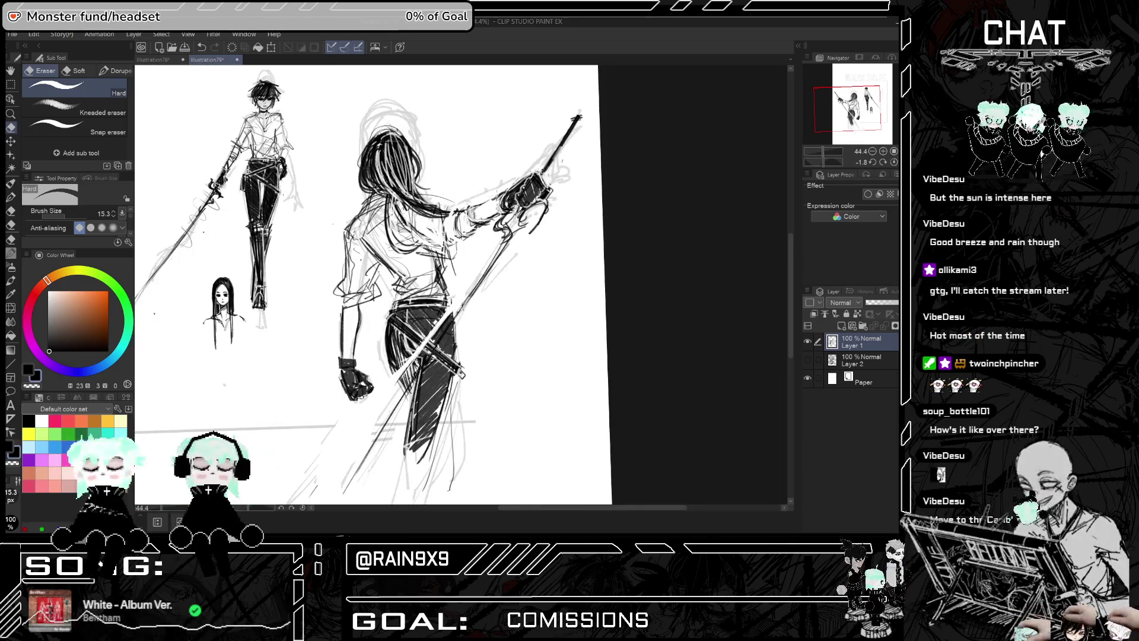
{"action": "key", "text": "h"}
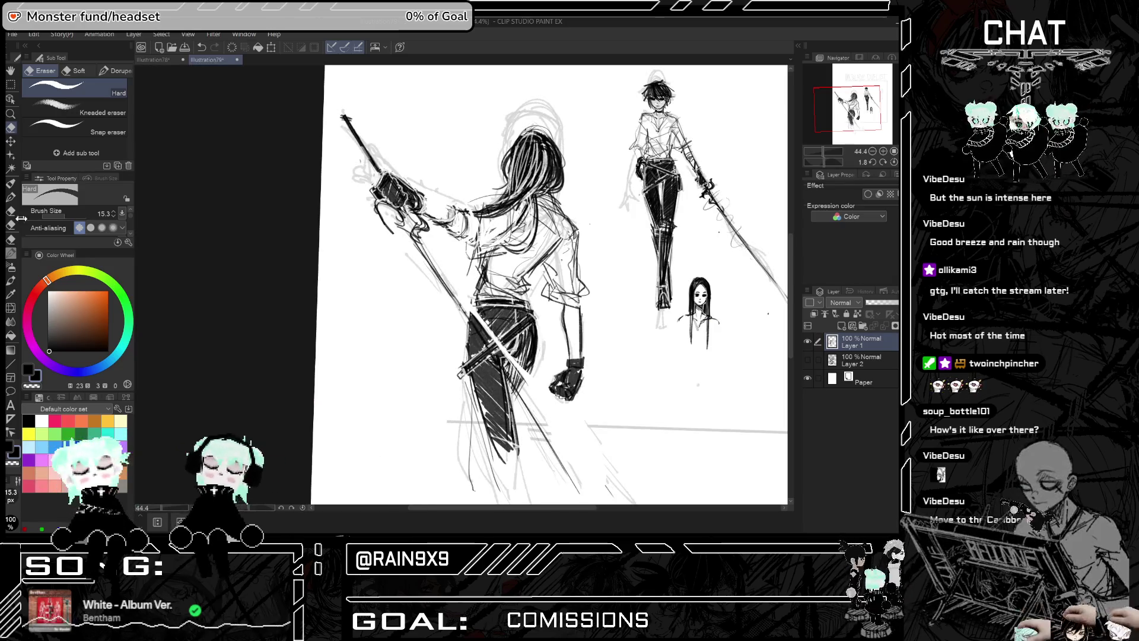
{"action": "left_click", "coordinate": [10, 183]}
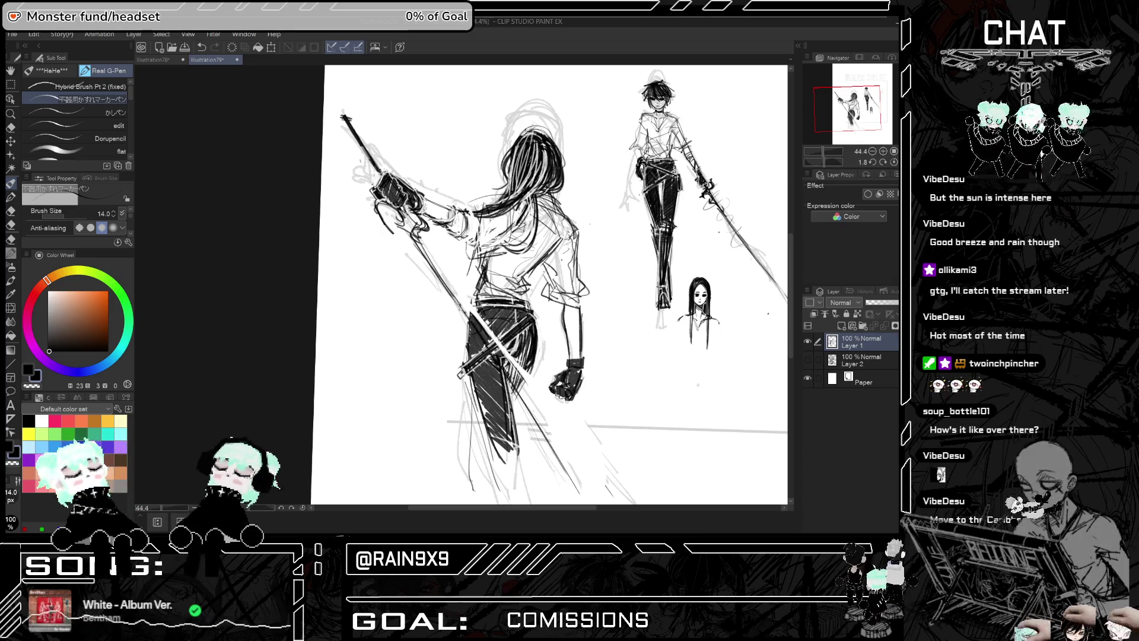
{"action": "key", "text": "h"}
{"action": "key", "text": "h"}
{"action": "key", "text": "h"}
{"action": "key", "text": "h"}
{"action": "key", "text": "h"}
{"action": "scroll", "coordinate": [409, 285], "scroll_direction": "down", "scroll_amount": 3}
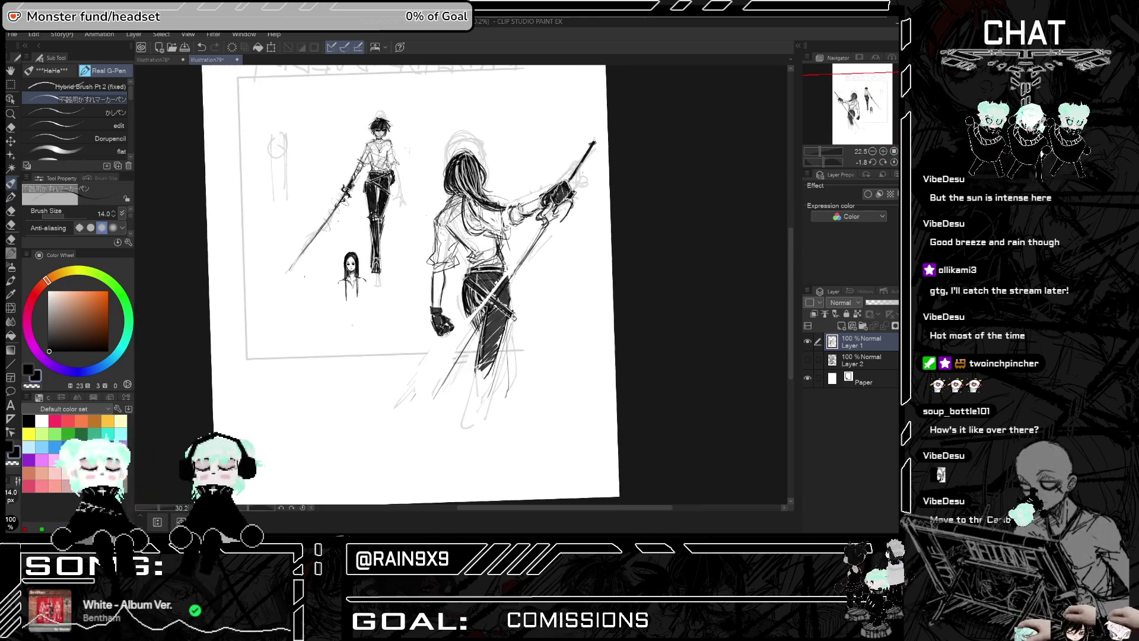
{"action": "scroll", "coordinate": [409, 285], "scroll_direction": "up", "scroll_amount": 1}
{"action": "key", "text": "h"}
{"action": "scroll", "coordinate": [458, 170], "scroll_direction": "up", "scroll_amount": 3}
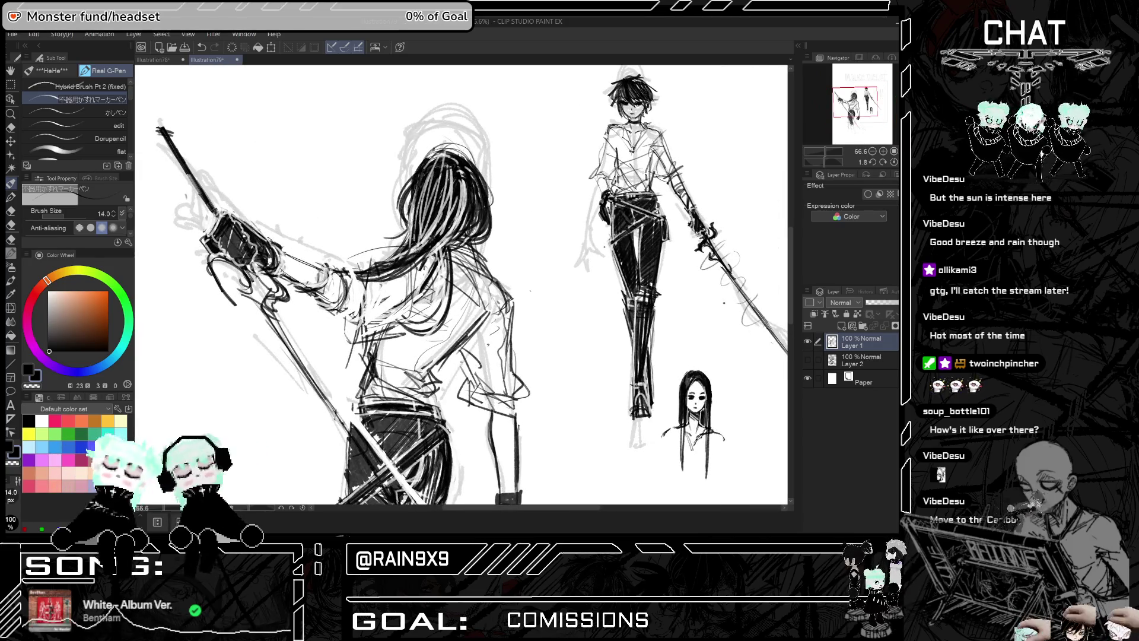
Ink dense dark strokes into the swordswoman's hair, checking in mirrored view
{"action": "left_click_drag", "start_coordinate": [442, 203], "coordinate": [423, 245]}
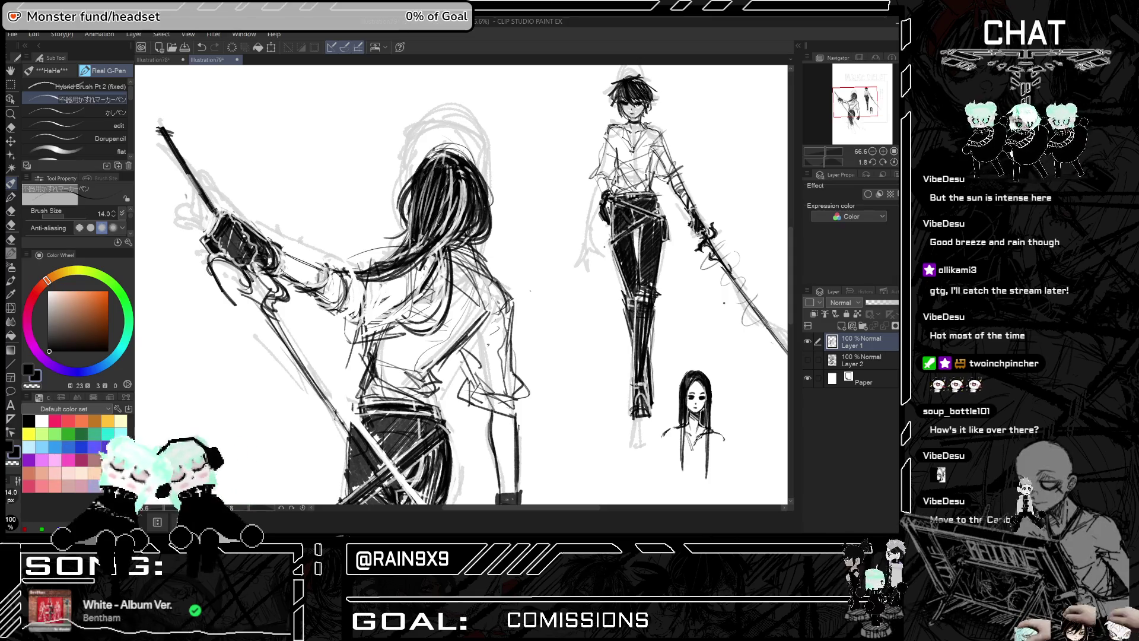
{"action": "left_click_drag", "start_coordinate": [452, 172], "coordinate": [446, 223]}
{"action": "left_click_drag", "start_coordinate": [465, 175], "coordinate": [445, 246]}
{"action": "key", "text": "h"}
{"action": "left_click_drag", "start_coordinate": [462, 219], "coordinate": [442, 244]}
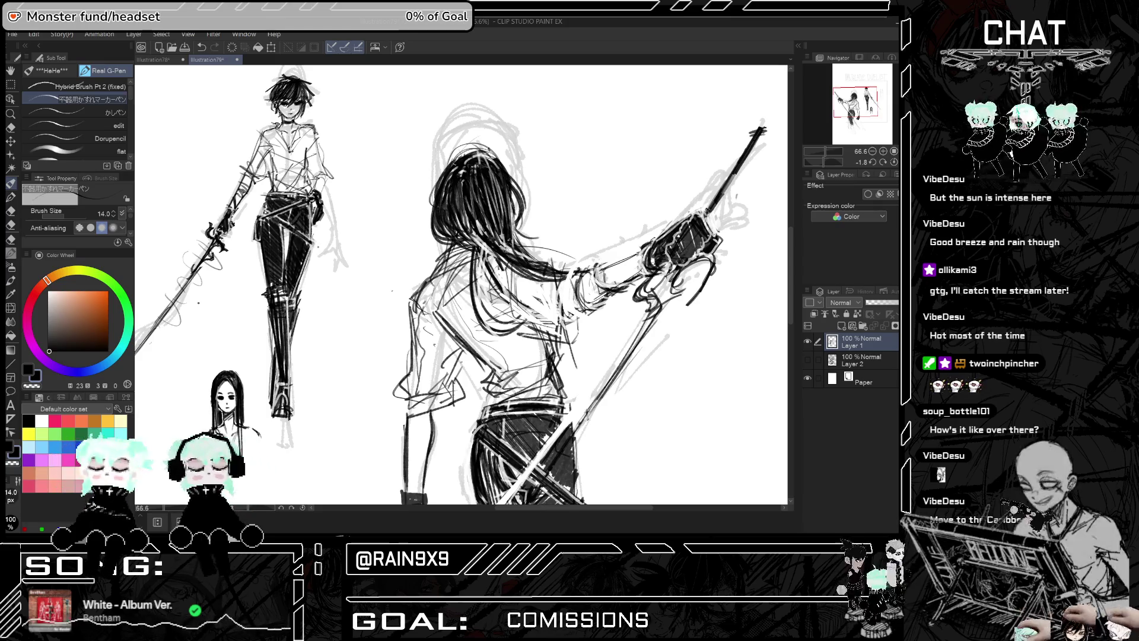
{"action": "mouse_move", "coordinate": [451, 222]}
{"action": "left_mouse_down"}
{"action": "mouse_move", "coordinate": [442, 236]}
{"action": "mouse_move", "coordinate": [500, 301]}
{"action": "left_mouse_up"}
{"action": "left_click_drag", "start_coordinate": [534, 248], "coordinate": [487, 297]}
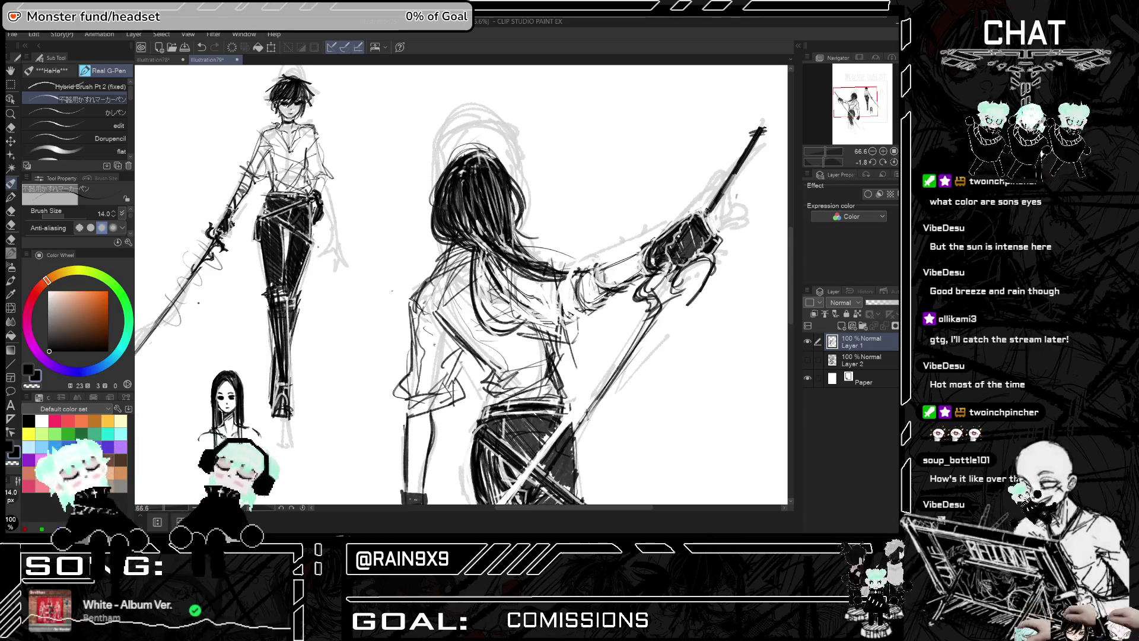
{"action": "key", "text": "h"}
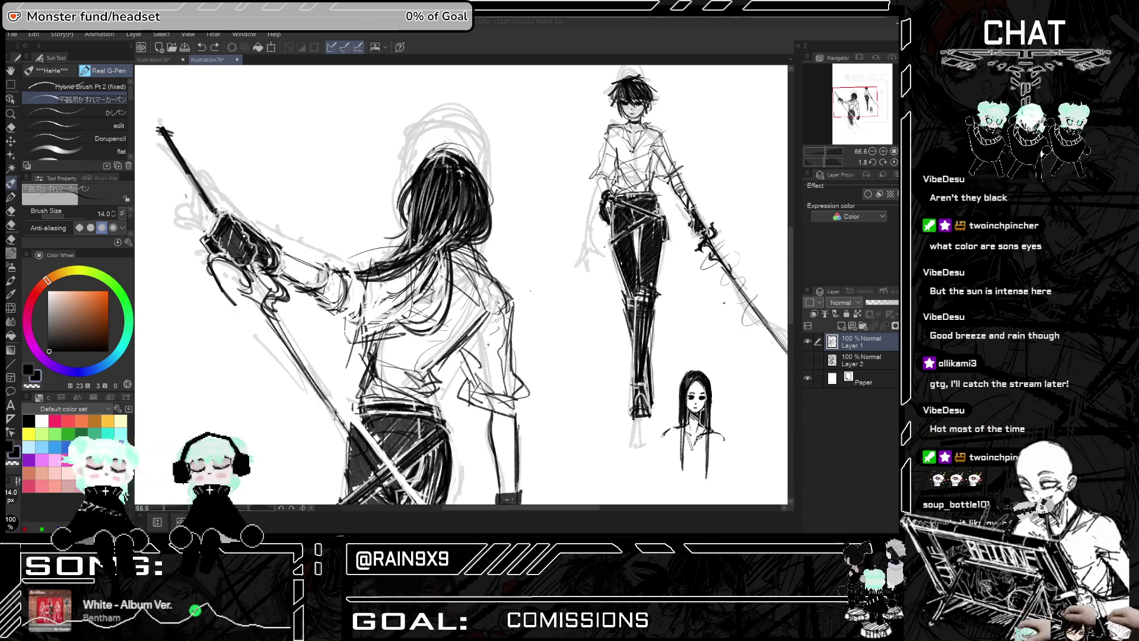
Zoom in and begin sketching a large eye in the blank space beside the figures
{"action": "scroll", "coordinate": [503, 274], "scroll_direction": "down", "scroll_amount": 3}
{"action": "scroll", "coordinate": [502, 275], "scroll_direction": "up", "scroll_amount": 2}
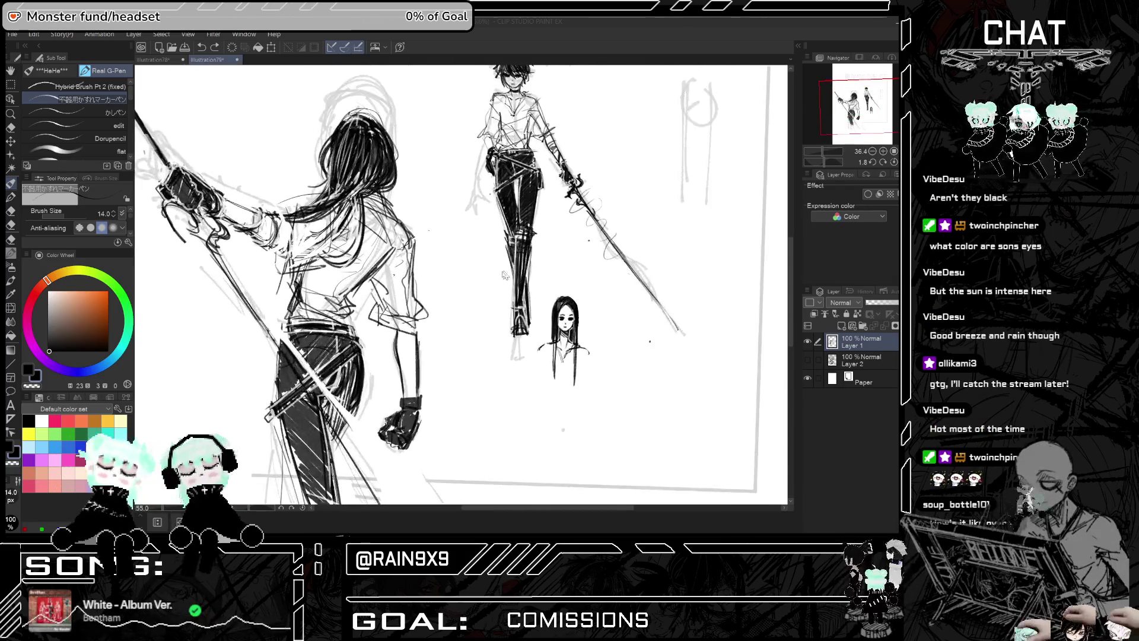
{"action": "scroll", "coordinate": [503, 275], "scroll_direction": "up", "scroll_amount": 4}
{"action": "mouse_move", "coordinate": [424, 274]}
{"action": "left_mouse_down"}
{"action": "mouse_move", "coordinate": [465, 253]}
{"action": "mouse_move", "coordinate": [461, 278]}
{"action": "mouse_move", "coordinate": [448, 254]}
{"action": "mouse_move", "coordinate": [446, 266]}
{"action": "mouse_move", "coordinate": [456, 258]}
{"action": "left_mouse_up"}
{"action": "scroll", "coordinate": [446, 264], "scroll_direction": "up", "scroll_amount": 1}
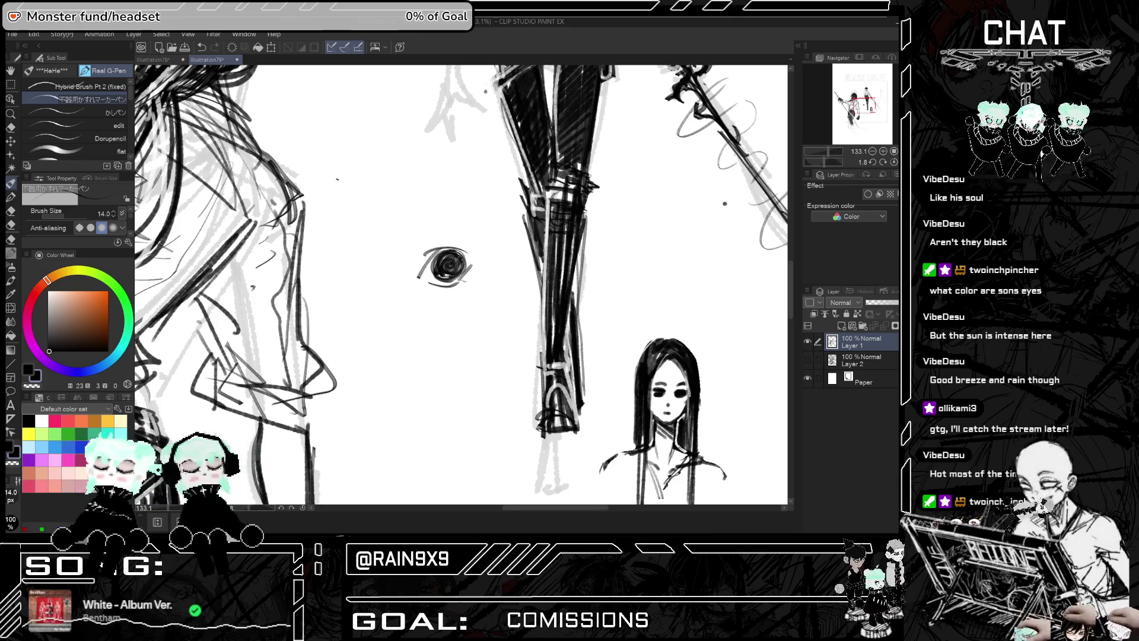
Zoom the canvas out from 292.8% to about 36% to see the full sketch
{"action": "scroll", "coordinate": [462, 278], "scroll_direction": "up", "scroll_amount": 5}
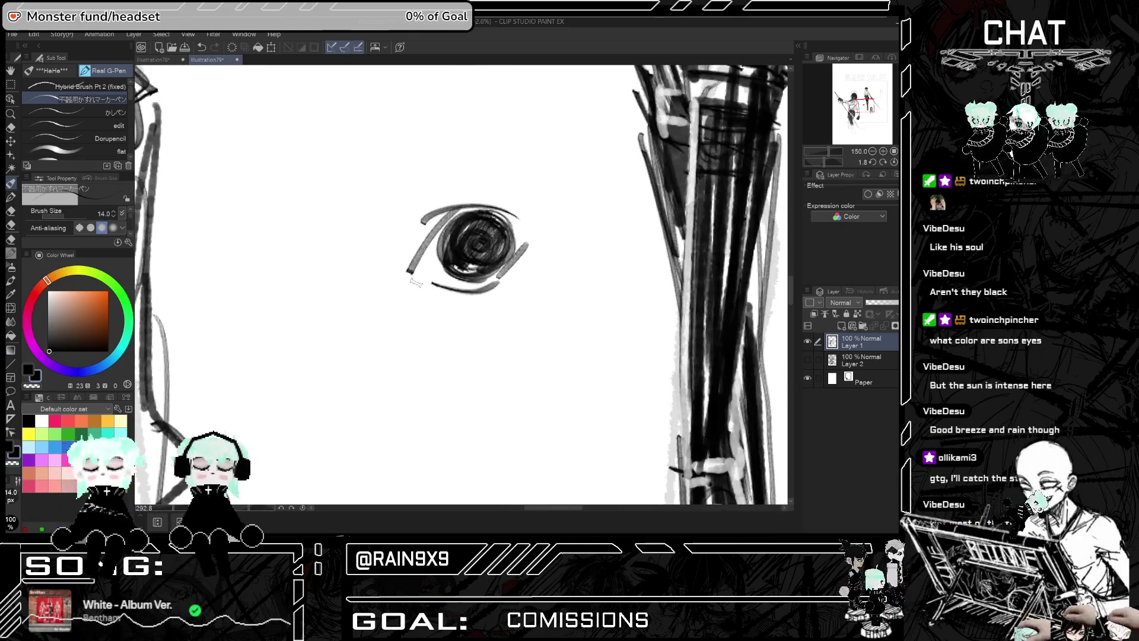
{"action": "scroll", "coordinate": [415, 283], "scroll_direction": "up", "scroll_amount": 2}
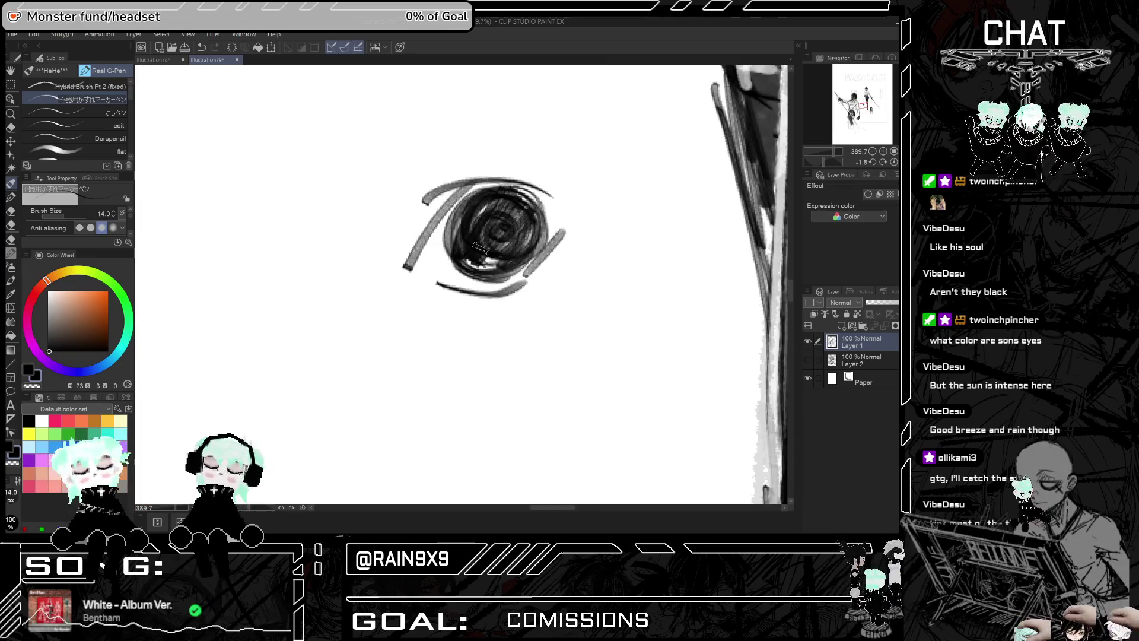
{"action": "scroll", "coordinate": [480, 248], "scroll_direction": "down", "scroll_amount": 4}
{"action": "scroll", "coordinate": [480, 267], "scroll_direction": "up", "scroll_amount": 3}
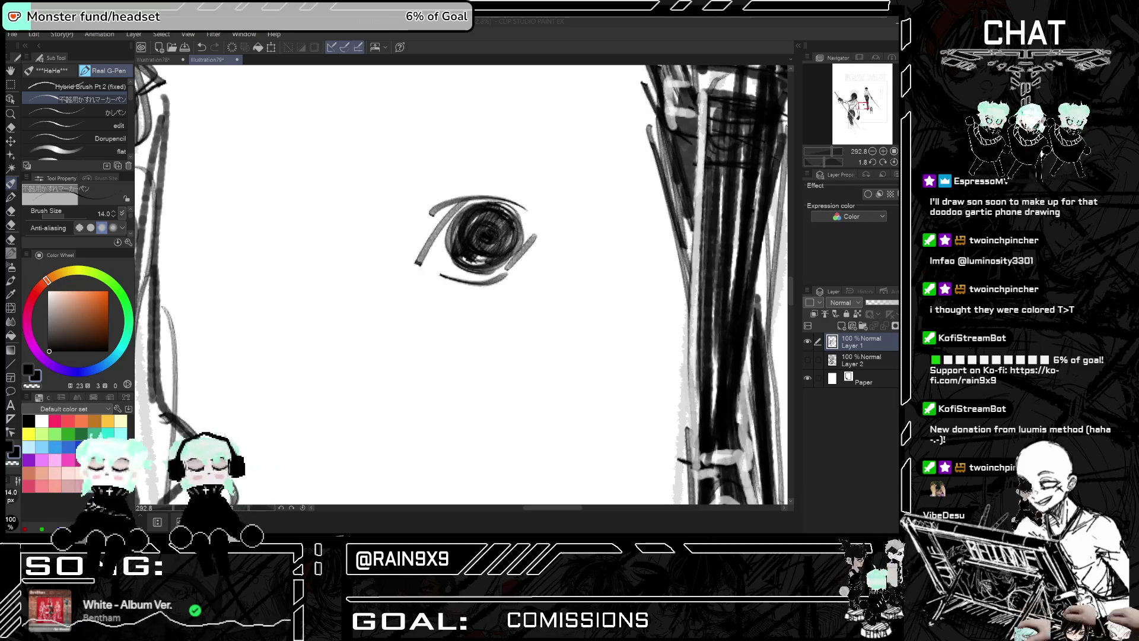
{"action": "scroll", "coordinate": [534, 267], "scroll_direction": "down", "scroll_amount": 10}
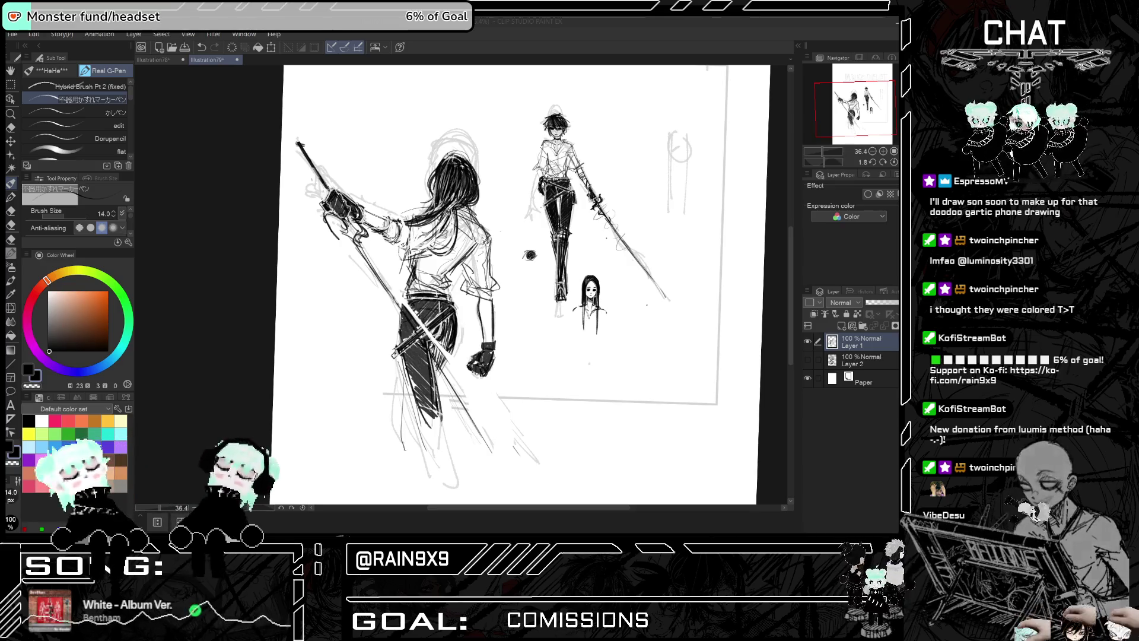
Mirror the duelist sketch horizontally and zoom to about 55% on the swordswoman's raised arm
{"action": "scroll", "coordinate": [495, 301], "scroll_direction": "down", "scroll_amount": 3}
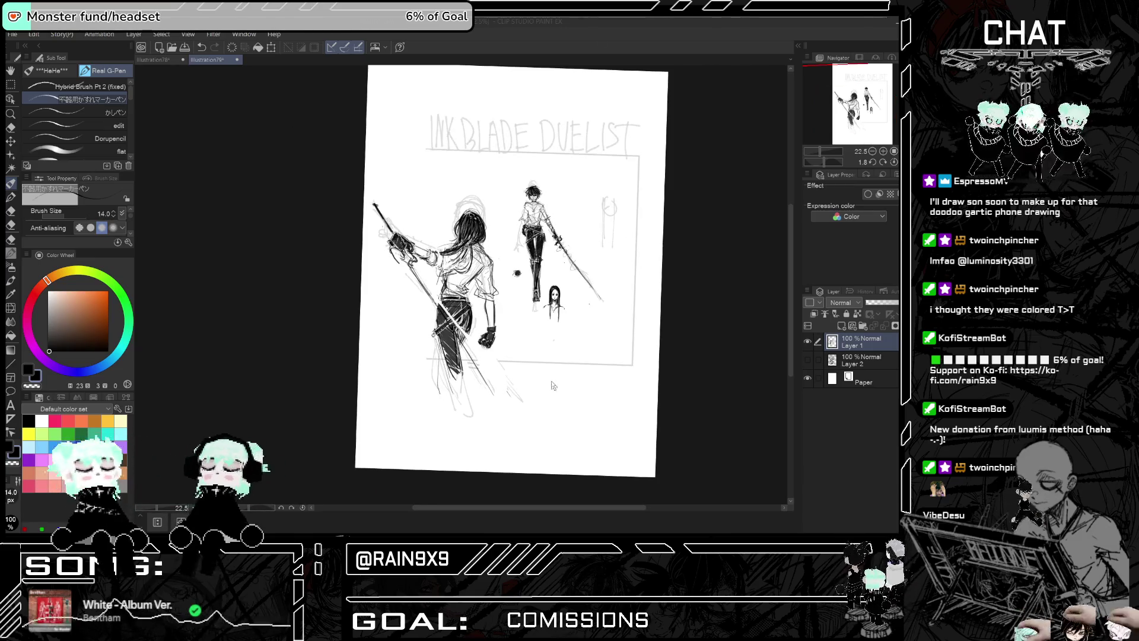
{"action": "key", "text": "h"}
{"action": "scroll", "coordinate": [552, 386], "scroll_direction": "up", "scroll_amount": 4}
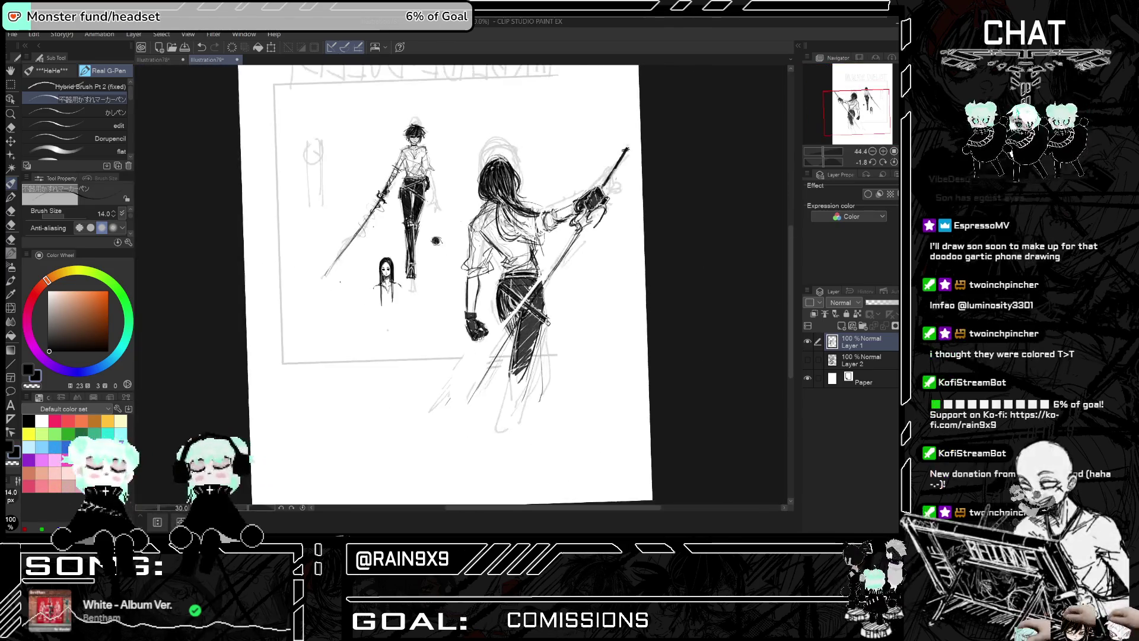
{"action": "scroll", "coordinate": [531, 195], "scroll_direction": "up", "scroll_amount": 2}
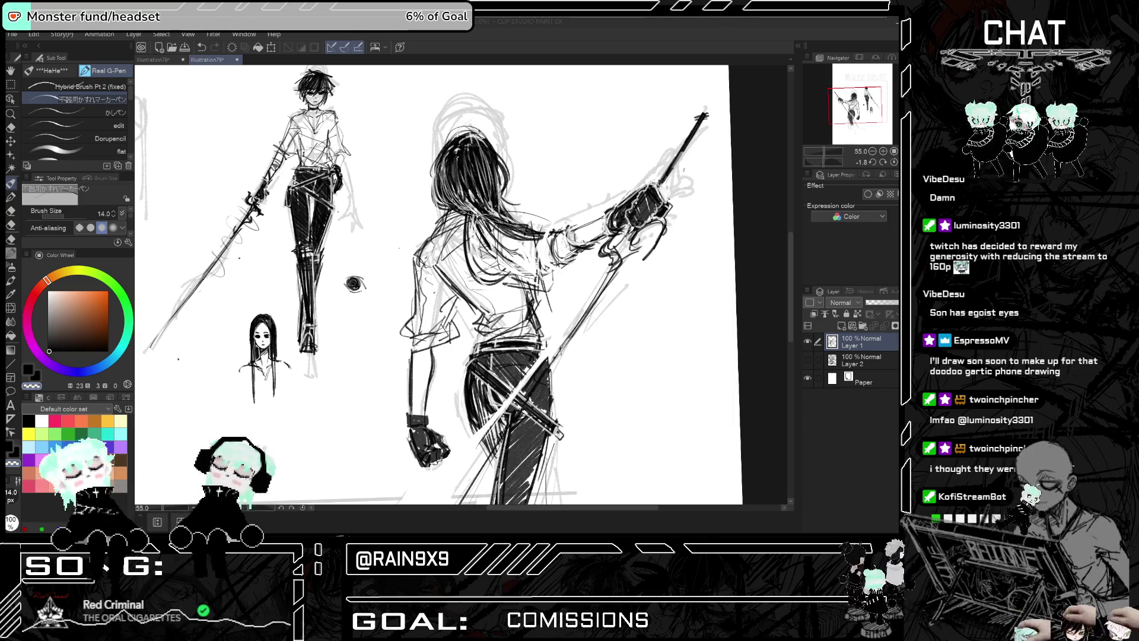
{"action": "left_click_drag", "start_coordinate": [439, 285], "coordinate": [252, 299]}
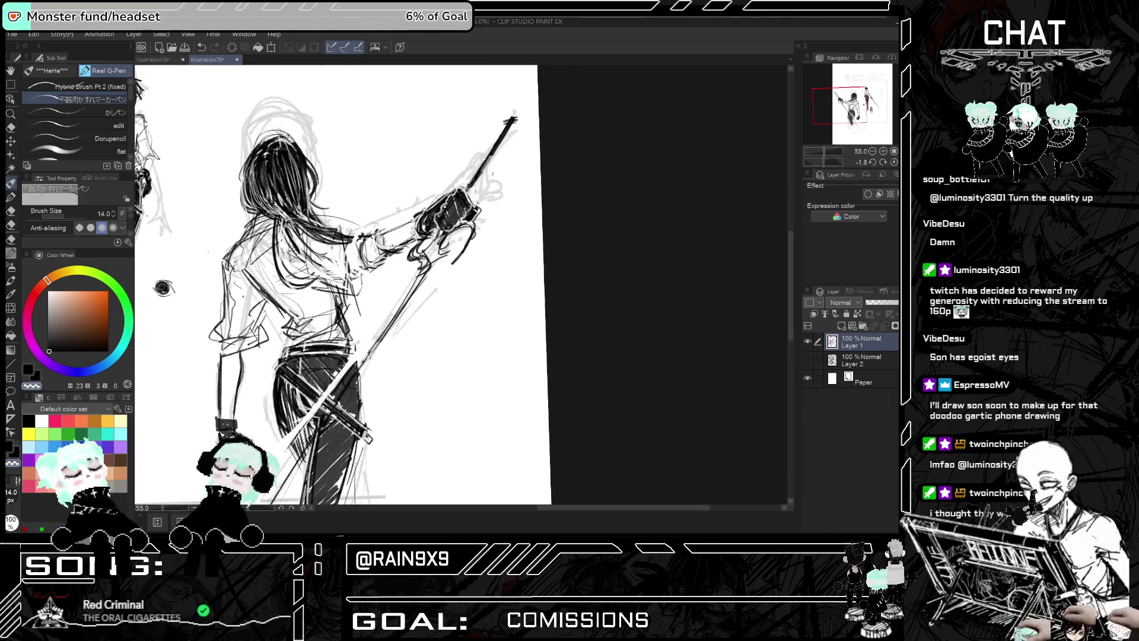
{"action": "scroll", "coordinate": [451, 285], "scroll_direction": "down", "scroll_amount": 5}
{"action": "scroll", "coordinate": [451, 284], "scroll_direction": "up", "scroll_amount": 3}
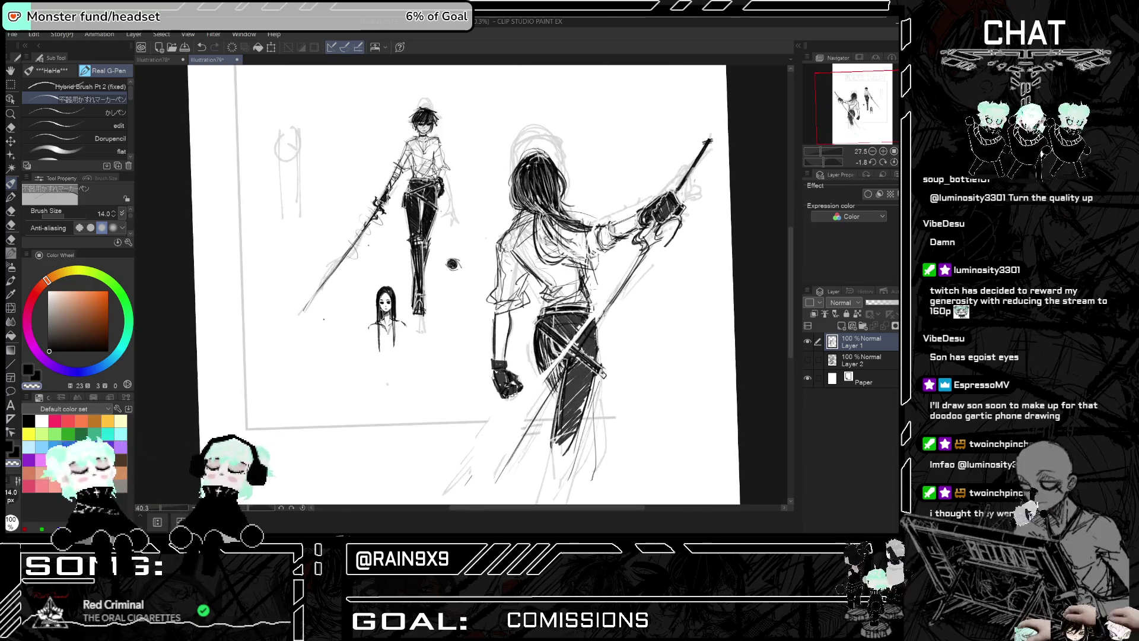
{"action": "scroll", "coordinate": [513, 284], "scroll_direction": "down", "scroll_amount": 2}
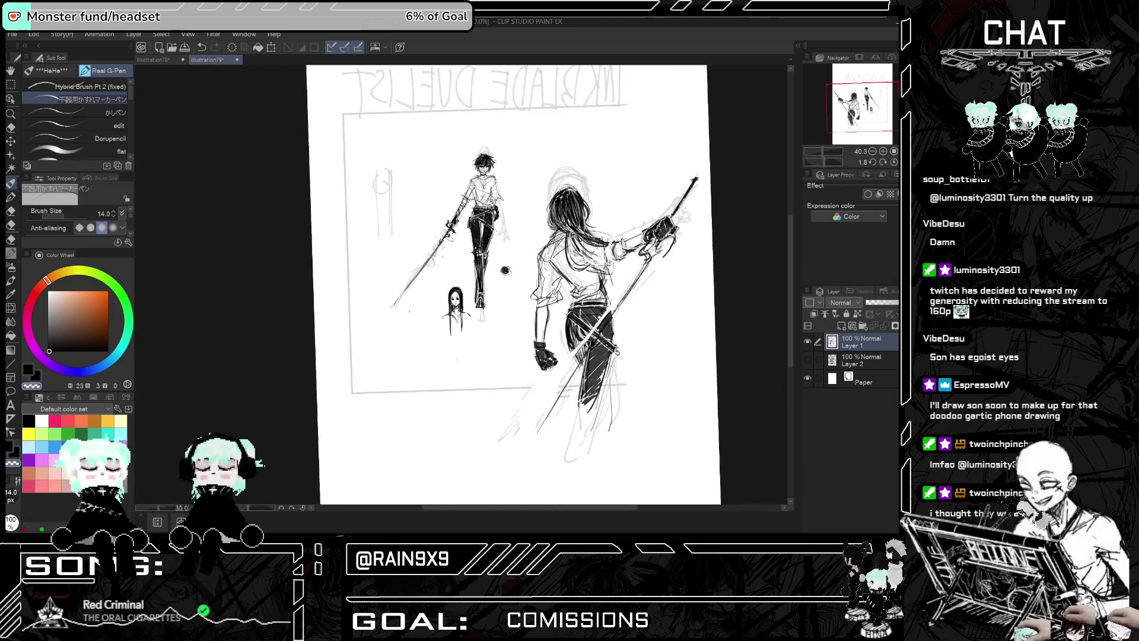
{"action": "scroll", "coordinate": [704, 264], "scroll_direction": "down", "scroll_amount": 2}
{"action": "scroll", "coordinate": [705, 264], "scroll_direction": "up", "scroll_amount": 2}
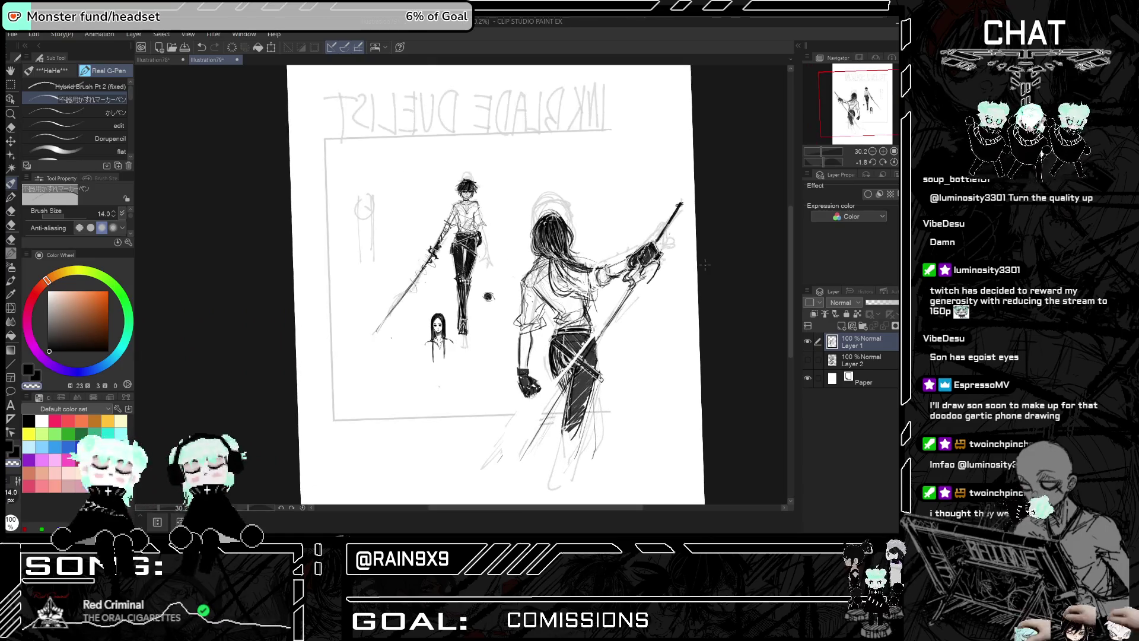
{"action": "scroll", "coordinate": [704, 264], "scroll_direction": "up", "scroll_amount": 2}
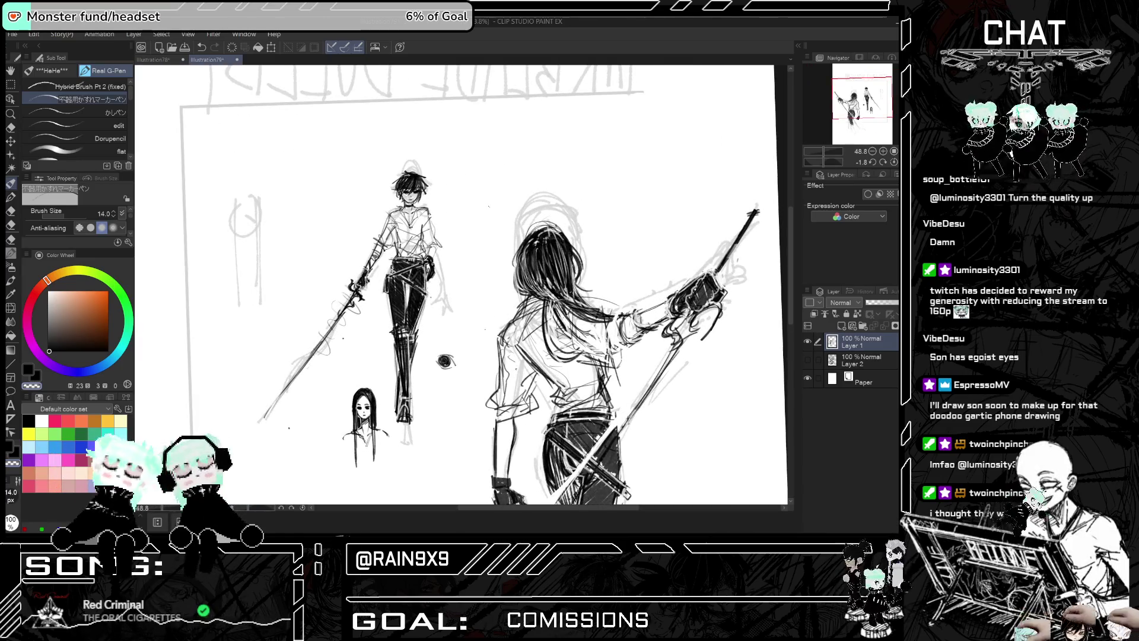
{"action": "left_click", "coordinate": [16, 127]}
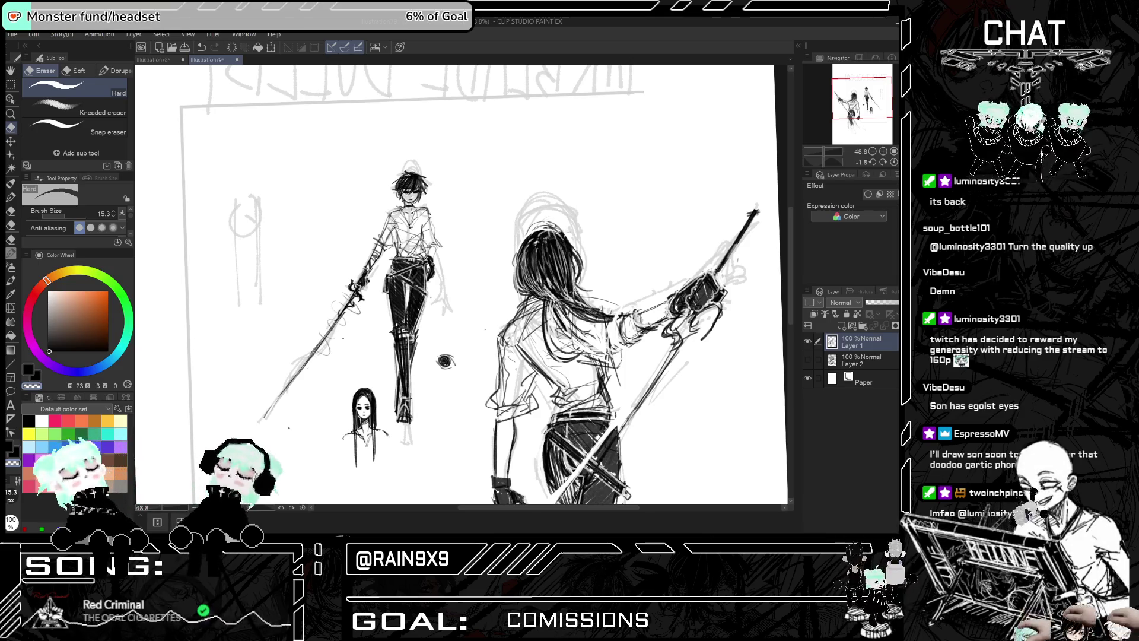
{"action": "key", "text": "h"}
{"action": "key", "text": "h"}
{"action": "key", "text": "h"}
{"action": "key", "text": "h"}
{"action": "key", "text": "h"}
{"action": "key", "text": "h"}
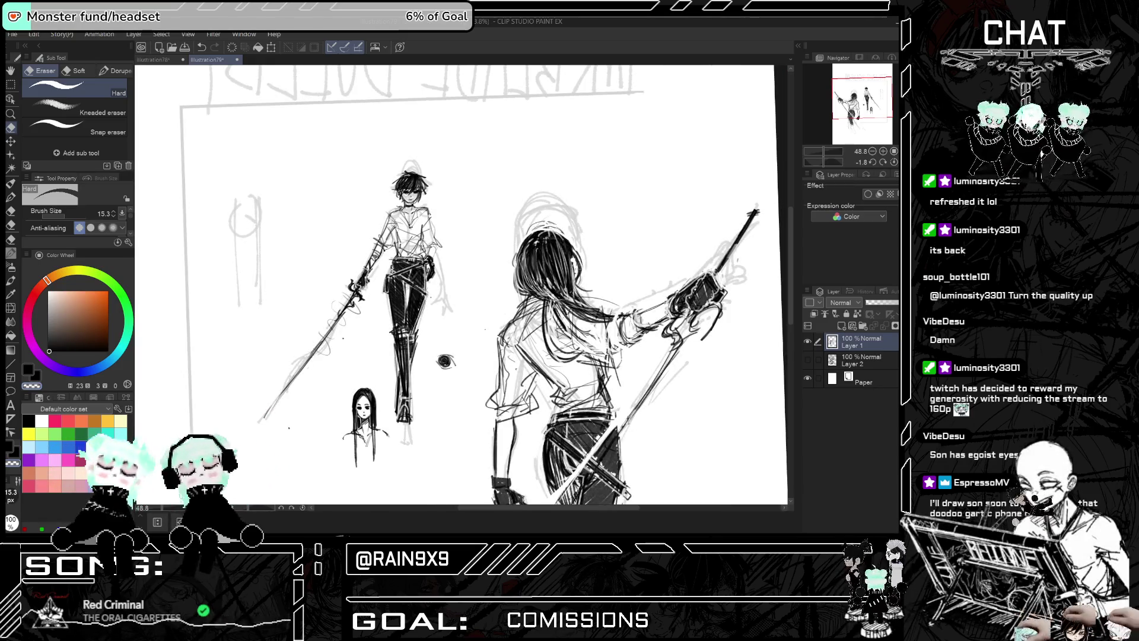
{"action": "key", "text": "h"}
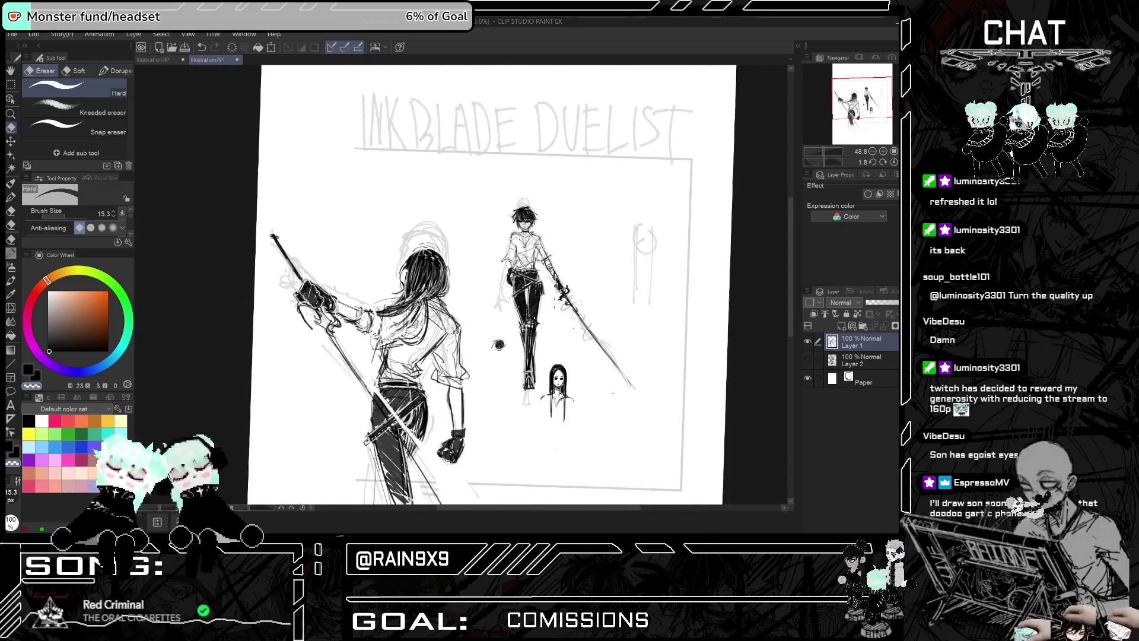
{"action": "scroll", "coordinate": [603, 261], "scroll_direction": "down", "scroll_amount": 2}
{"action": "key", "text": "h"}
{"action": "scroll", "coordinate": [603, 262], "scroll_direction": "up", "scroll_amount": 4}
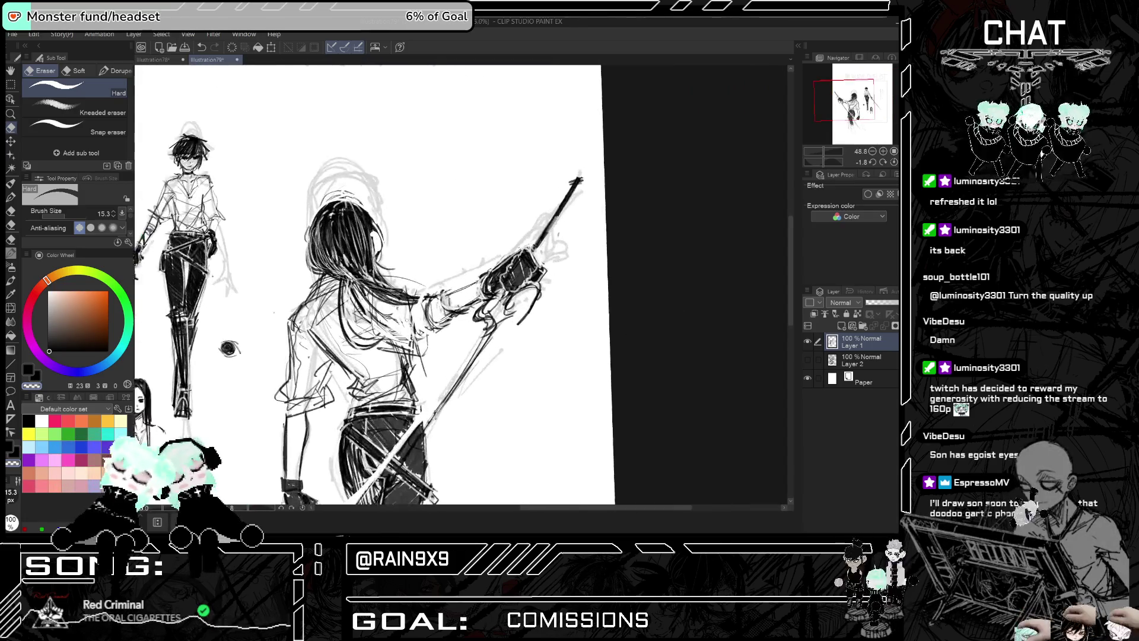
{"action": "left_click", "coordinate": [11, 183]}
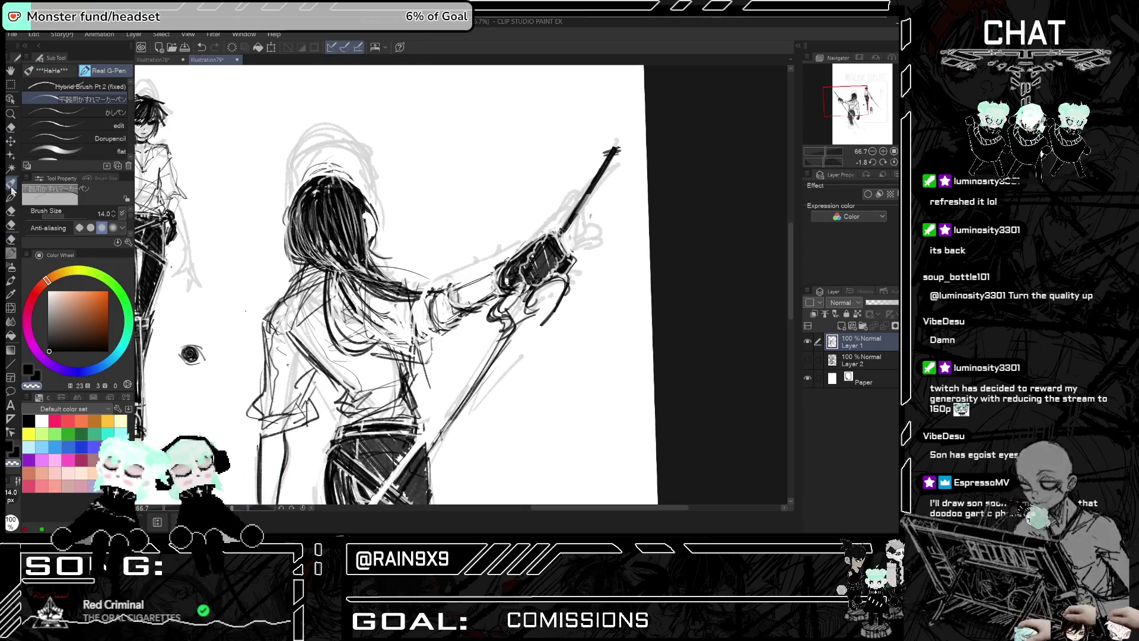
Stroke near-black ink over the swordswoman's hair with the Pen at size 17, opacity 80
{"action": "mouse_move", "coordinate": [134, 126]}
{"action": "left_mouse_down"}
{"action": "mouse_move", "coordinate": [132, 151]}
{"action": "mouse_move", "coordinate": [134, 89]}
{"action": "left_mouse_up"}
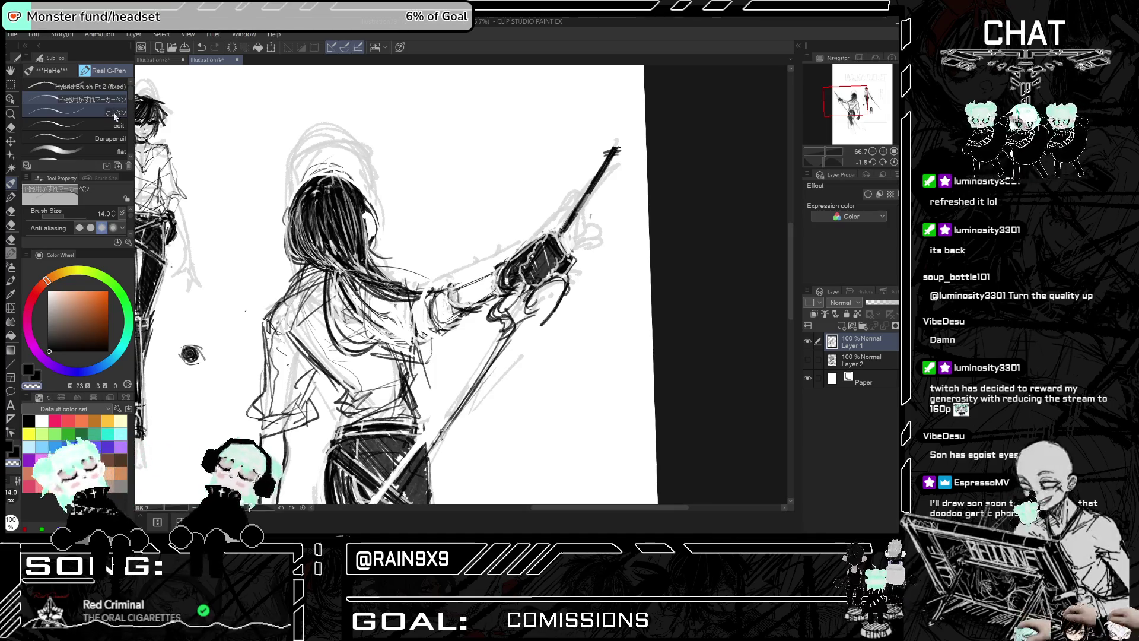
{"action": "left_click", "coordinate": [61, 344]}
{"action": "left_click", "coordinate": [52, 351]}
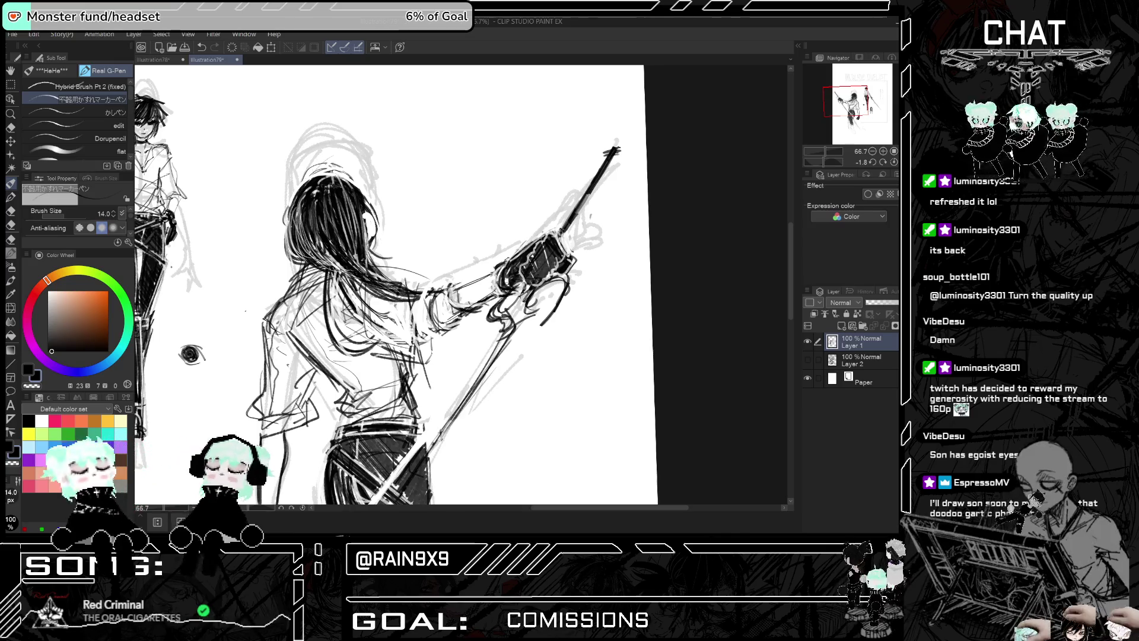
{"action": "left_click", "coordinate": [12, 196]}
{"action": "left_click_drag", "start_coordinate": [337, 236], "coordinate": [373, 277]}
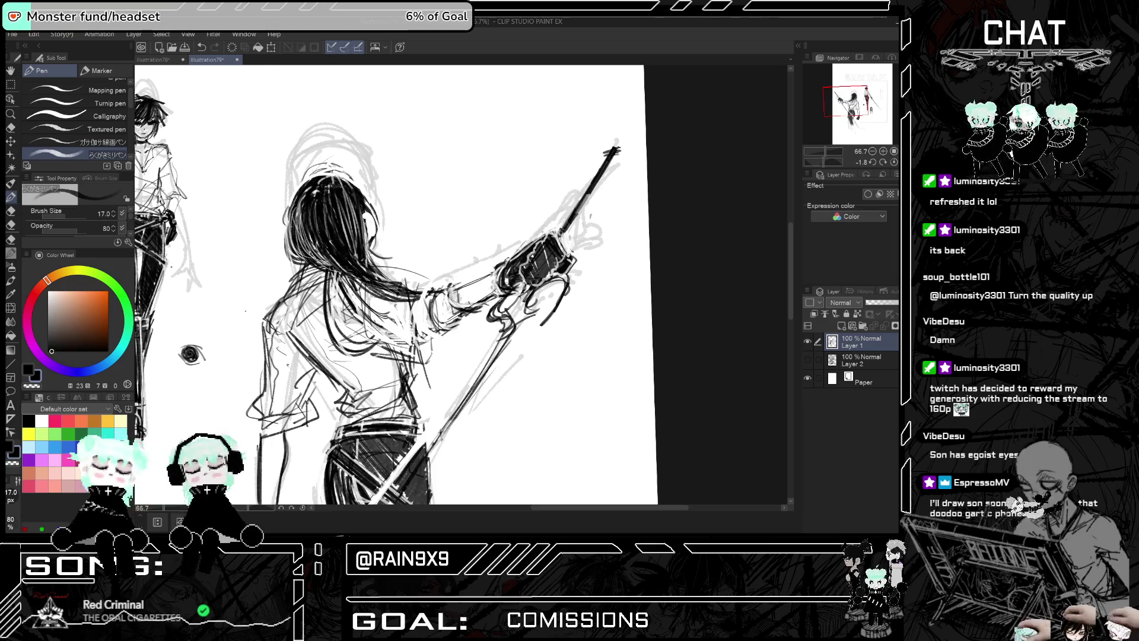
Compare the darkened hair with the canvas mirrored and unmirrored
{"action": "key", "text": "h"}
{"action": "key", "text": "h"}
{"action": "scroll", "coordinate": [363, 348], "scroll_direction": "down", "scroll_amount": 4}
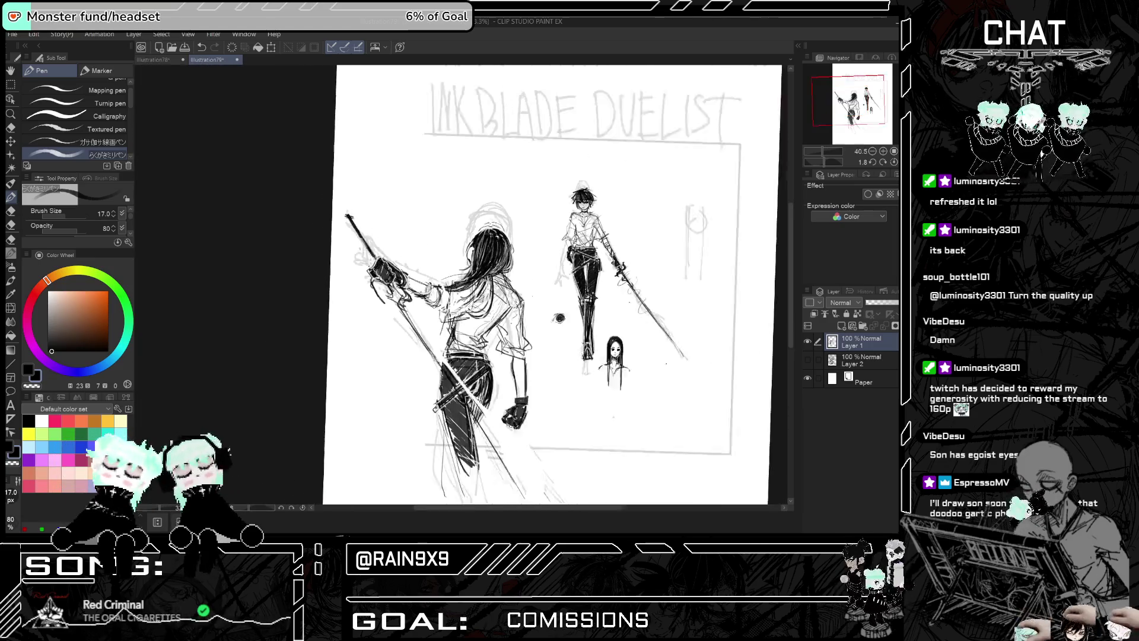
{"action": "key", "text": "h"}
{"action": "key", "text": "h"}
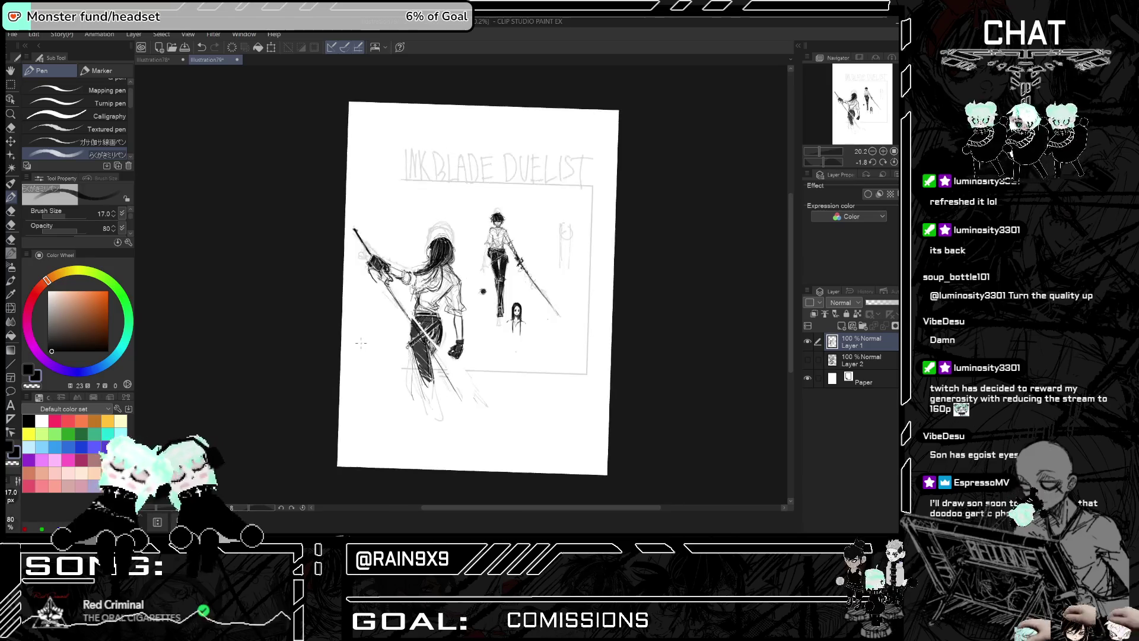
{"action": "scroll", "coordinate": [363, 348], "scroll_direction": "up", "scroll_amount": 3}
{"action": "key", "text": "h"}
{"action": "scroll", "coordinate": [363, 348], "scroll_direction": "down", "scroll_amount": 2}
{"action": "scroll", "coordinate": [427, 324], "scroll_direction": "up", "scroll_amount": 5}
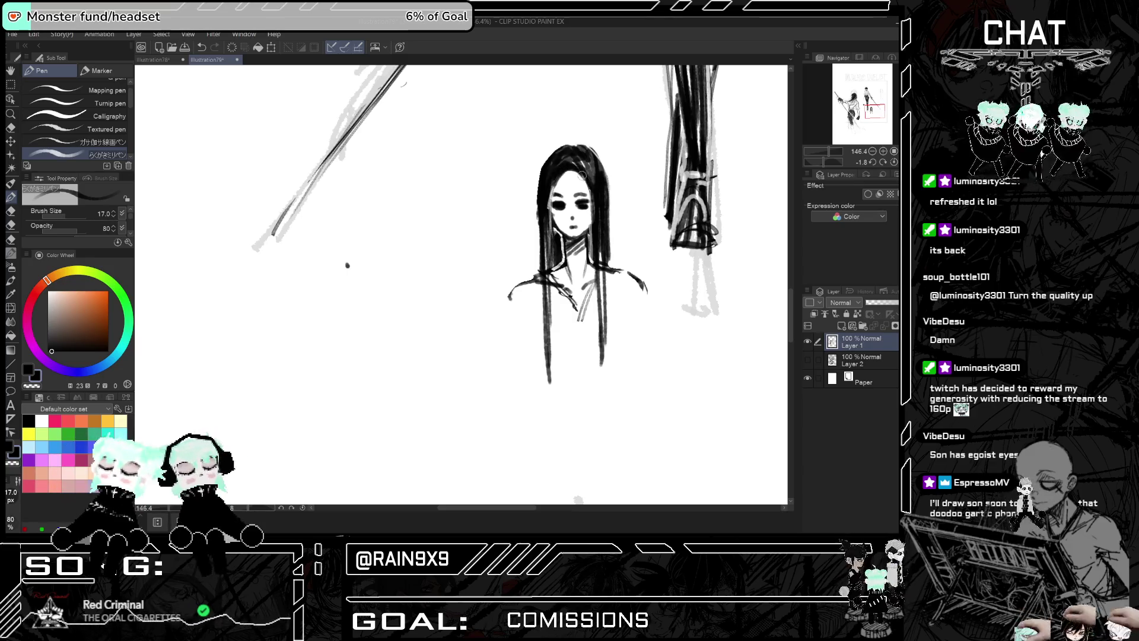
Erase part of the girl's top-left hair outline, then undo the erase
{"action": "left_click", "coordinate": [10, 128]}
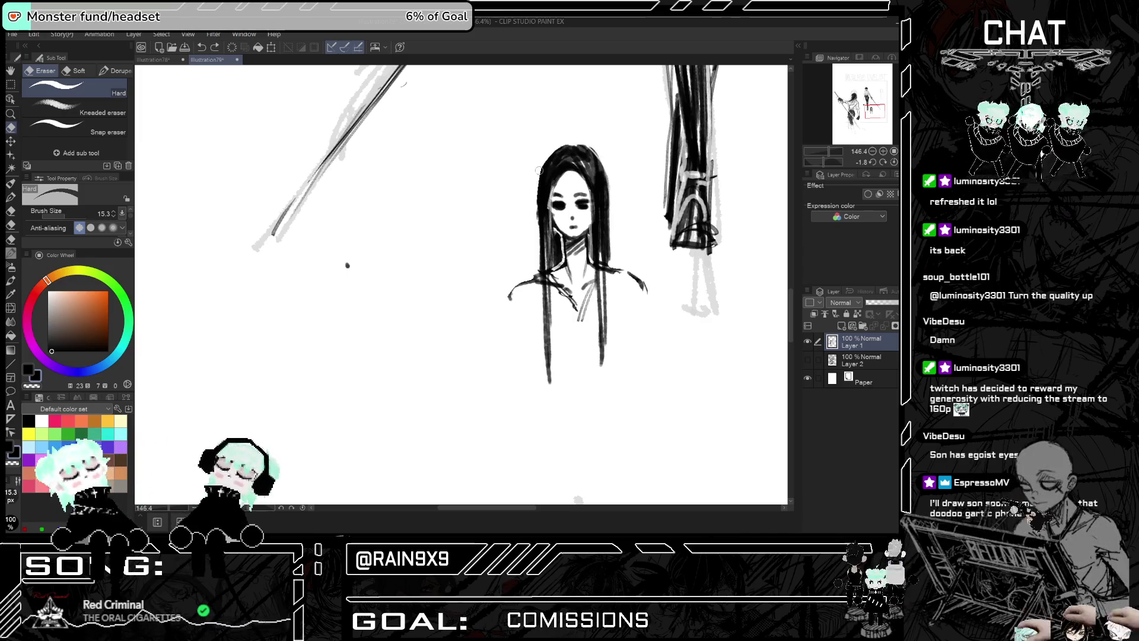
{"action": "mouse_move", "coordinate": [546, 157]}
{"action": "left_mouse_down"}
{"action": "mouse_move", "coordinate": [567, 142]}
{"action": "mouse_move", "coordinate": [593, 160]}
{"action": "left_mouse_up"}
{"action": "key", "text": "ctrl+z"}
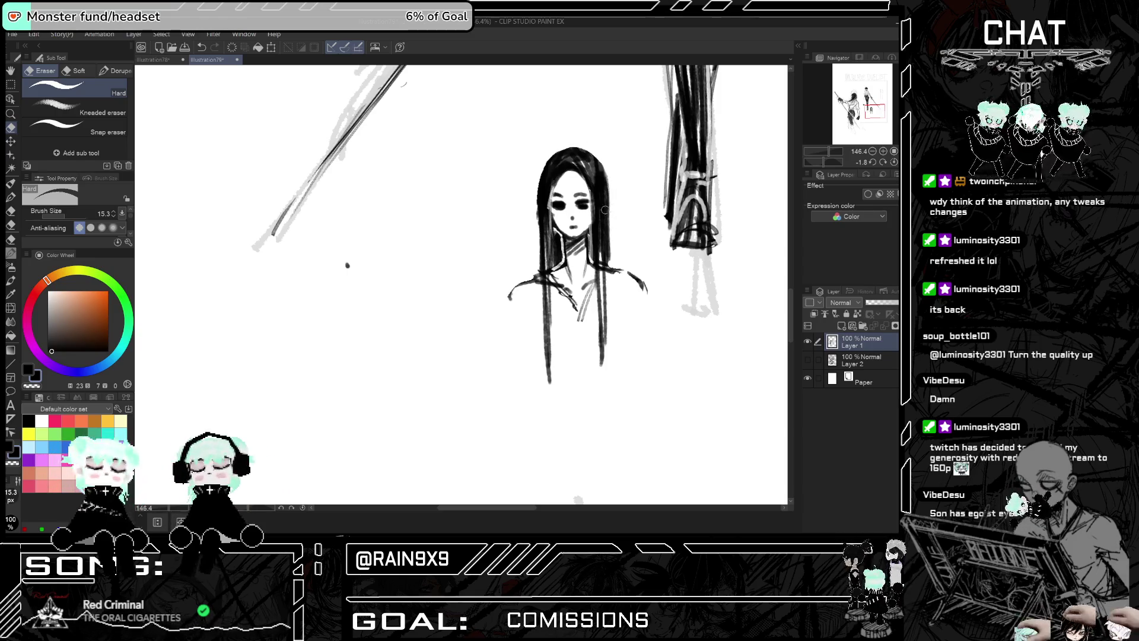
Ink new strands into the girl's bangs and lengthen her right hair strand, undoing missed strokes
{"action": "key", "text": "p"}
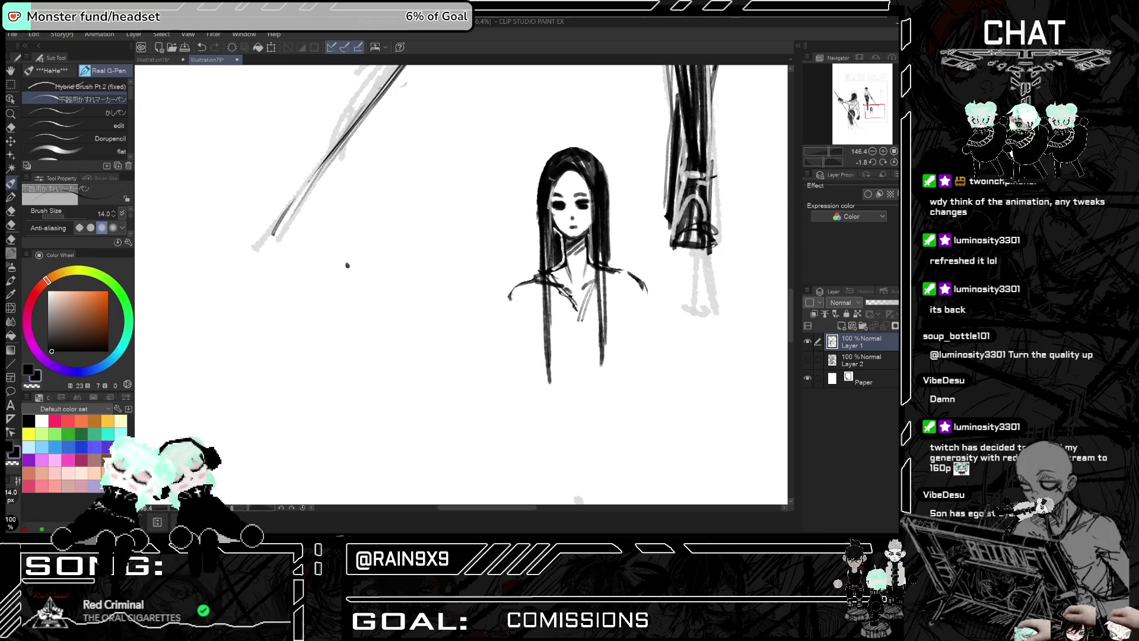
{"action": "mouse_move", "coordinate": [555, 172]}
{"action": "left_mouse_down"}
{"action": "mouse_move", "coordinate": [564, 193]}
{"action": "mouse_move", "coordinate": [593, 200]}
{"action": "left_mouse_up"}
{"action": "left_click_drag", "start_coordinate": [575, 170], "coordinate": [590, 193]}
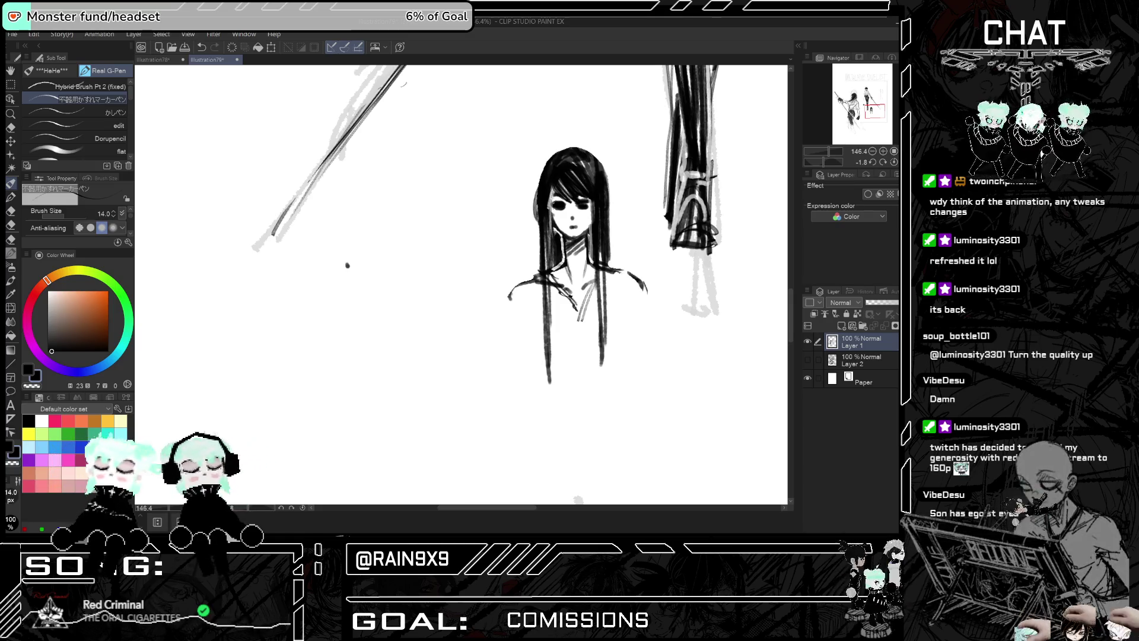
{"action": "key", "text": "ctrl+z"}
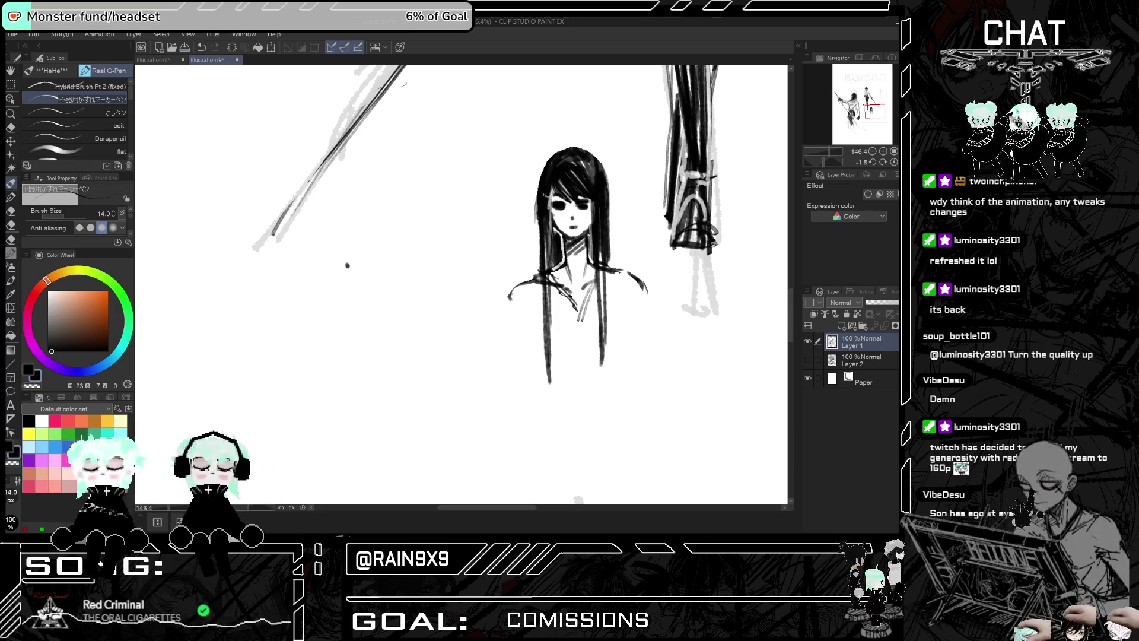
{"action": "left_click_drag", "start_coordinate": [615, 197], "coordinate": [600, 219]}
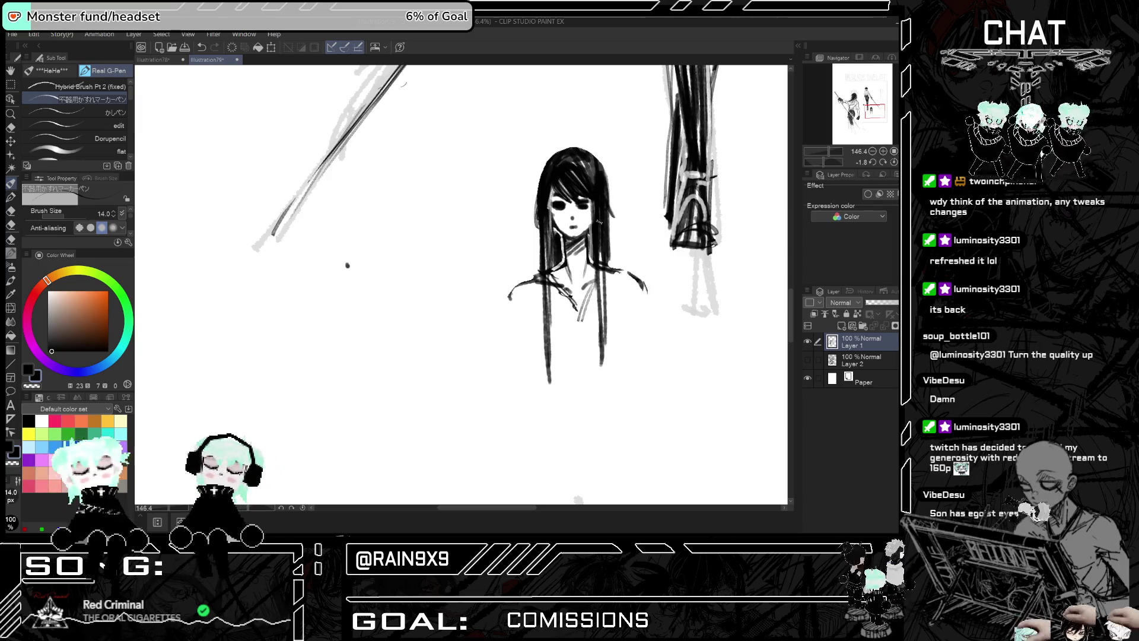
{"action": "key", "text": "ctrl+z"}
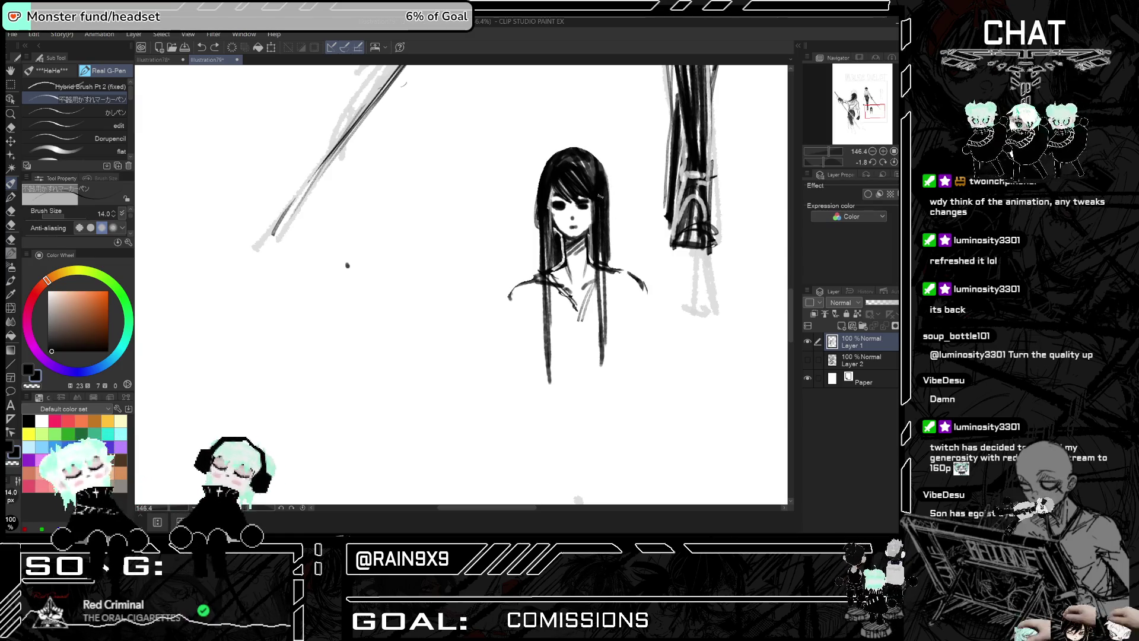
{"action": "left_click_drag", "start_coordinate": [604, 297], "coordinate": [598, 377]}
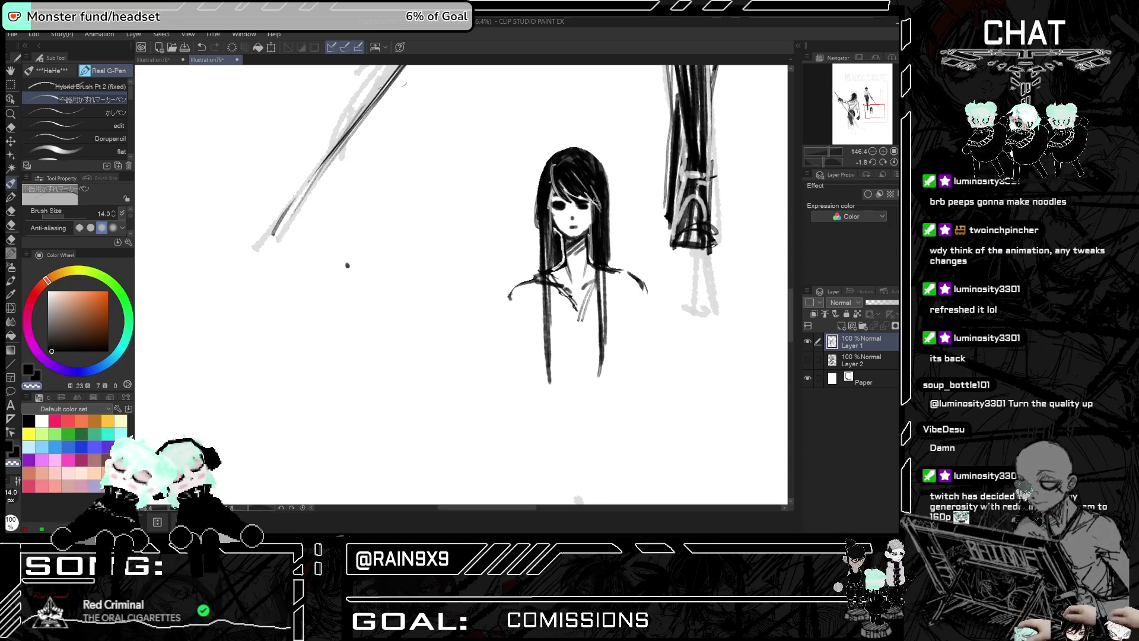
{"action": "key", "text": "ctrl+z"}
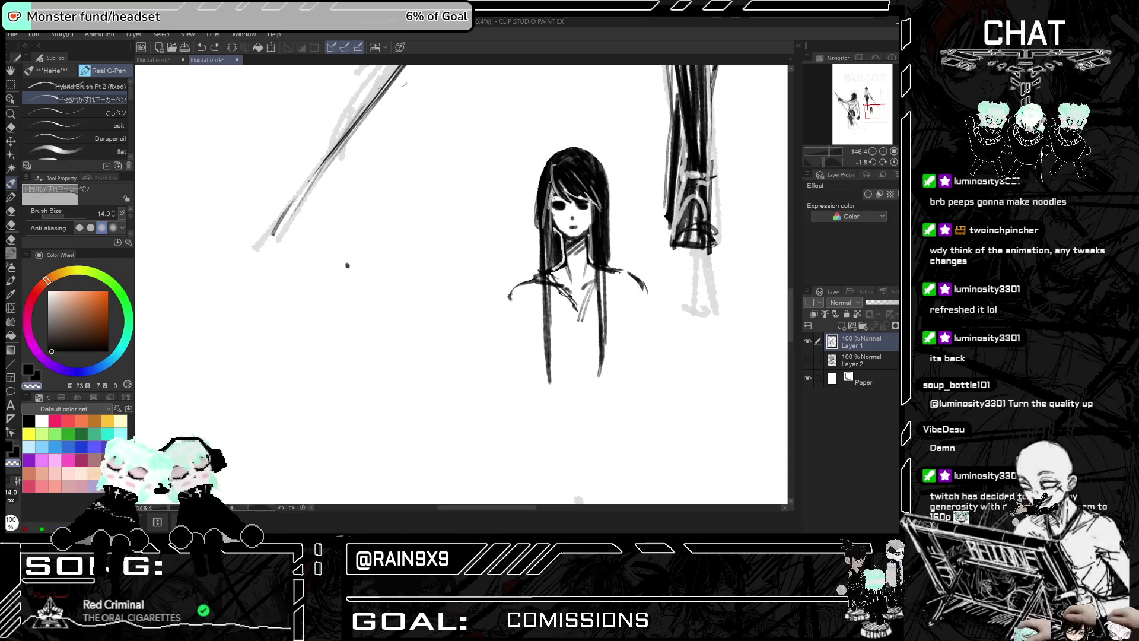
{"action": "left_click_drag", "start_coordinate": [595, 202], "coordinate": [595, 263]}
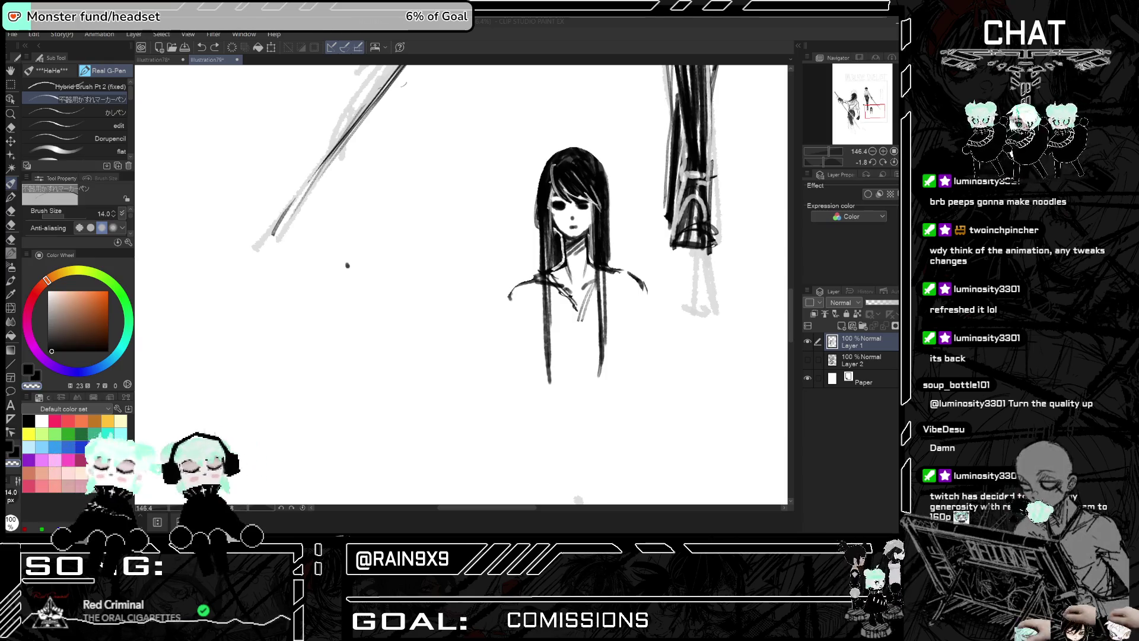
Add short strokes at the top and right side of the girl's hair, undoing the latest one
{"action": "left_click", "coordinate": [556, 147]}
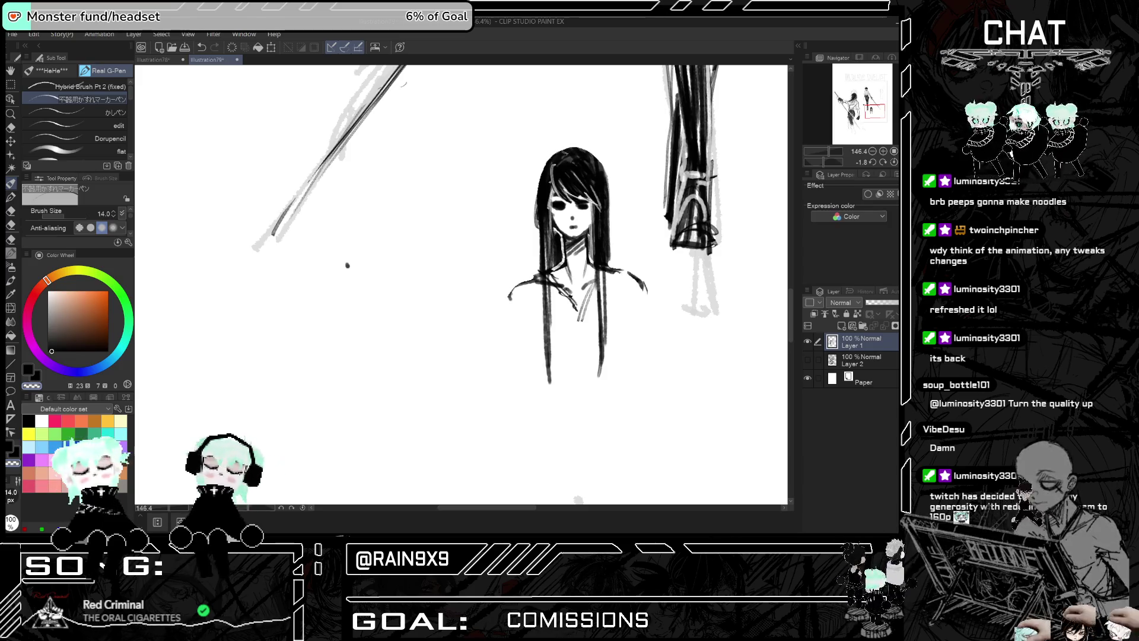
{"action": "left_click_drag", "start_coordinate": [554, 151], "coordinate": [567, 148]}
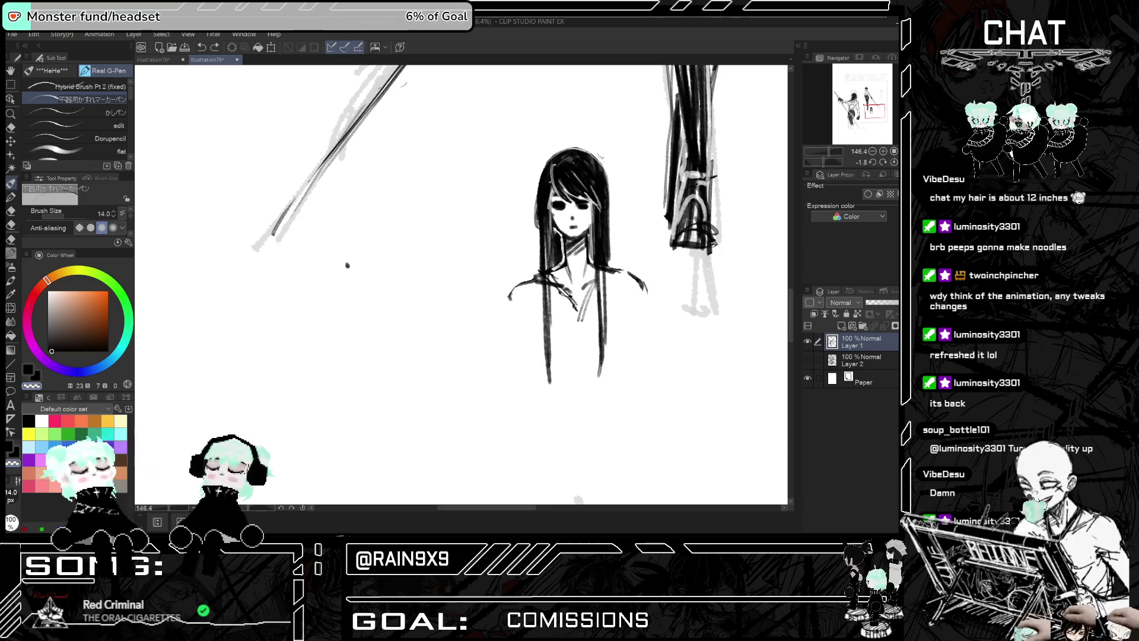
{"action": "left_click_drag", "start_coordinate": [593, 196], "coordinate": [599, 204]}
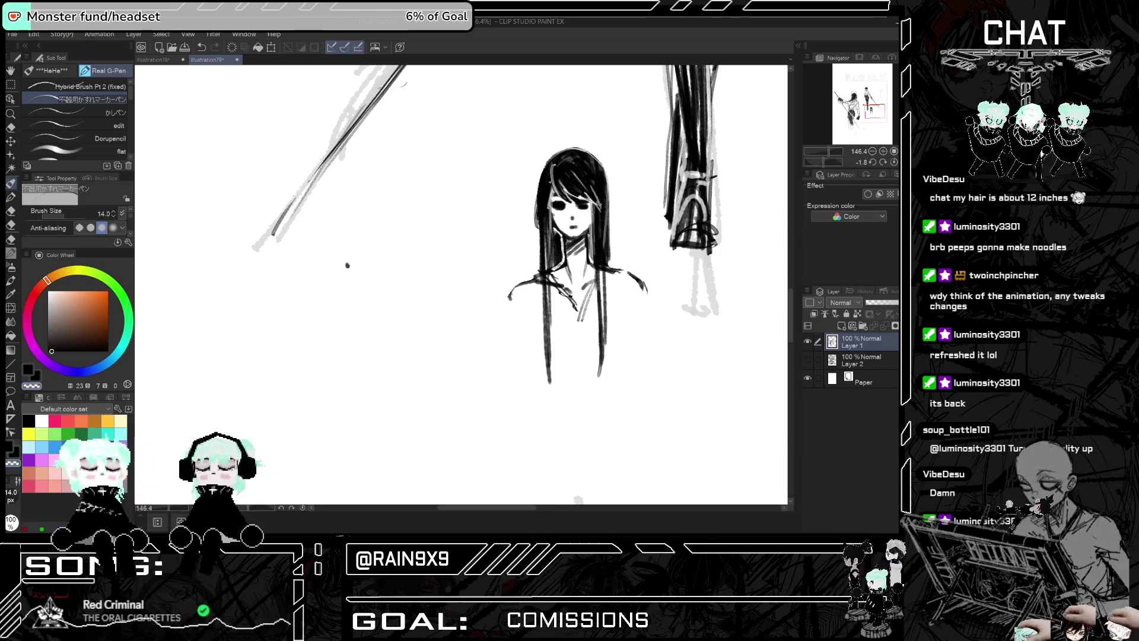
{"action": "key", "text": "ctrl+z"}
{"action": "key", "text": "h"}
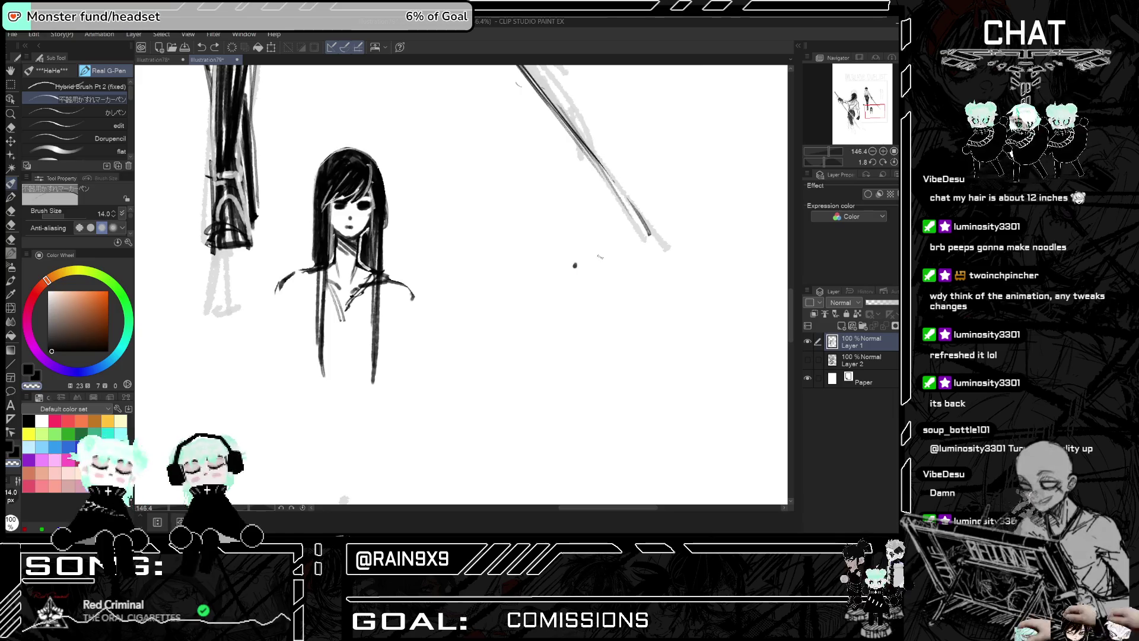
{"action": "key", "text": "h"}
Check the head mirrored and unmirrored, then undo the stray stroke on the girl's head
{"action": "scroll", "coordinate": [652, 208], "scroll_direction": "down", "scroll_amount": 4}
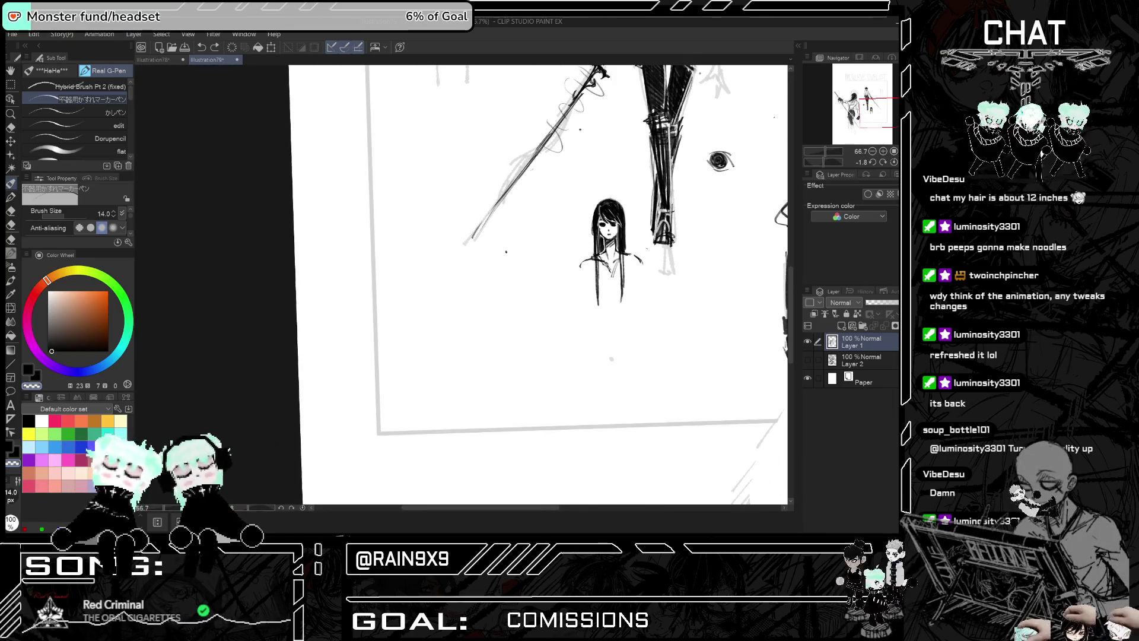
{"action": "key", "text": "h"}
{"action": "key", "text": "h"}
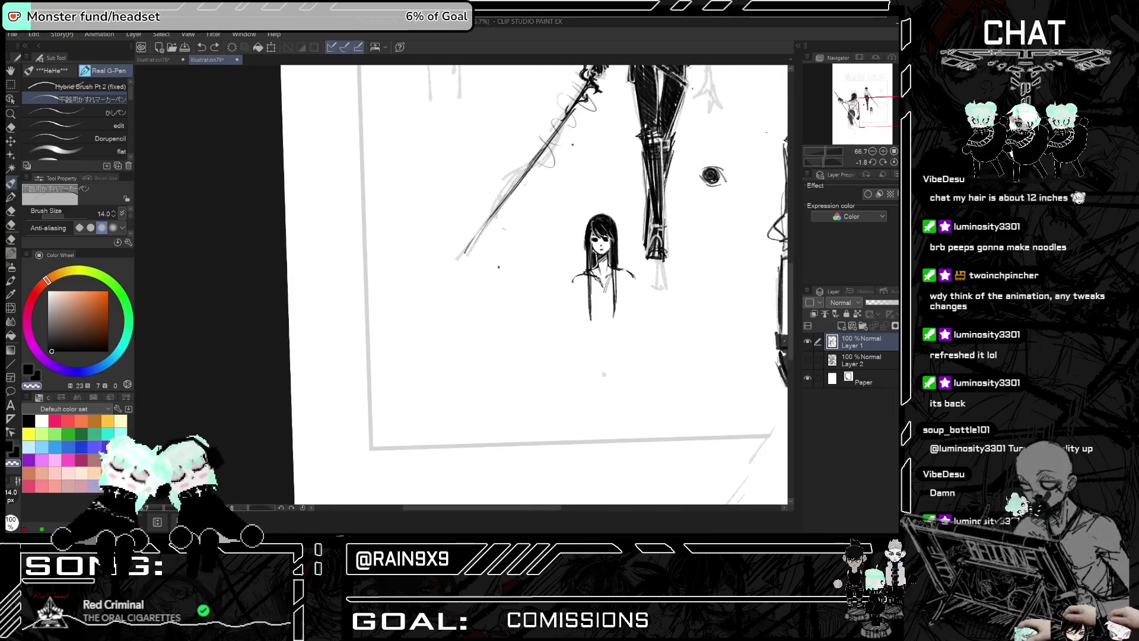
{"action": "scroll", "coordinate": [534, 285], "scroll_direction": "down", "scroll_amount": 2}
{"action": "scroll", "coordinate": [534, 285], "scroll_direction": "up", "scroll_amount": 1}
{"action": "key", "text": "h"}
{"action": "key", "text": "h"}
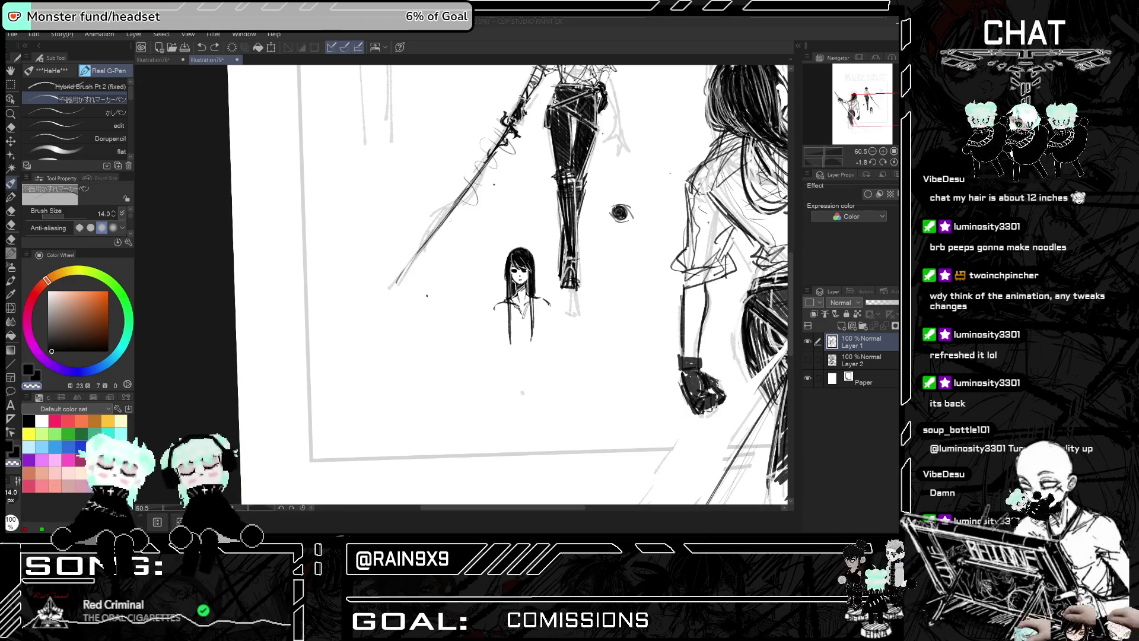
{"action": "scroll", "coordinate": [510, 285], "scroll_direction": "down", "scroll_amount": 2}
{"action": "scroll", "coordinate": [531, 287], "scroll_direction": "up", "scroll_amount": 5}
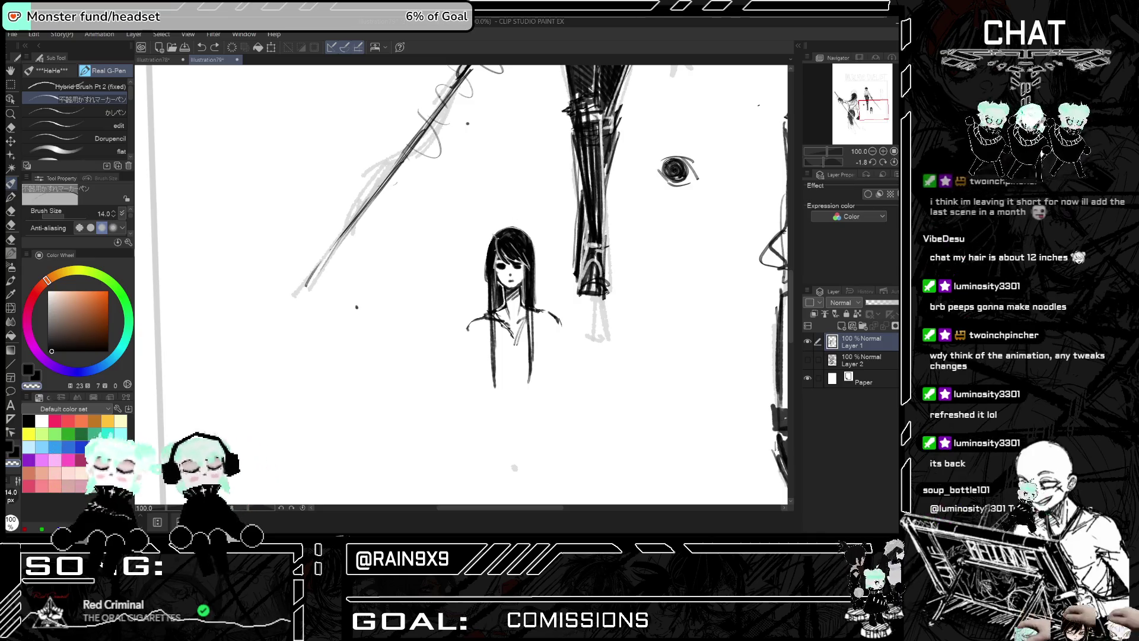
{"action": "key", "text": "ctrl+z"}
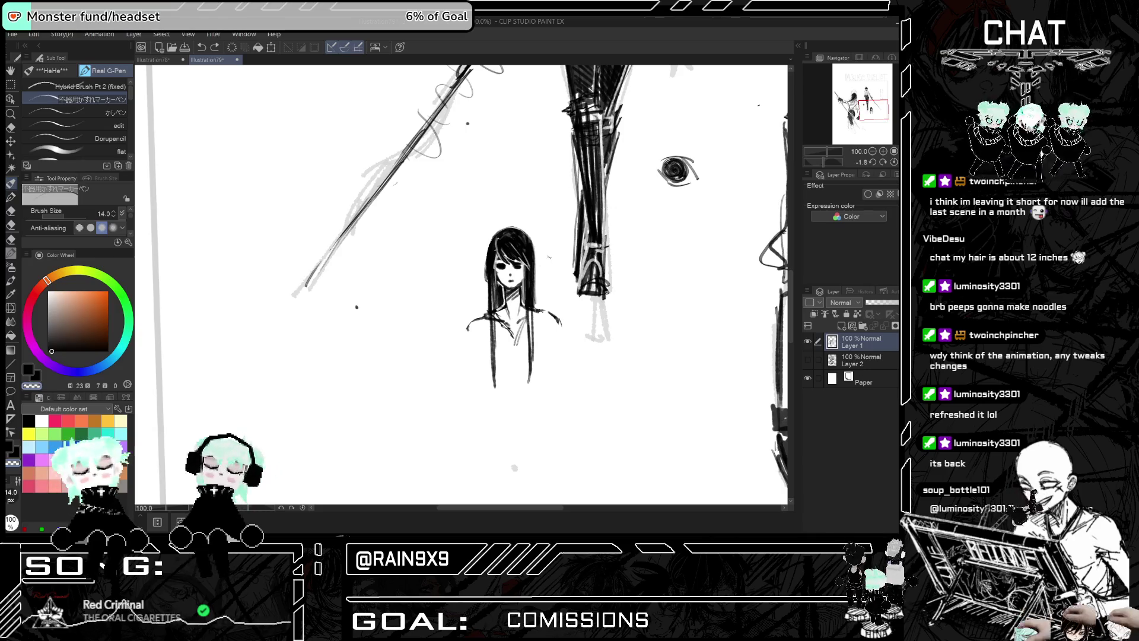
{"action": "scroll", "coordinate": [489, 377], "scroll_direction": "up", "scroll_amount": 2}
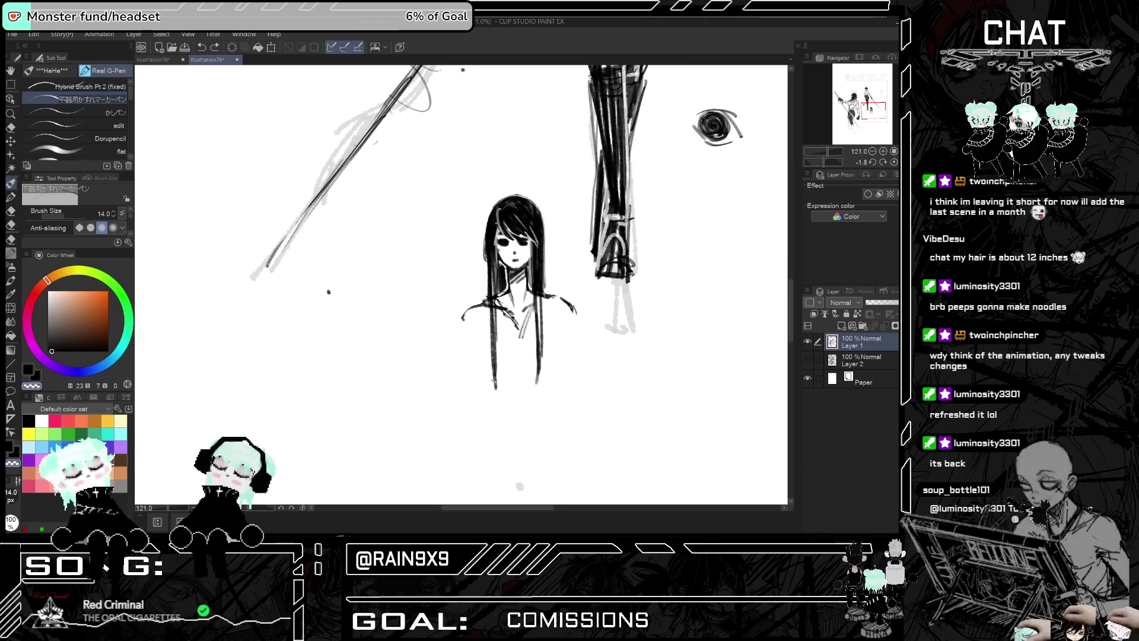
{"action": "scroll", "coordinate": [503, 392], "scroll_direction": "up", "scroll_amount": 1}
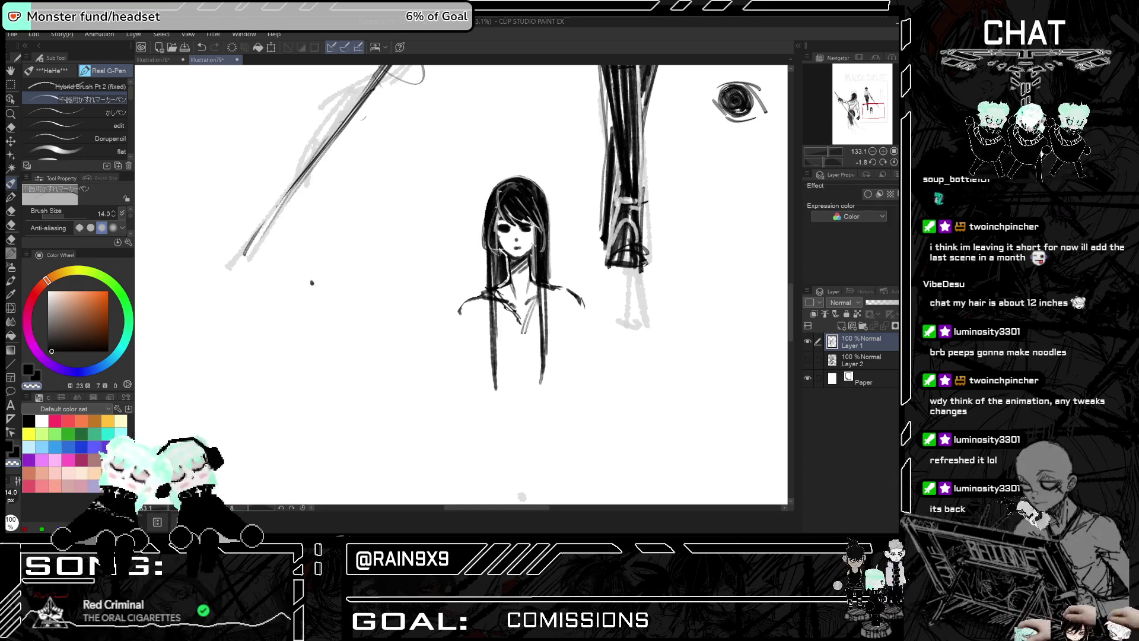
{"action": "scroll", "coordinate": [467, 327], "scroll_direction": "down", "scroll_amount": 5}
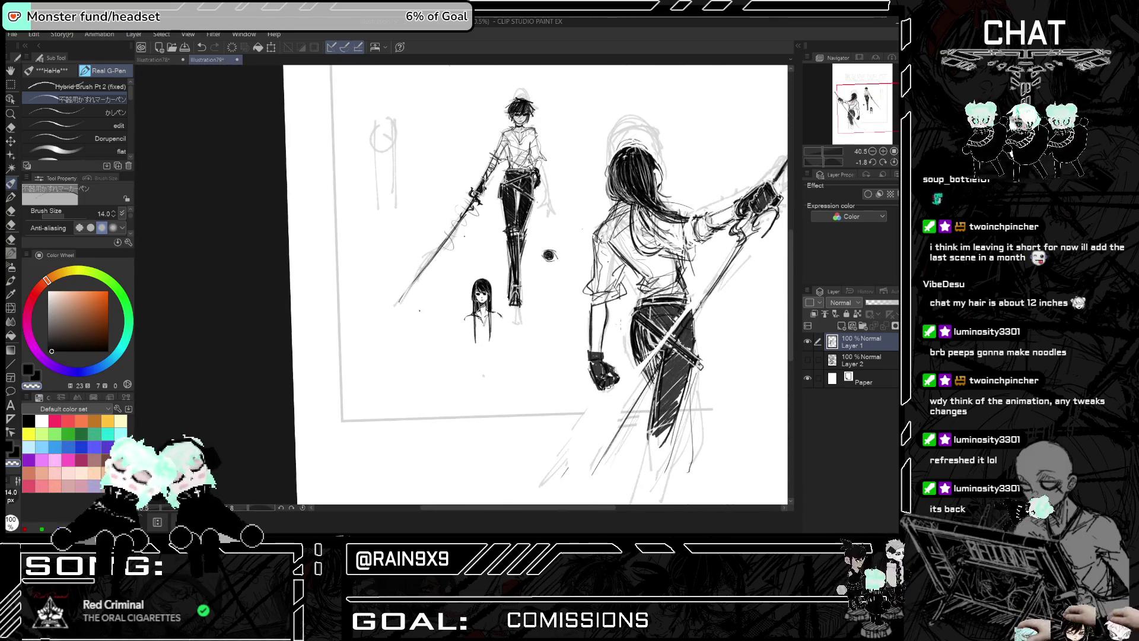
{"action": "scroll", "coordinate": [463, 285], "scroll_direction": "up", "scroll_amount": 2}
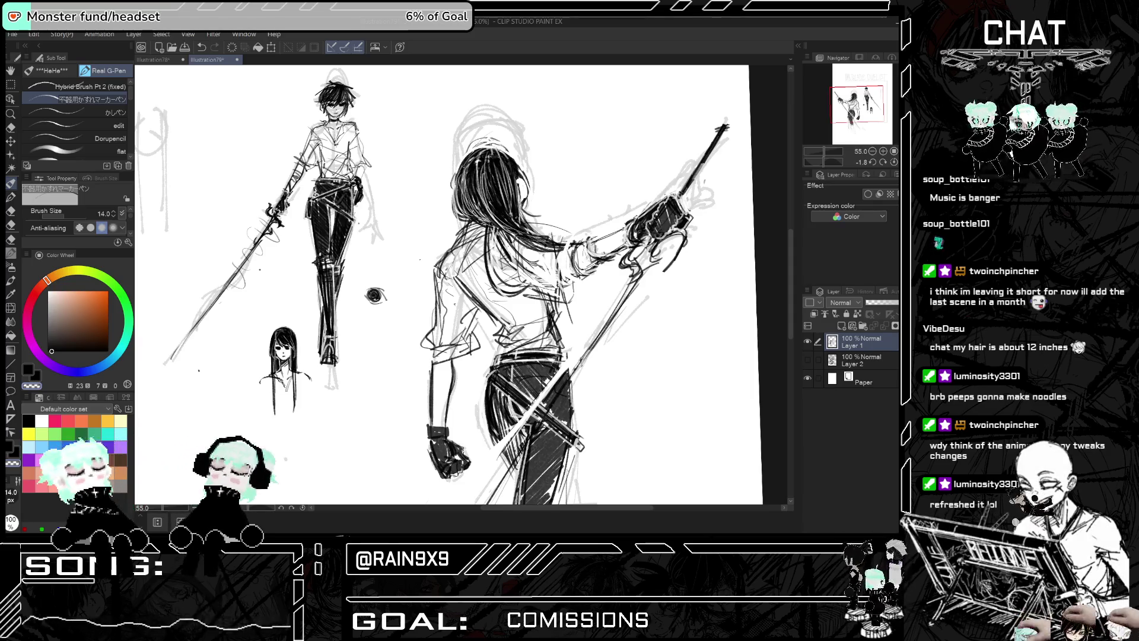
{"action": "key", "text": "h"}
{"action": "key", "text": "h"}
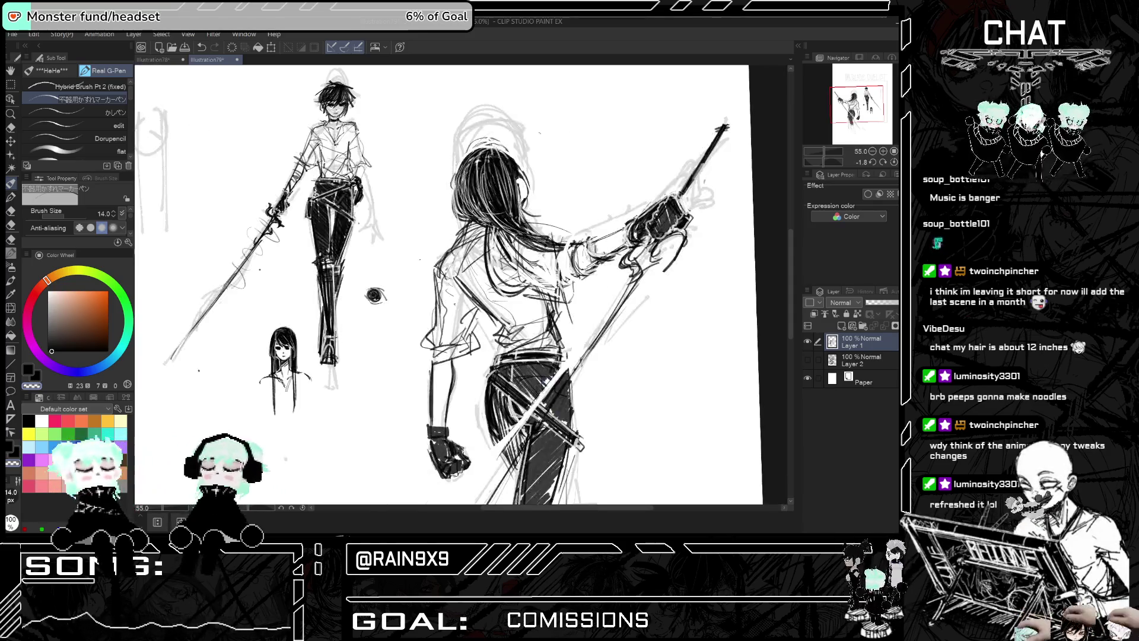
{"action": "key", "text": "h"}
{"action": "key", "text": "h"}
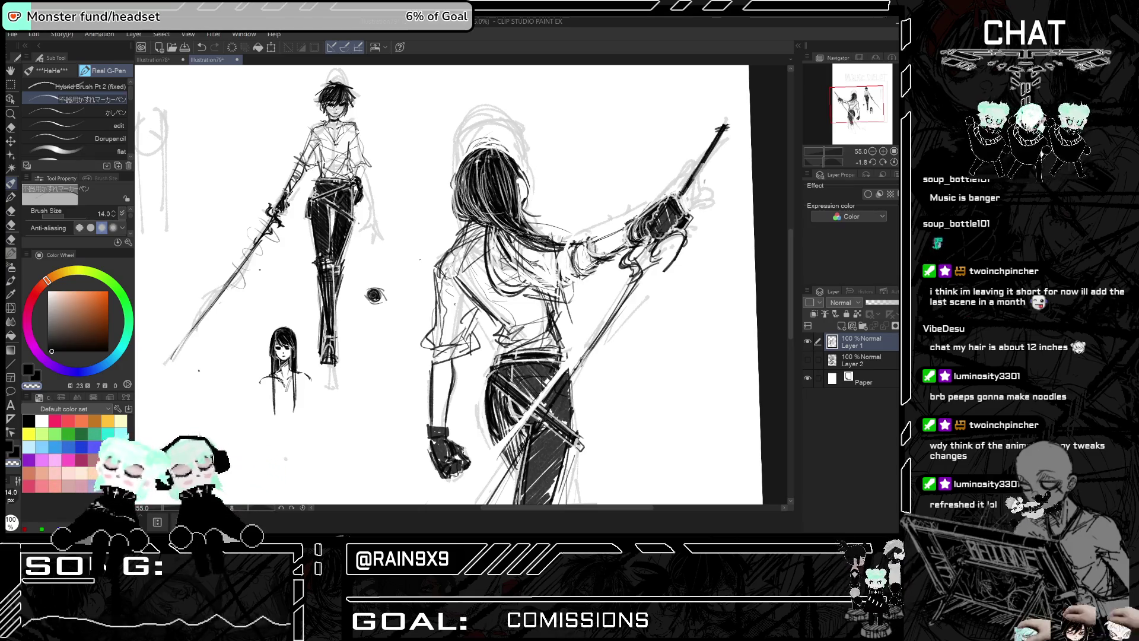
{"action": "scroll", "coordinate": [451, 285], "scroll_direction": "down", "scroll_amount": 3}
{"action": "scroll", "coordinate": [450, 285], "scroll_direction": "up", "scroll_amount": 5}
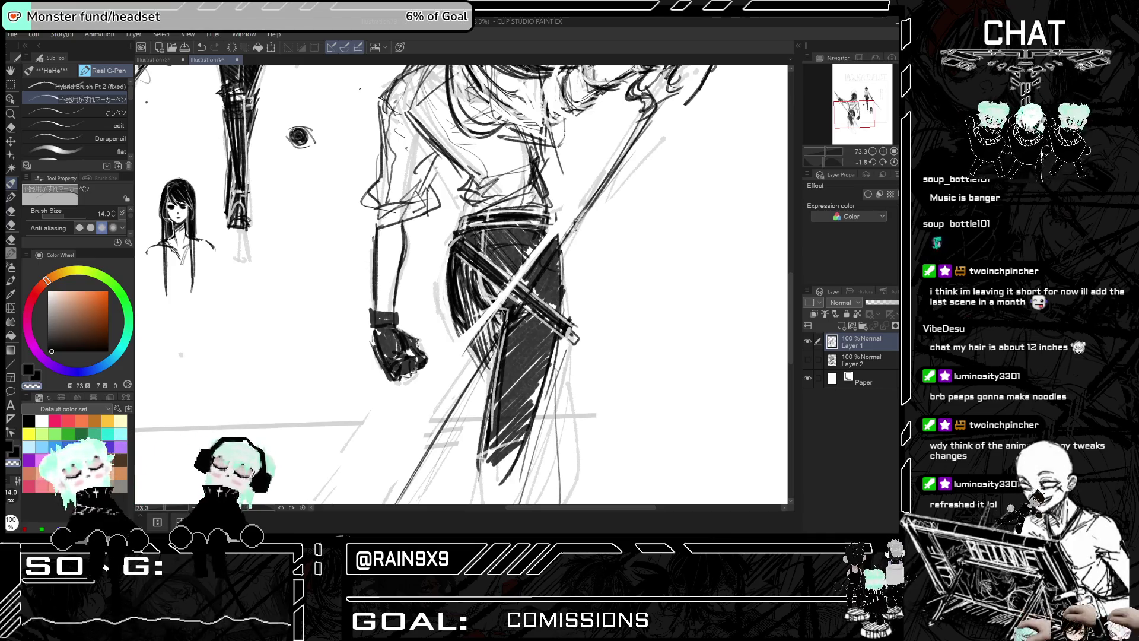
Nudge the ink slightly more saturated and hatch shadows across the back-view duelist's waist
{"action": "scroll", "coordinate": [548, 299], "scroll_direction": "down", "scroll_amount": 2}
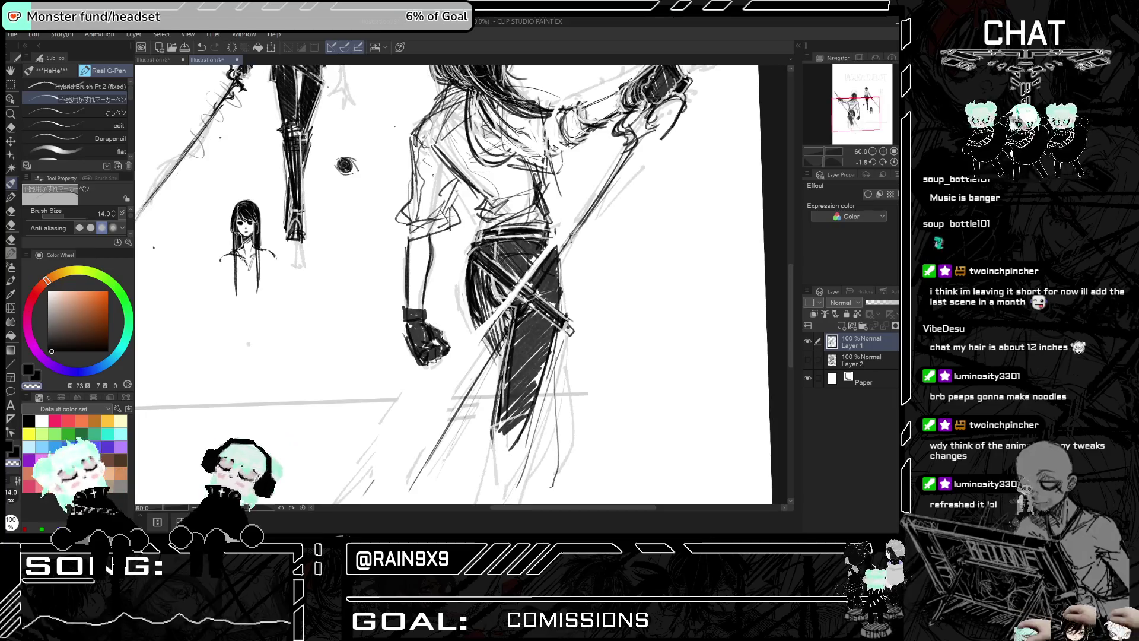
{"action": "left_click", "coordinate": [54, 351]}
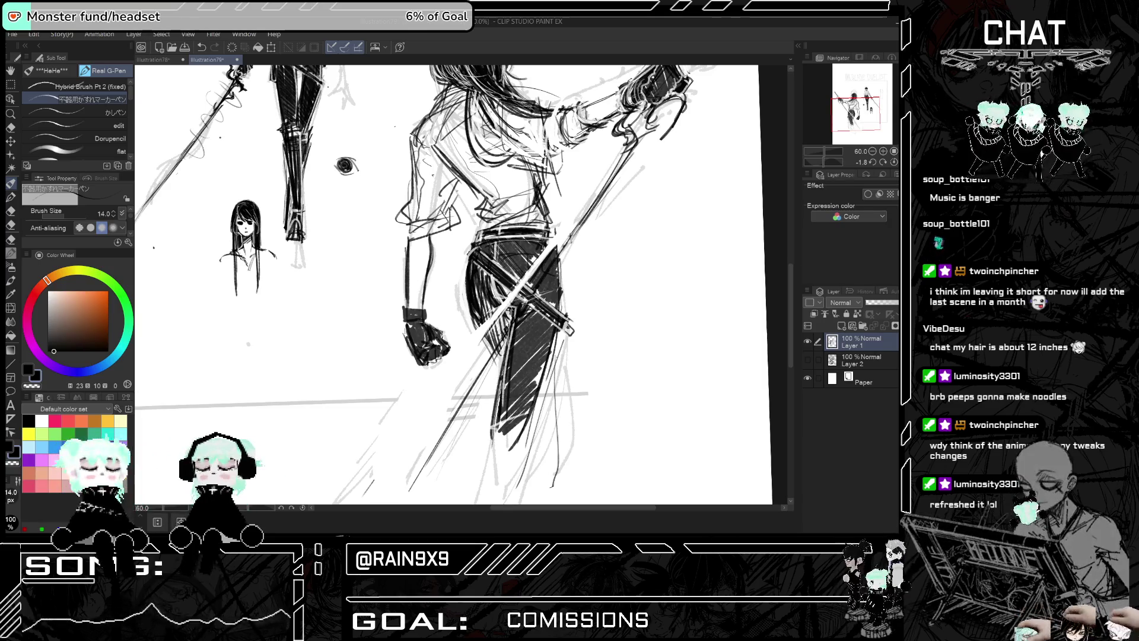
{"action": "left_click_drag", "start_coordinate": [482, 331], "coordinate": [504, 304]}
{"action": "mouse_move", "coordinate": [491, 342]}
{"action": "left_mouse_down"}
{"action": "mouse_move", "coordinate": [515, 282]}
{"action": "mouse_move", "coordinate": [503, 278]}
{"action": "left_mouse_up"}
{"action": "mouse_move", "coordinate": [485, 325]}
{"action": "left_mouse_down"}
{"action": "mouse_move", "coordinate": [502, 294]}
{"action": "mouse_move", "coordinate": [482, 319]}
{"action": "mouse_move", "coordinate": [497, 321]}
{"action": "mouse_move", "coordinate": [487, 300]}
{"action": "mouse_move", "coordinate": [499, 303]}
{"action": "left_mouse_up"}
Zoom out a little and mirror the view to check the waist hatching
{"action": "scroll", "coordinate": [574, 334], "scroll_direction": "down", "scroll_amount": 2}
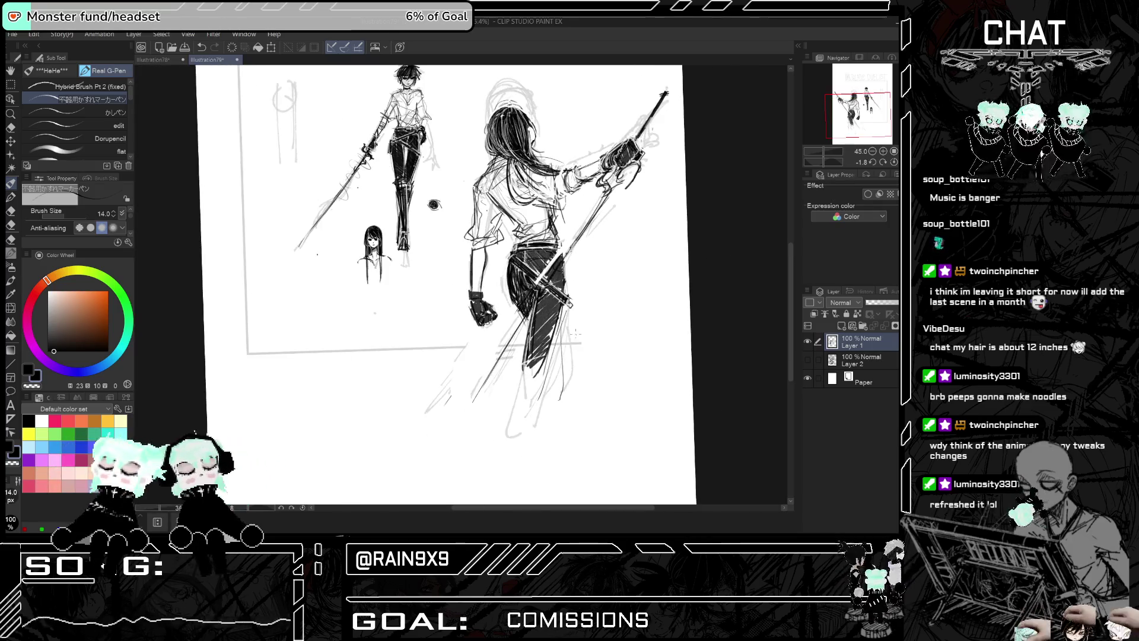
{"action": "key", "text": "h"}
{"action": "key", "text": "h"}
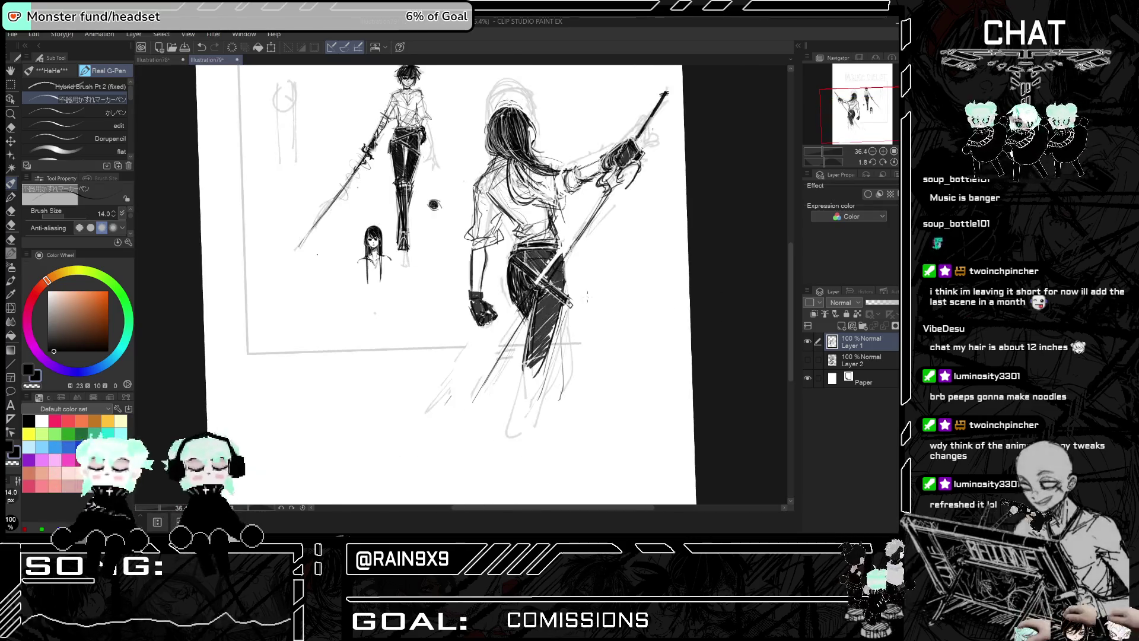
{"action": "scroll", "coordinate": [587, 296], "scroll_direction": "up", "scroll_amount": 3}
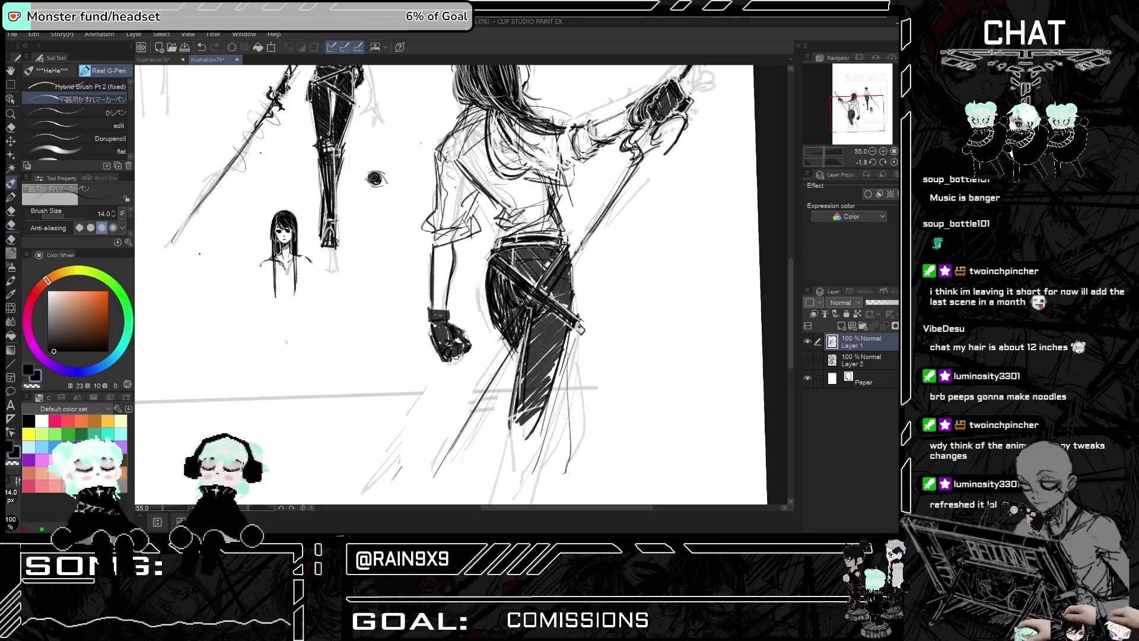
{"action": "key", "text": "ctrl+minus"}
{"action": "key", "text": "h"}
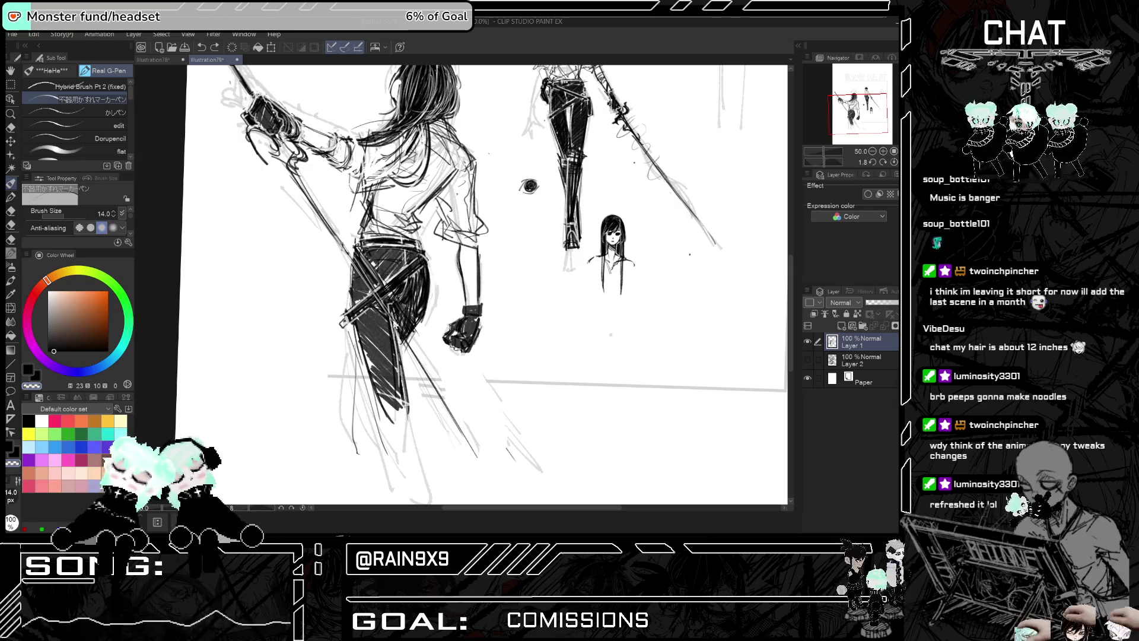
Unmirror the canvas and zoom around the swordswoman's trousers while building up hatching
{"action": "key", "text": "h"}
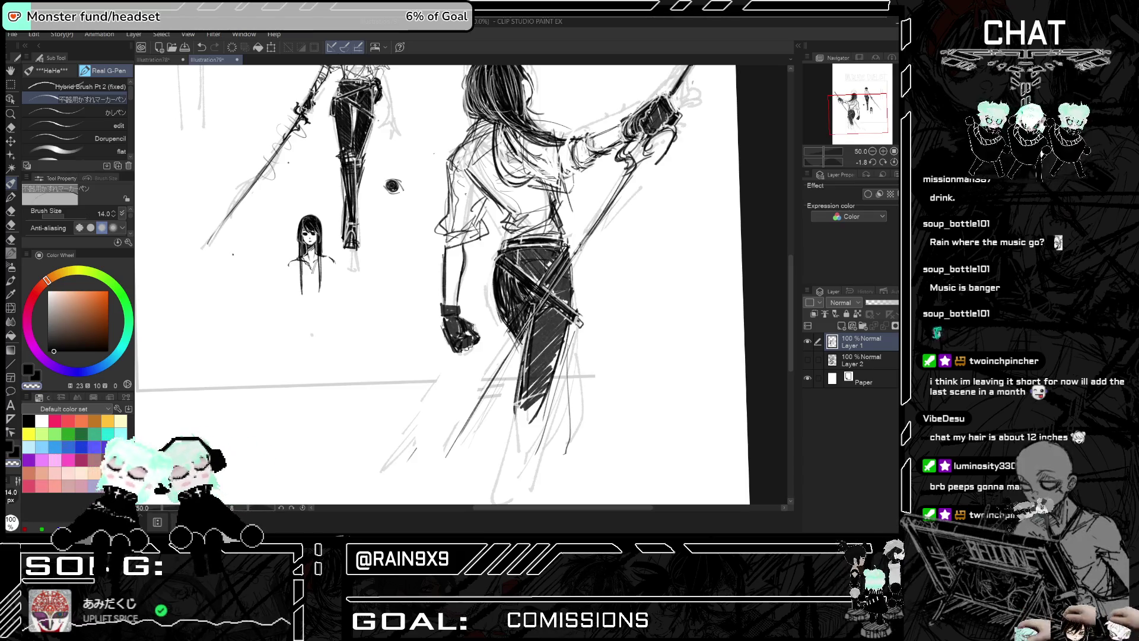
{"action": "scroll", "coordinate": [498, 288], "scroll_direction": "down", "scroll_amount": 1}
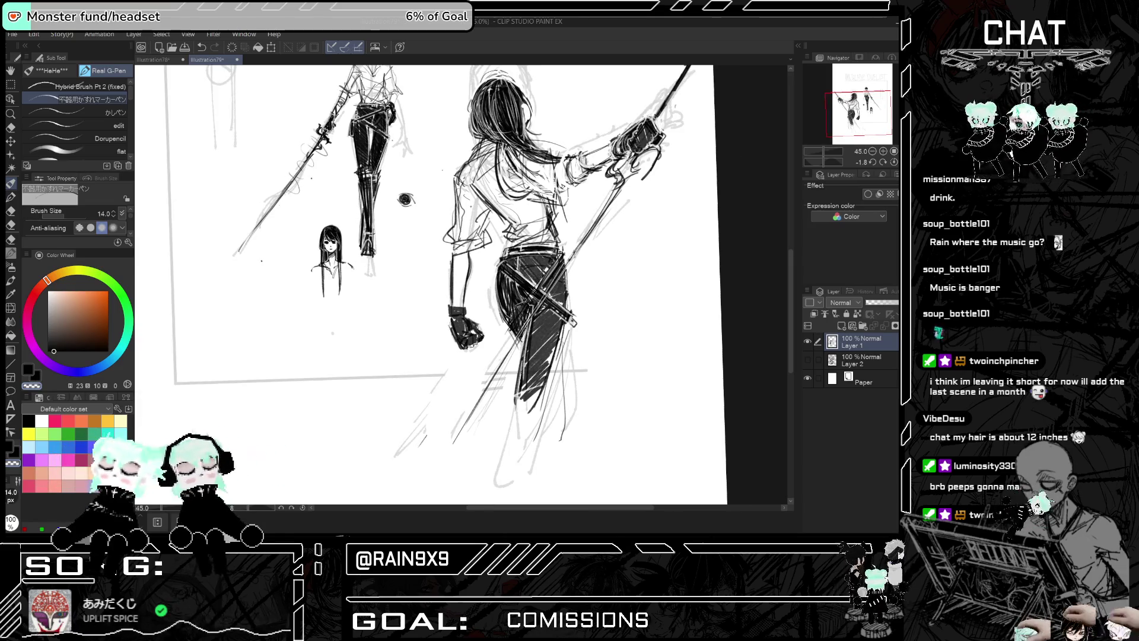
{"action": "scroll", "coordinate": [463, 284], "scroll_direction": "down", "scroll_amount": 4}
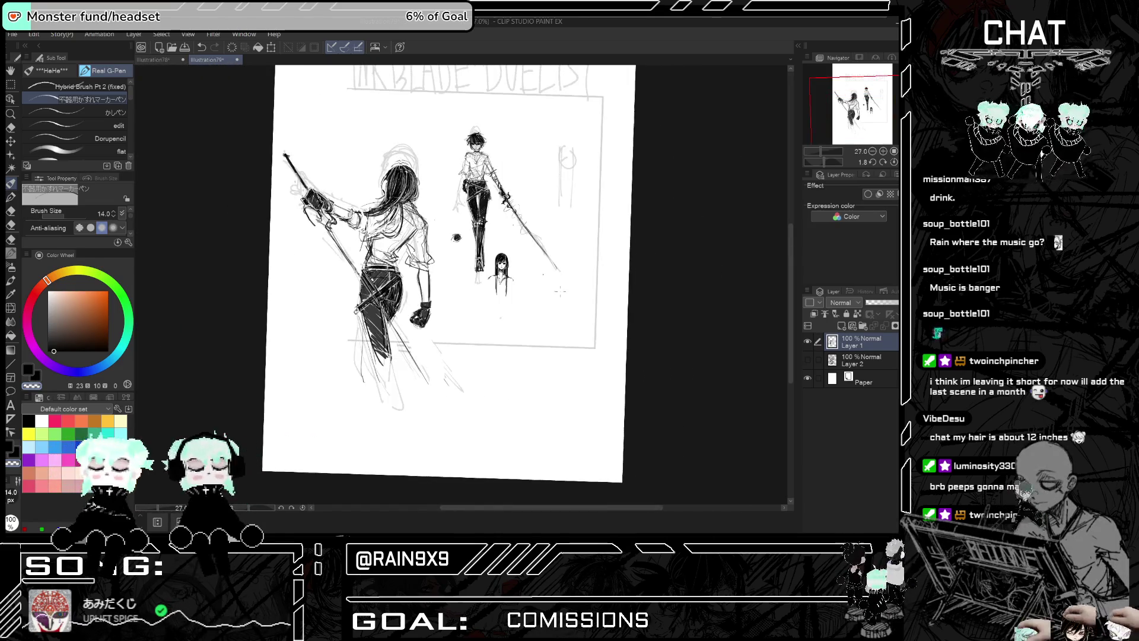
{"action": "scroll", "coordinate": [475, 285], "scroll_direction": "up", "scroll_amount": 3}
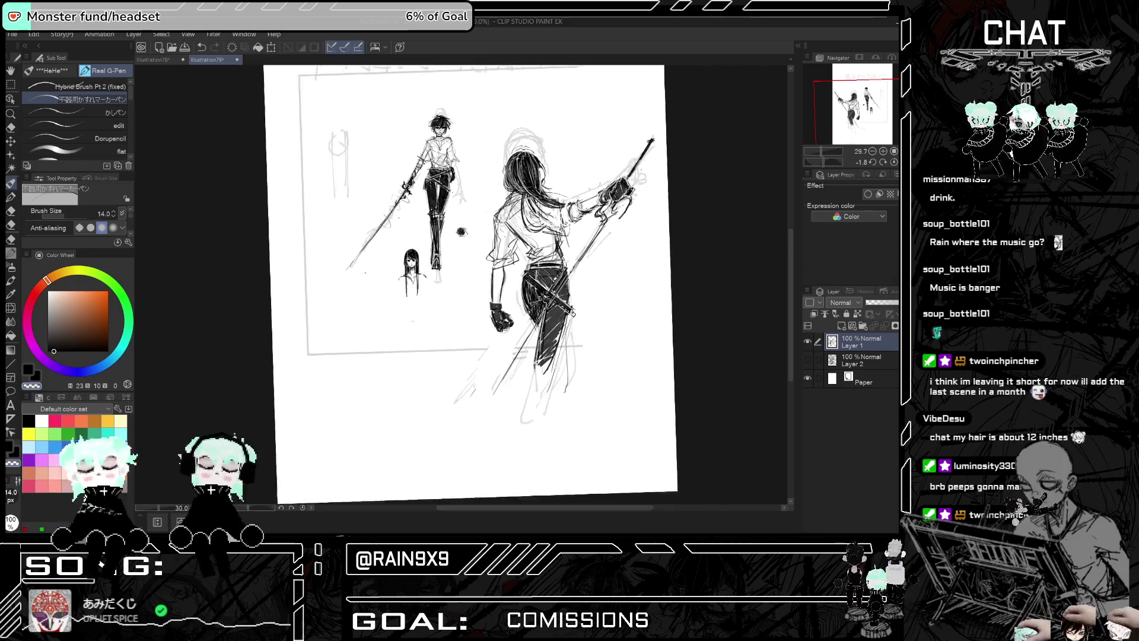
{"action": "scroll", "coordinate": [437, 321], "scroll_direction": "up", "scroll_amount": 2}
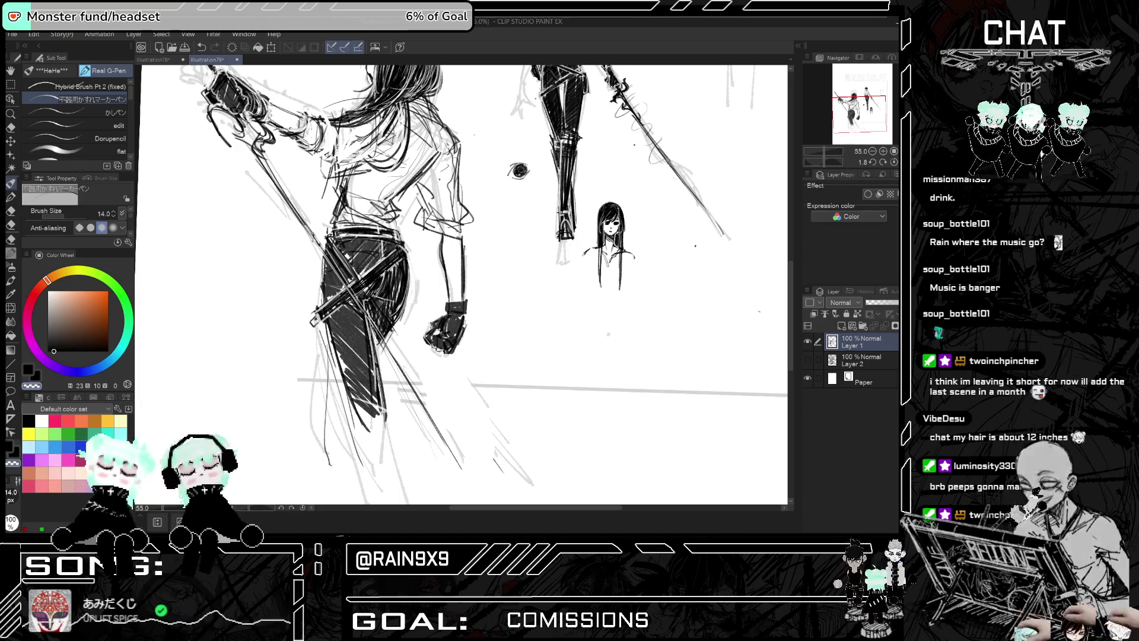
{"action": "scroll", "coordinate": [449, 333], "scroll_direction": "up", "scroll_amount": 1}
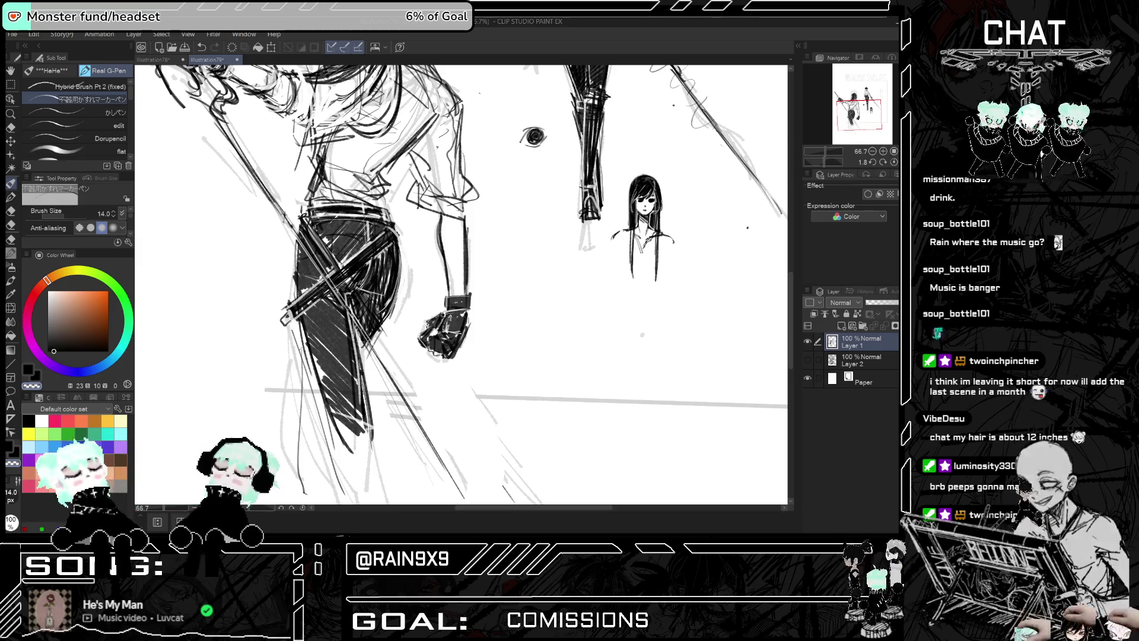
{"action": "scroll", "coordinate": [461, 285], "scroll_direction": "down", "scroll_amount": 2}
{"action": "scroll", "coordinate": [461, 285], "scroll_direction": "up", "scroll_amount": 2}
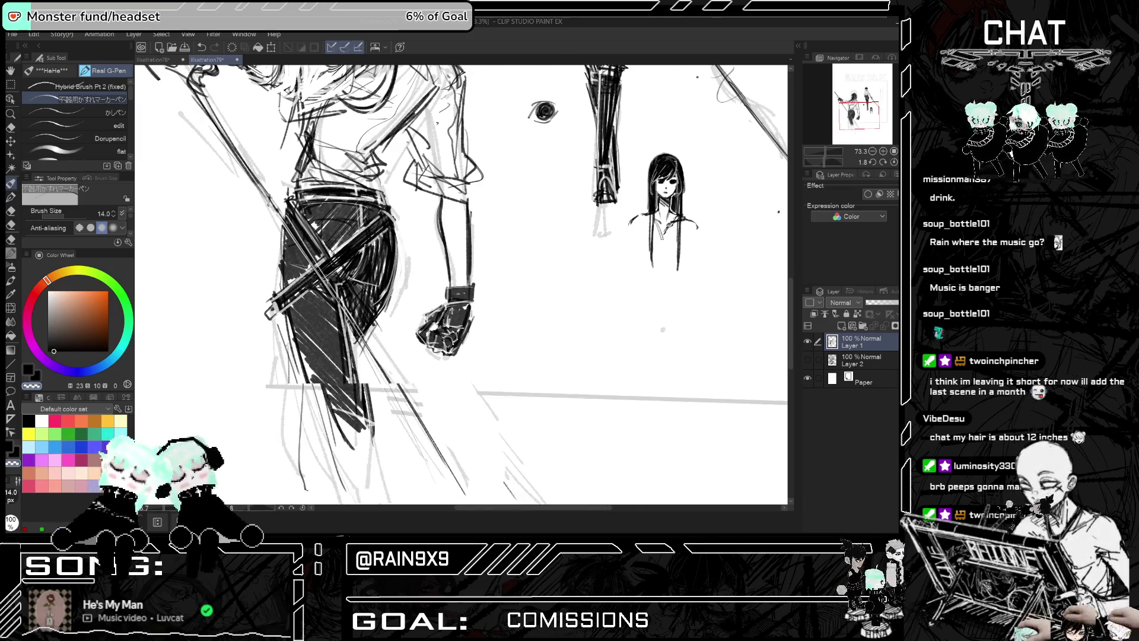
Check the hatched trousers mirrored and zoomed in on the hip, then bring Discord forward
{"action": "key", "text": "h"}
{"action": "key", "text": "ctrl+minus"}
{"action": "key", "text": "h"}
{"action": "key", "text": "ctrl+plus"}
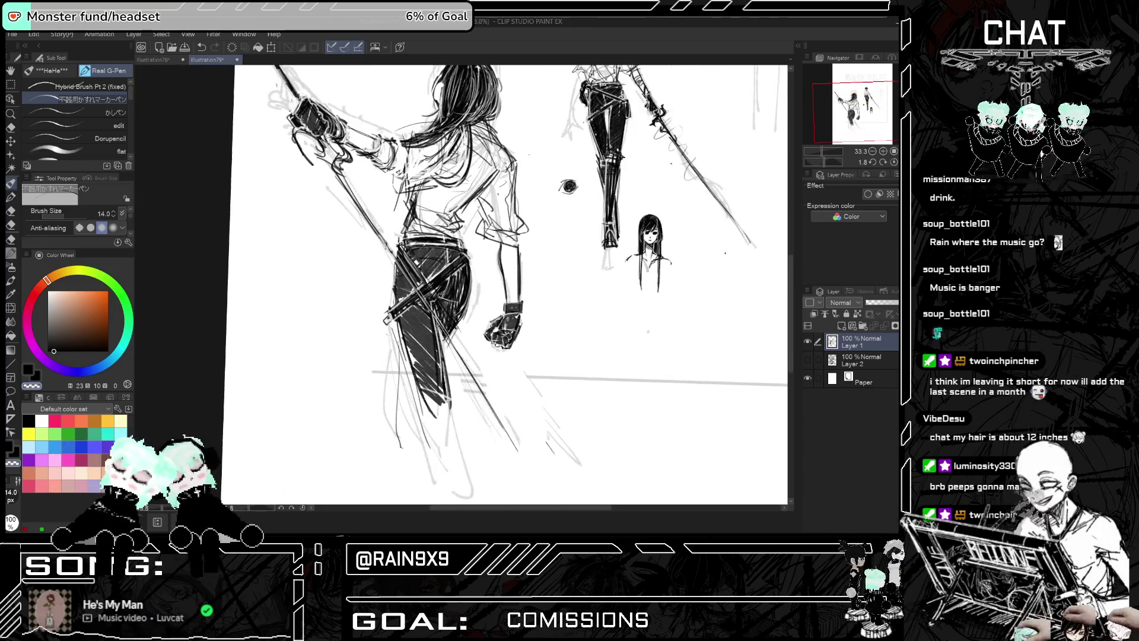
{"action": "key", "text": "ctrl+plus"}
{"action": "key", "text": "h"}
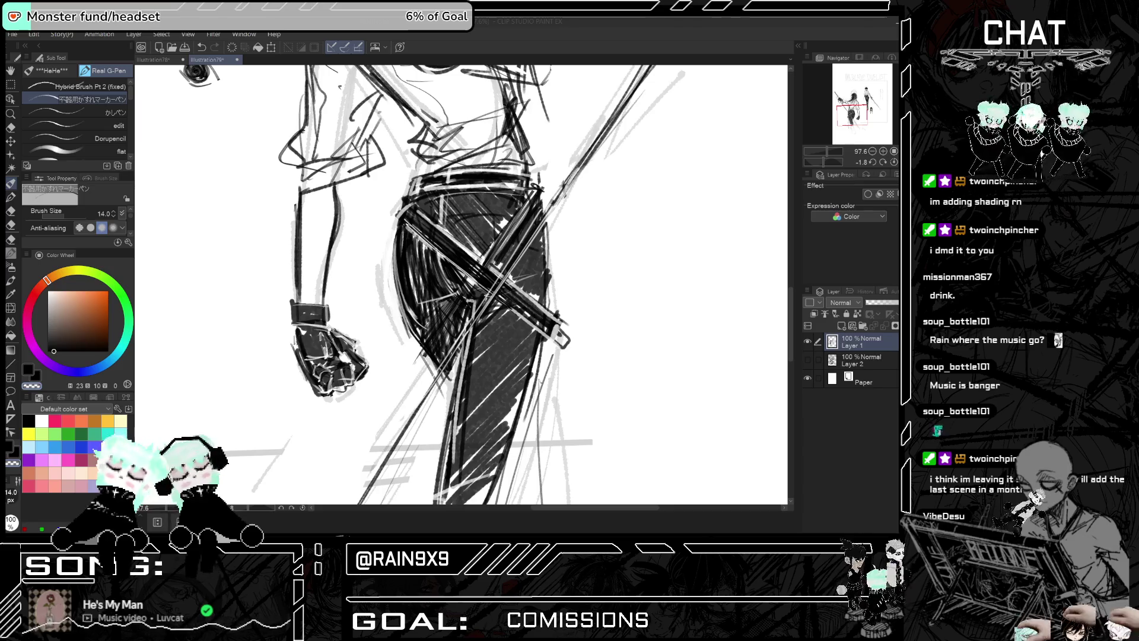
{"action": "key", "text": "alt+Tab"}
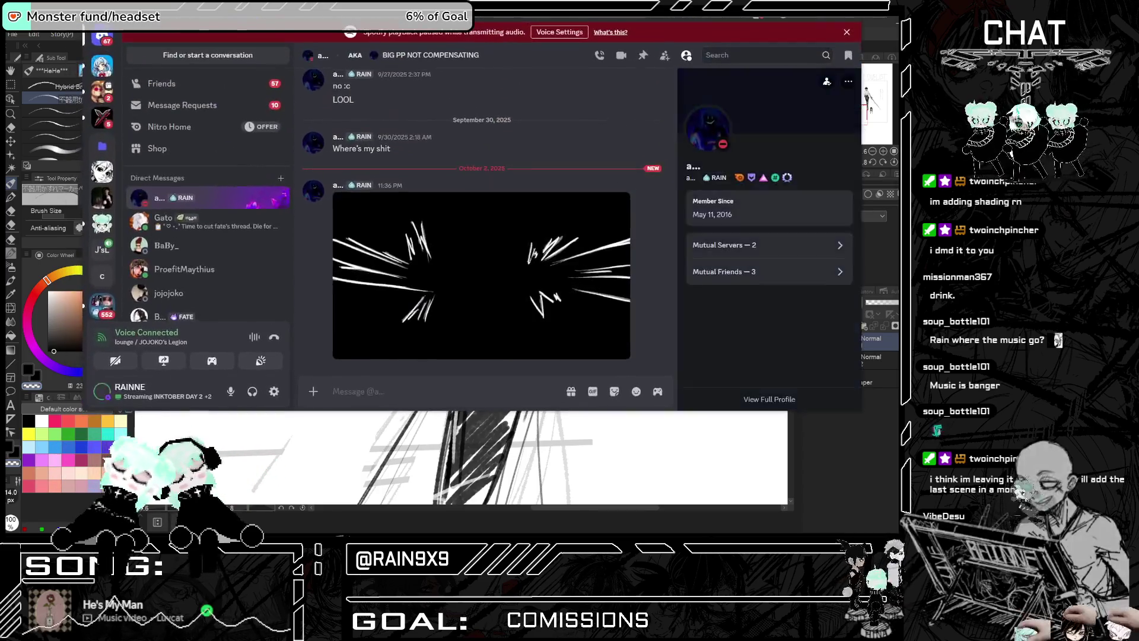
Play the video attachment in the Discord DM, then return to Clip Studio Paint
{"action": "left_click", "coordinate": [370, 350]}
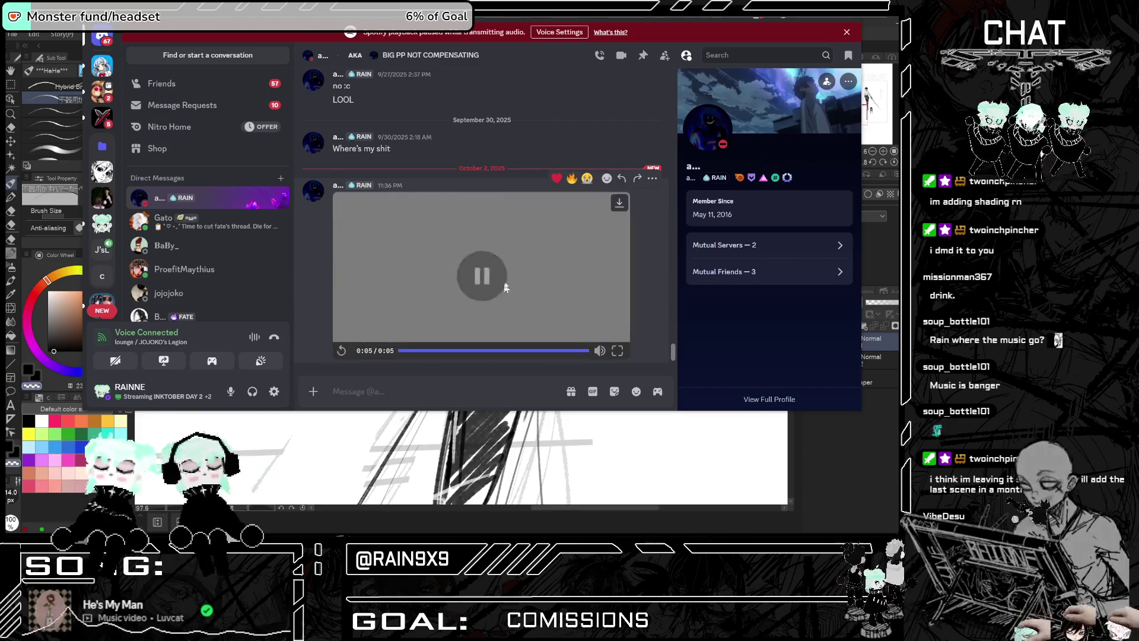
{"action": "key", "text": "alt+Tab"}
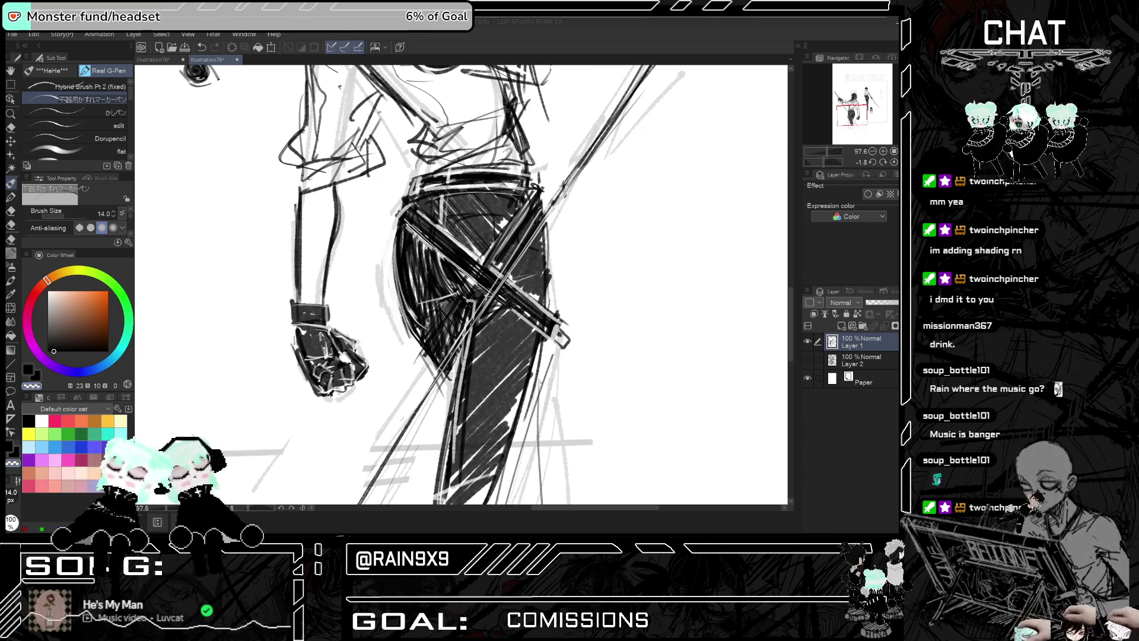
Zoom in on the floating eye, flipping the canvas to check the composition
{"action": "scroll", "coordinate": [545, 262], "scroll_direction": "down", "scroll_amount": 5}
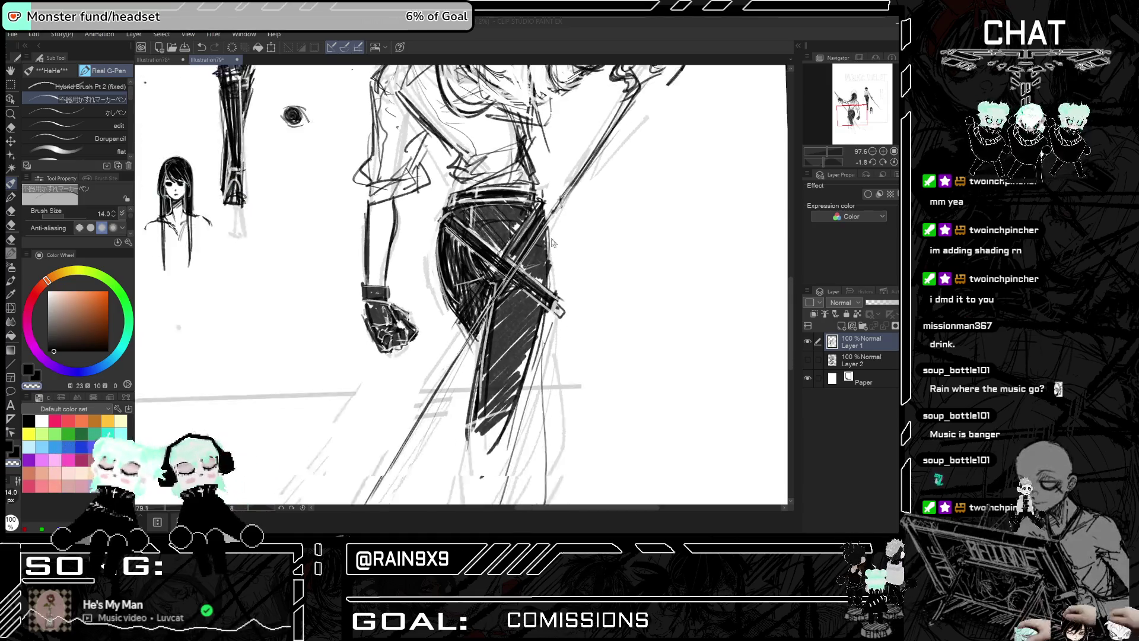
{"action": "scroll", "coordinate": [501, 268], "scroll_direction": "up", "scroll_amount": 2}
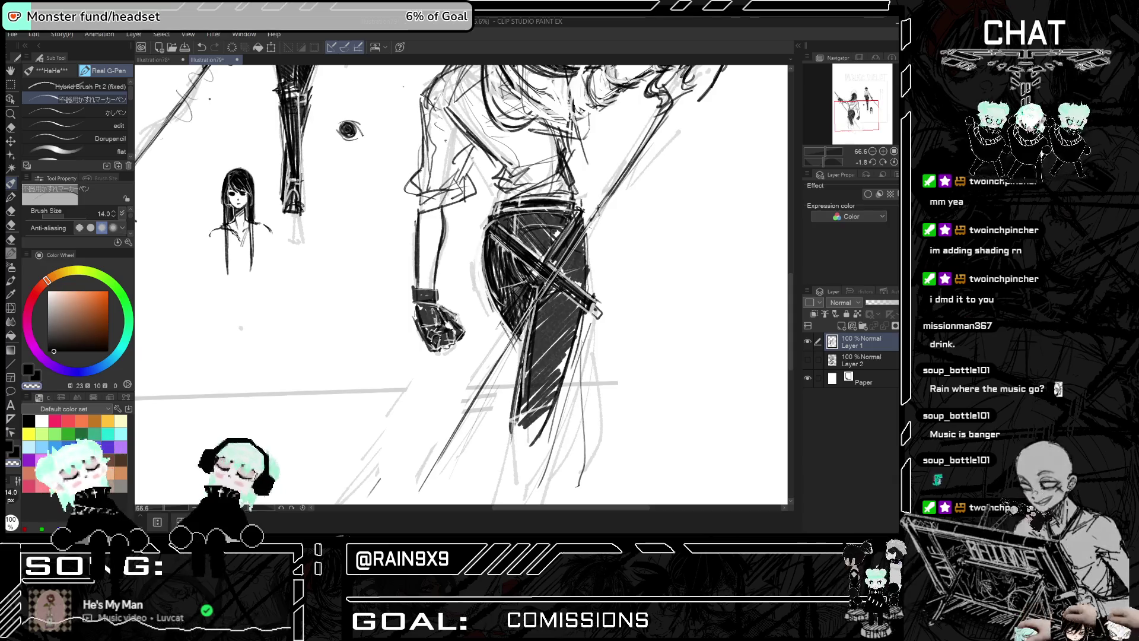
{"action": "scroll", "coordinate": [563, 228], "scroll_direction": "down", "scroll_amount": 1}
{"action": "scroll", "coordinate": [552, 274], "scroll_direction": "down", "scroll_amount": 2}
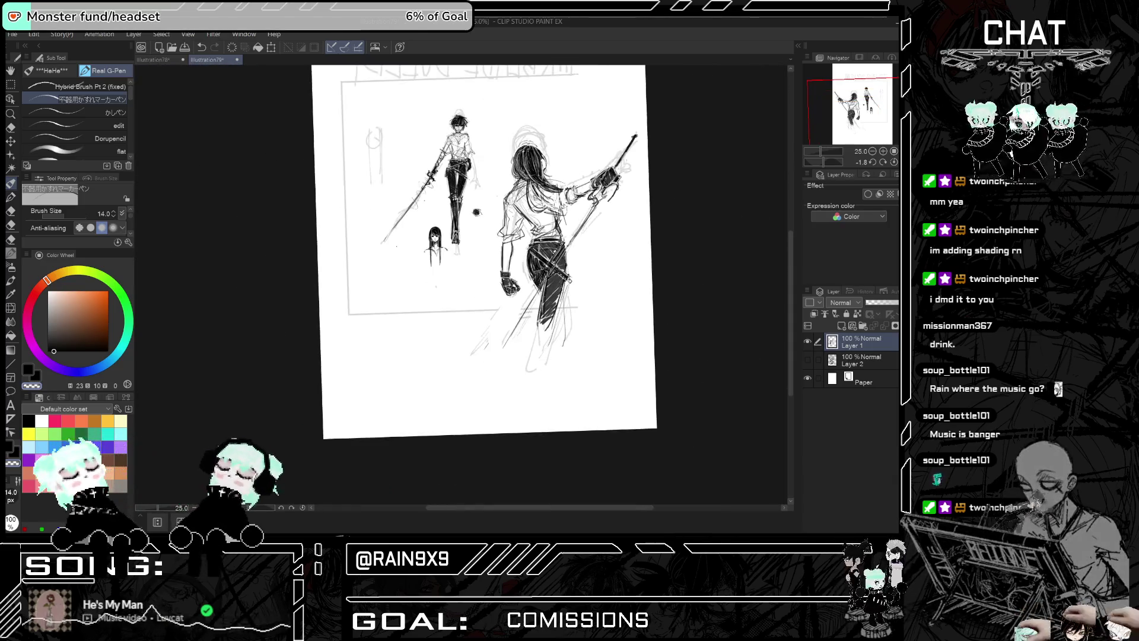
{"action": "scroll", "coordinate": [553, 145], "scroll_direction": "up", "scroll_amount": 2}
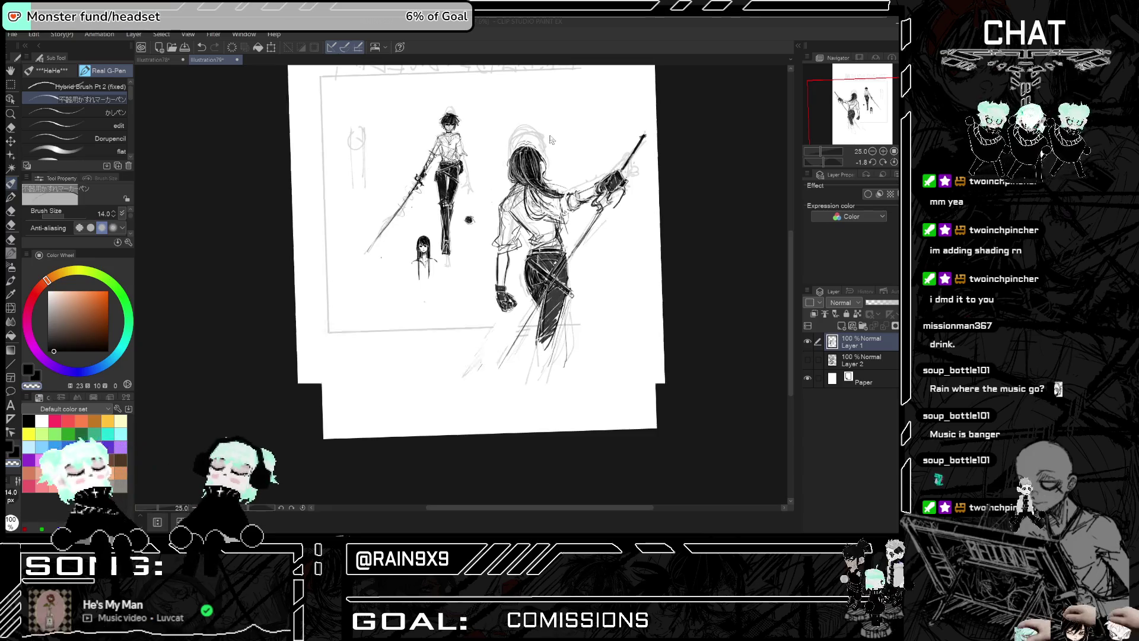
{"action": "key", "text": "h"}
{"action": "scroll", "coordinate": [614, 204], "scroll_direction": "down", "scroll_amount": 2}
{"action": "key", "text": "h"}
{"action": "key", "text": "h"}
{"action": "key", "text": "h"}
{"action": "scroll", "coordinate": [657, 175], "scroll_direction": "up", "scroll_amount": 3}
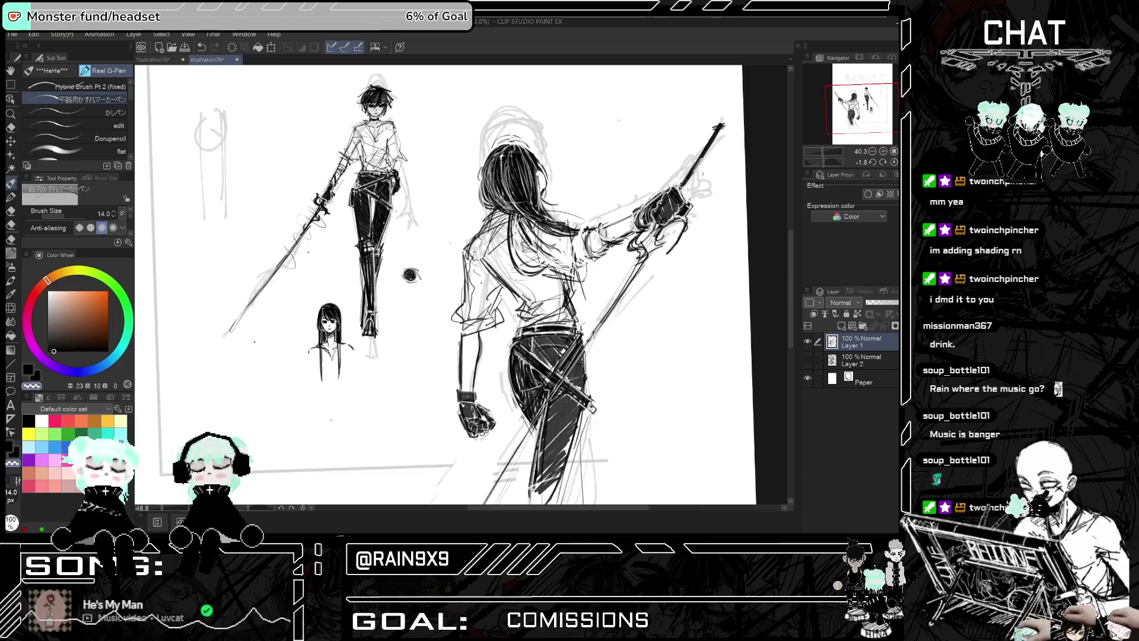
{"action": "scroll", "coordinate": [616, 285], "scroll_direction": "up", "scroll_amount": 2}
{"action": "scroll", "coordinate": [617, 285], "scroll_direction": "down", "scroll_amount": 2}
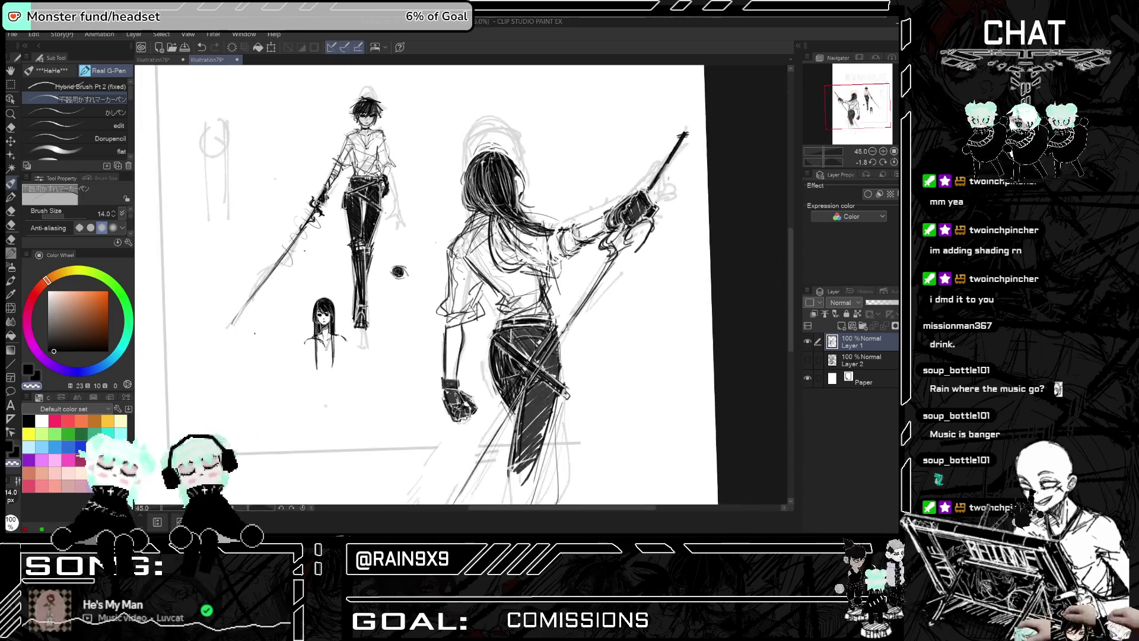
{"action": "scroll", "coordinate": [462, 284], "scroll_direction": "up", "scroll_amount": 2}
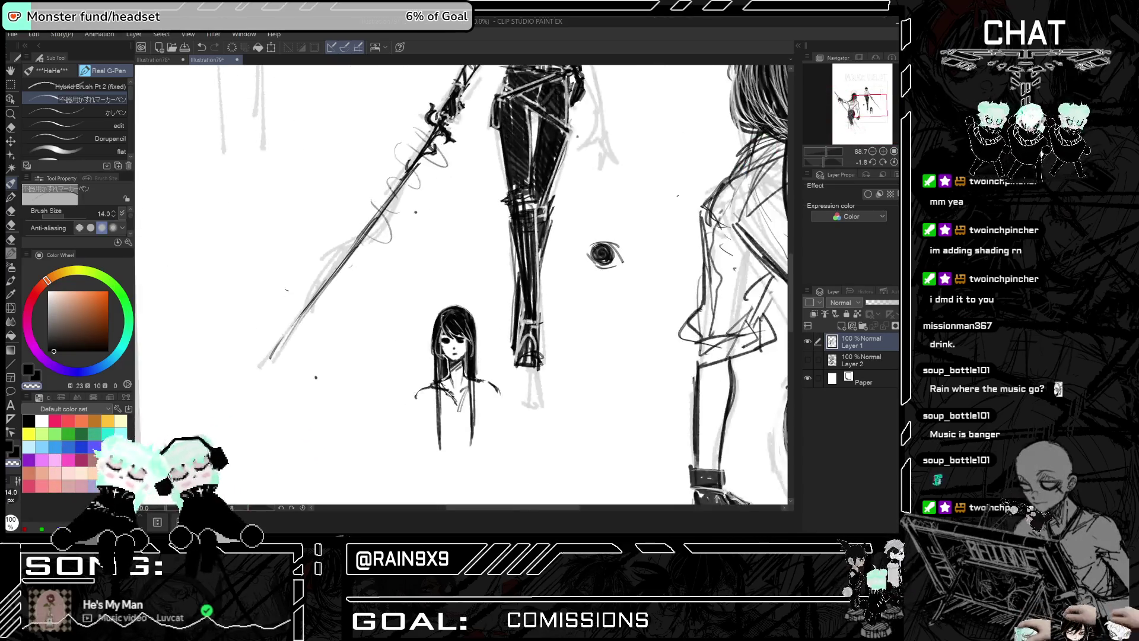
{"action": "scroll", "coordinate": [496, 281], "scroll_direction": "up", "scroll_amount": 3}
{"action": "key", "text": "h"}
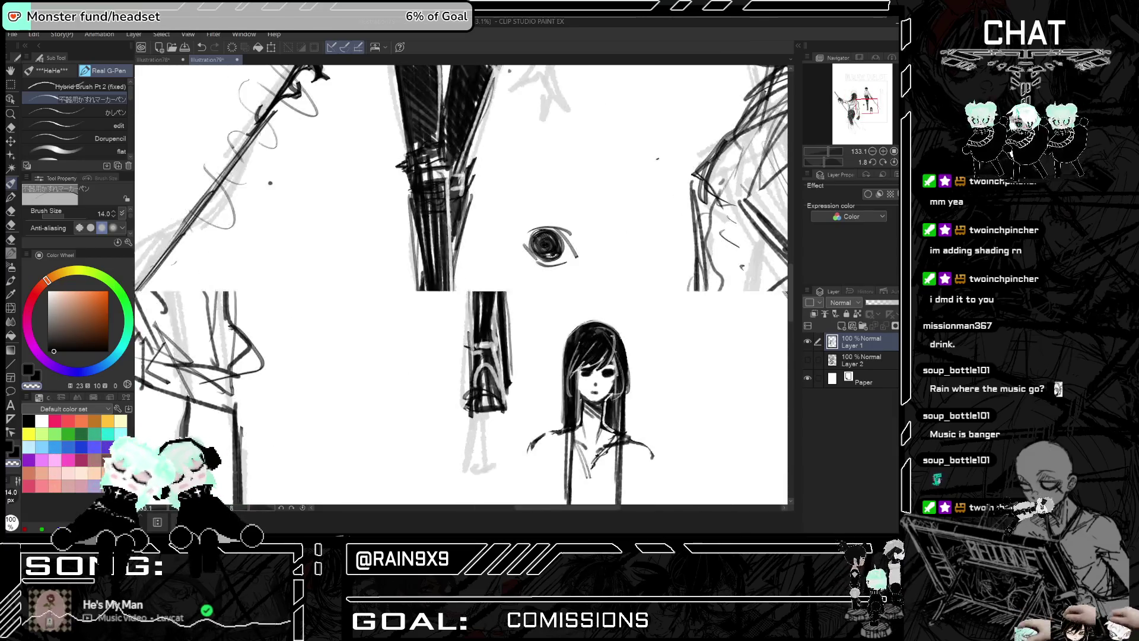
{"action": "scroll", "coordinate": [320, 233], "scroll_direction": "up", "scroll_amount": 2}
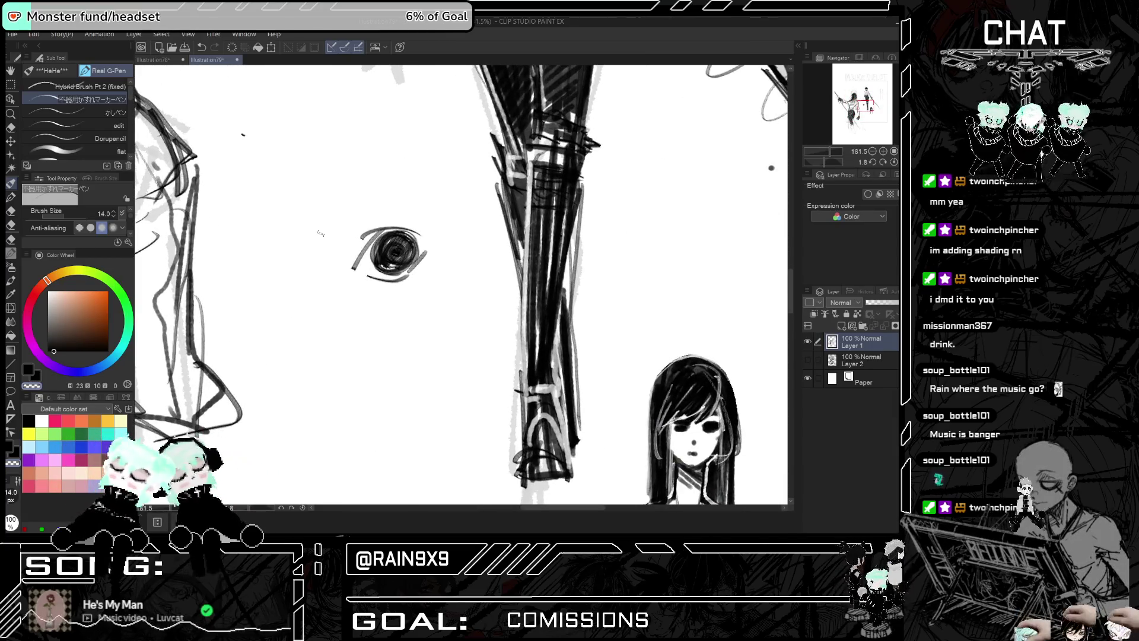
Darken the eye's left edge, lower lid and right outline, undoing two stray curved strokes
{"action": "mouse_move", "coordinate": [363, 247]}
{"action": "left_mouse_down"}
{"action": "mouse_move", "coordinate": [356, 272]}
{"action": "mouse_move", "coordinate": [417, 227]}
{"action": "left_mouse_up"}
{"action": "left_click_drag", "start_coordinate": [367, 280], "coordinate": [403, 272]}
{"action": "mouse_move", "coordinate": [349, 111]}
{"action": "left_mouse_down"}
{"action": "mouse_move", "coordinate": [264, 195]}
{"action": "mouse_move", "coordinate": [391, 141]}
{"action": "left_mouse_up"}
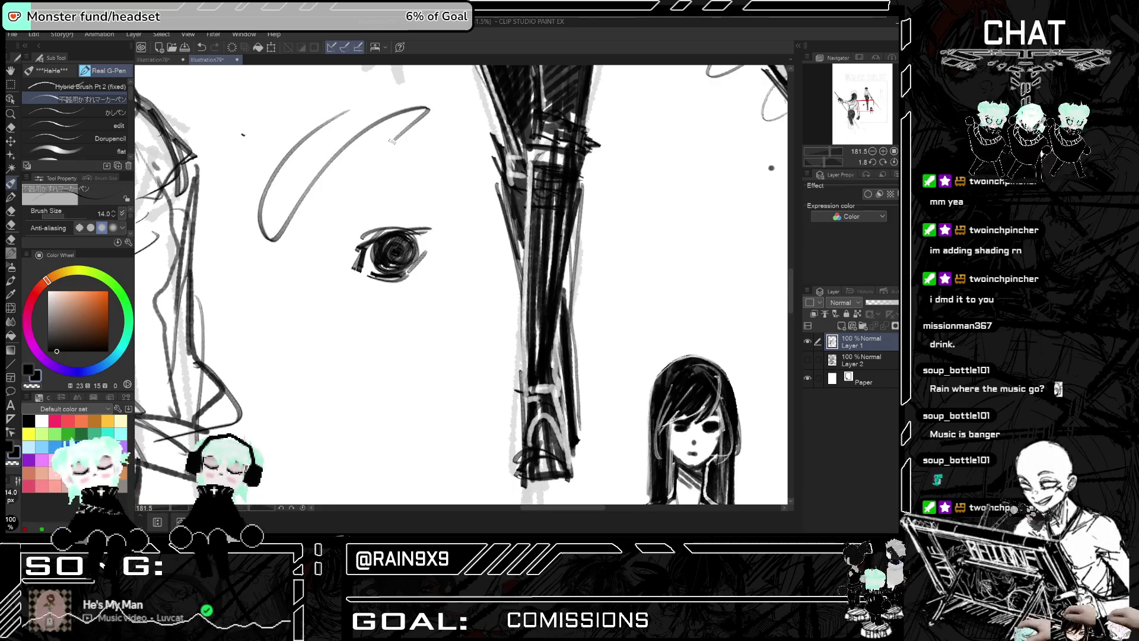
{"action": "key", "text": "ctrl+z"}
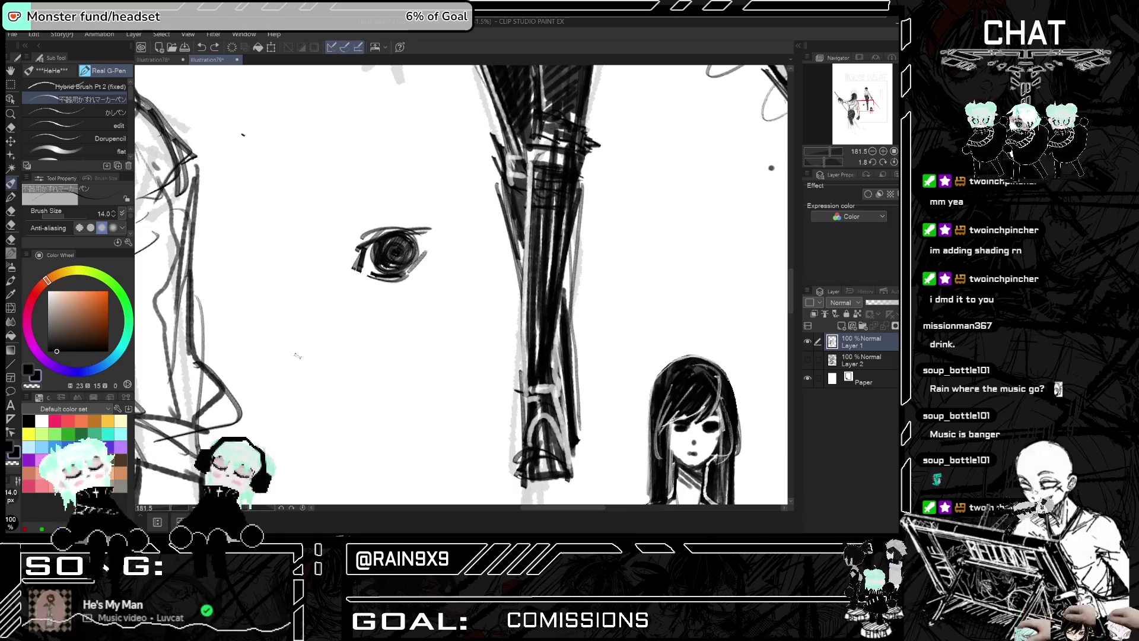
{"action": "left_click_drag", "start_coordinate": [332, 149], "coordinate": [255, 278]}
{"action": "key", "text": "ctrl+z"}
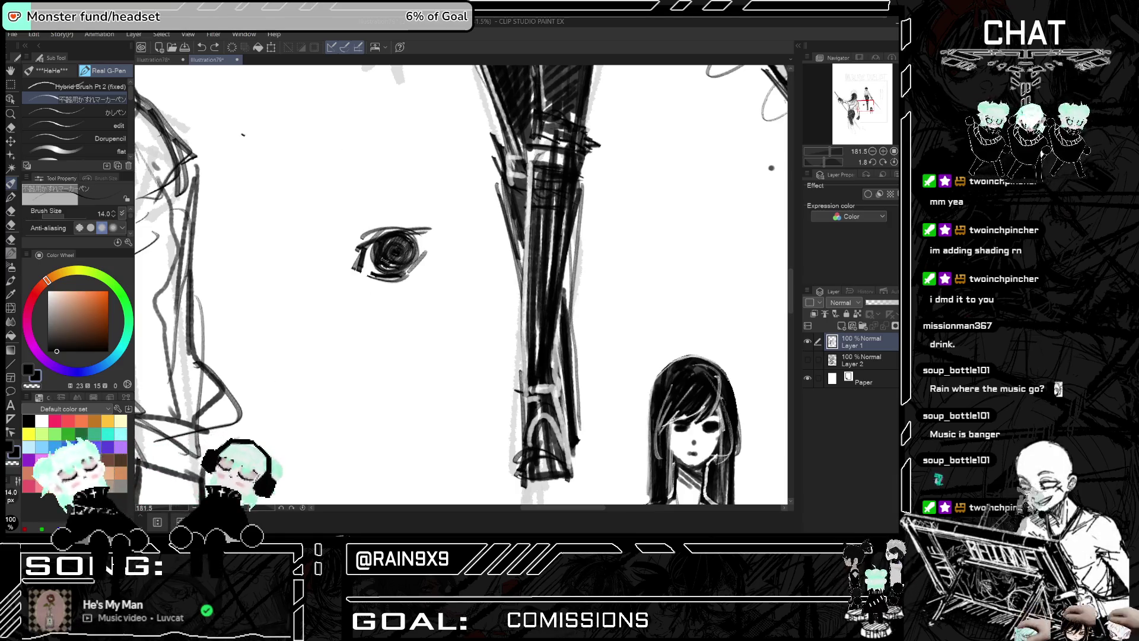
{"action": "left_click_drag", "start_coordinate": [429, 243], "coordinate": [389, 278]}
{"action": "left_click_drag", "start_coordinate": [429, 232], "coordinate": [409, 276]}
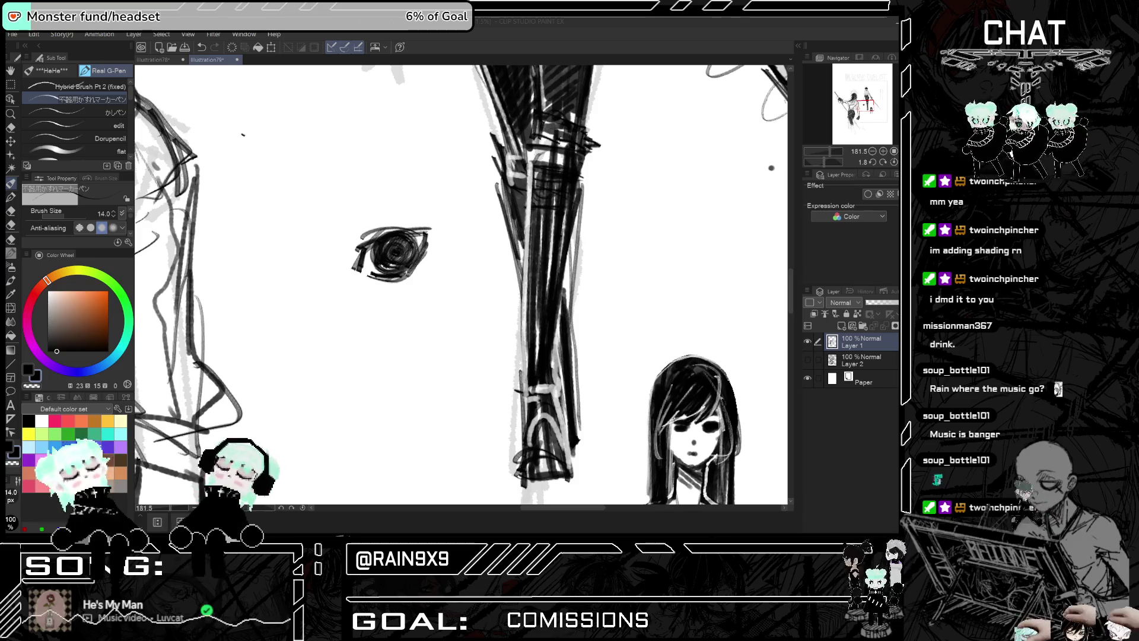
{"action": "scroll", "coordinate": [393, 252], "scroll_direction": "down", "scroll_amount": 5}
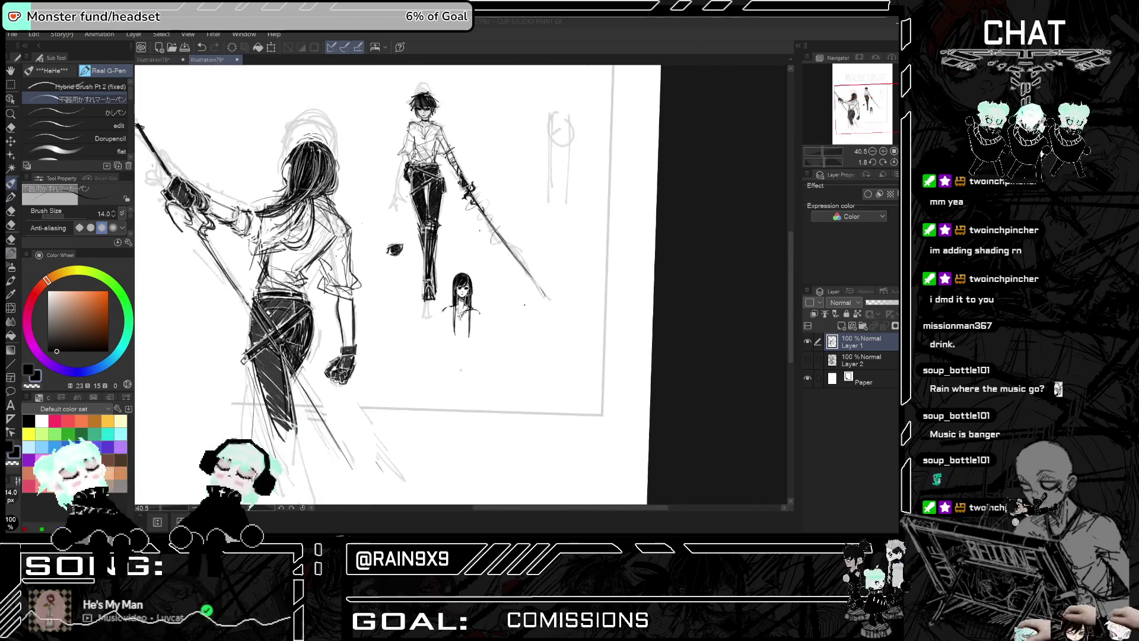
{"action": "scroll", "coordinate": [393, 253], "scroll_direction": "down", "scroll_amount": 2}
{"action": "key", "text": "h"}
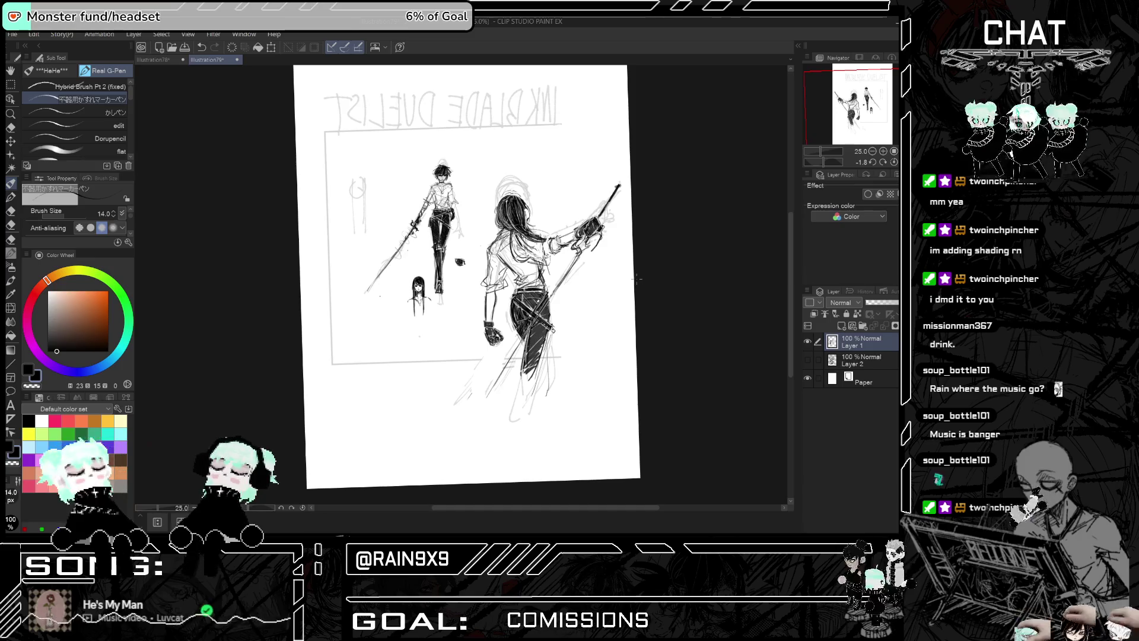
{"action": "scroll", "coordinate": [534, 391], "scroll_direction": "up", "scroll_amount": 2}
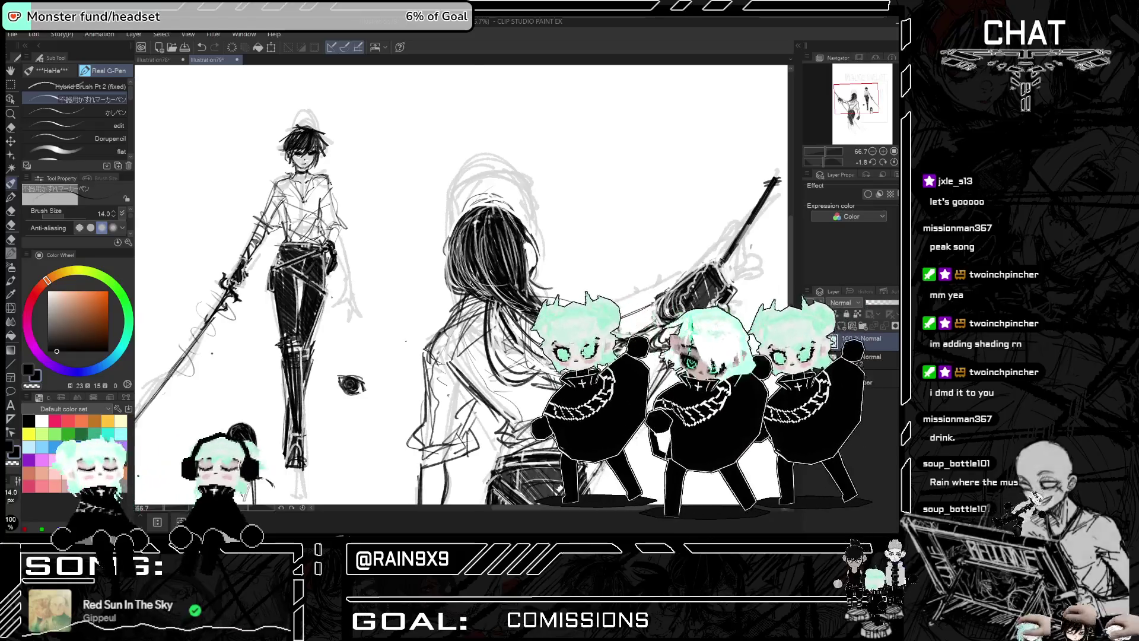
{"action": "key", "text": "h"}
{"action": "scroll", "coordinate": [474, 285], "scroll_direction": "down", "scroll_amount": 3}
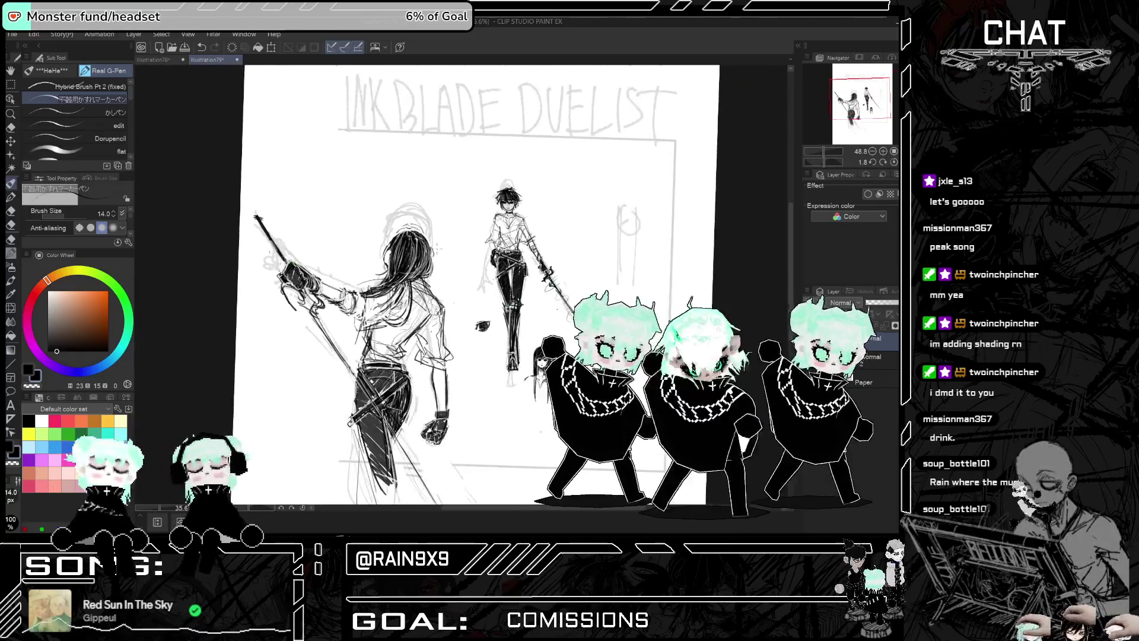
{"action": "key", "text": "h"}
{"action": "scroll", "coordinate": [474, 285], "scroll_direction": "up", "scroll_amount": 2}
{"action": "scroll", "coordinate": [474, 285], "scroll_direction": "up", "scroll_amount": 1}
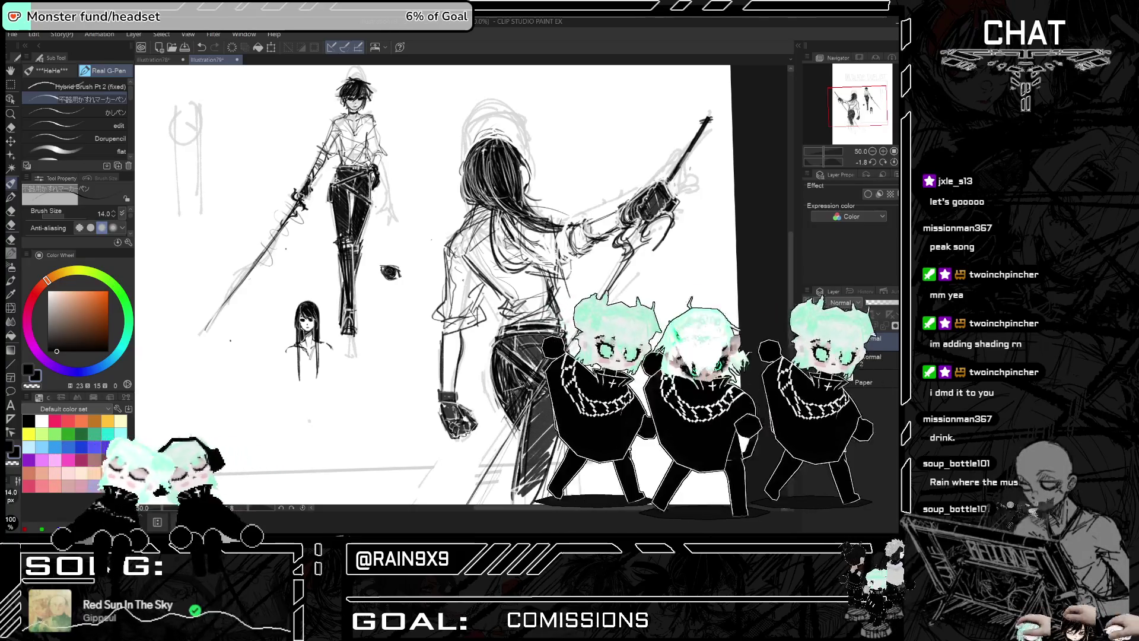
{"action": "scroll", "coordinate": [475, 285], "scroll_direction": "down", "scroll_amount": 3}
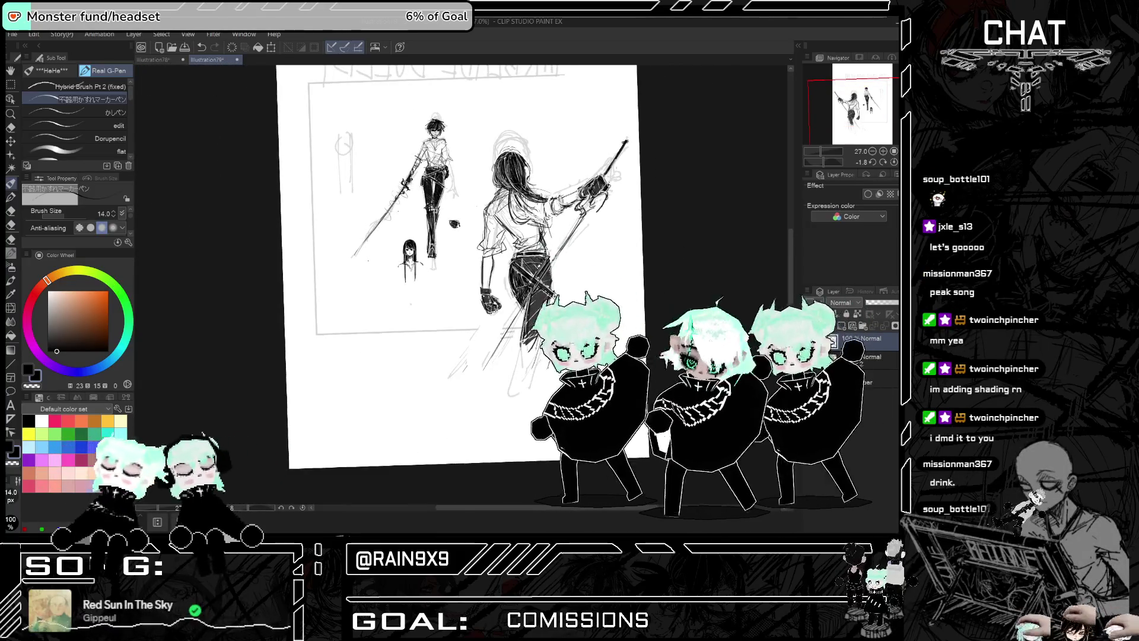
{"action": "scroll", "coordinate": [463, 285], "scroll_direction": "up", "scroll_amount": 3}
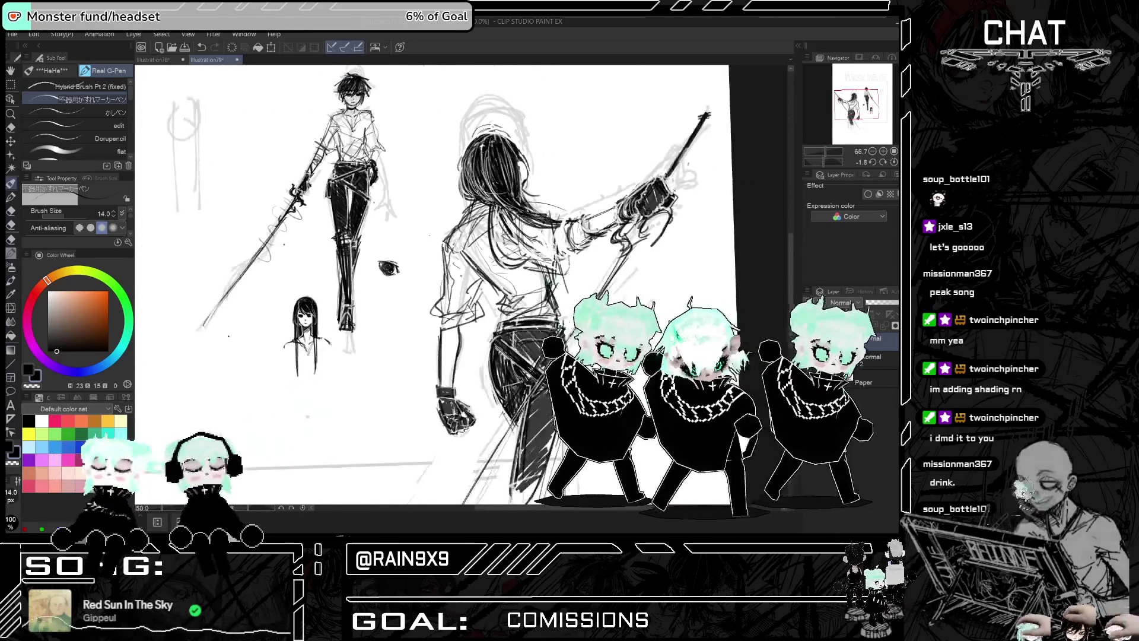
{"action": "scroll", "coordinate": [517, 131], "scroll_direction": "up", "scroll_amount": 1}
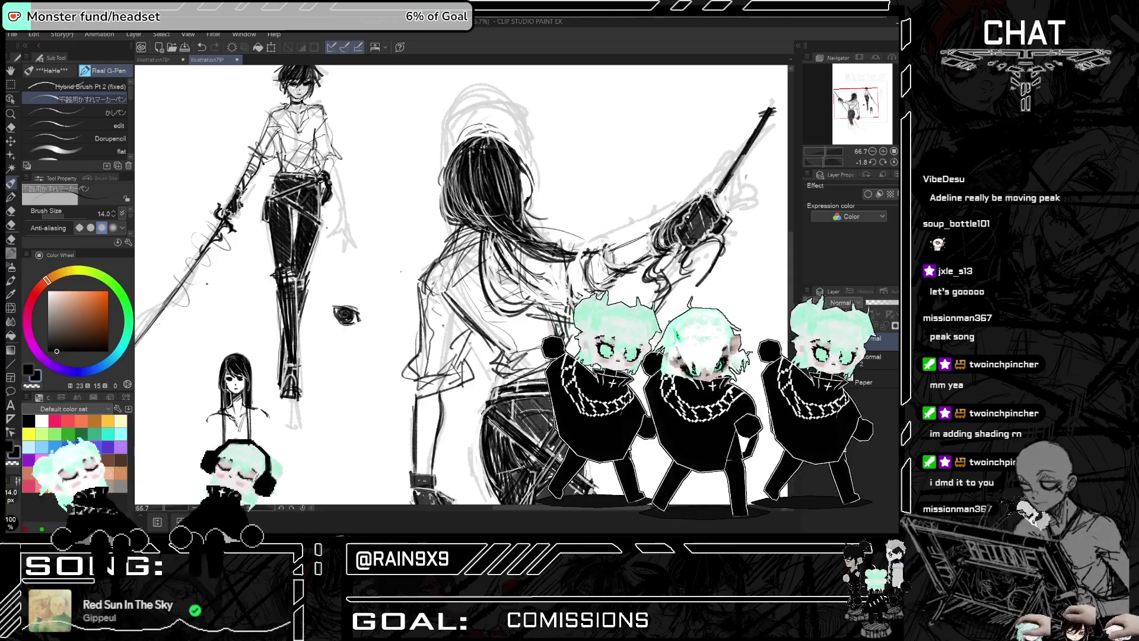
{"action": "key", "text": "h"}
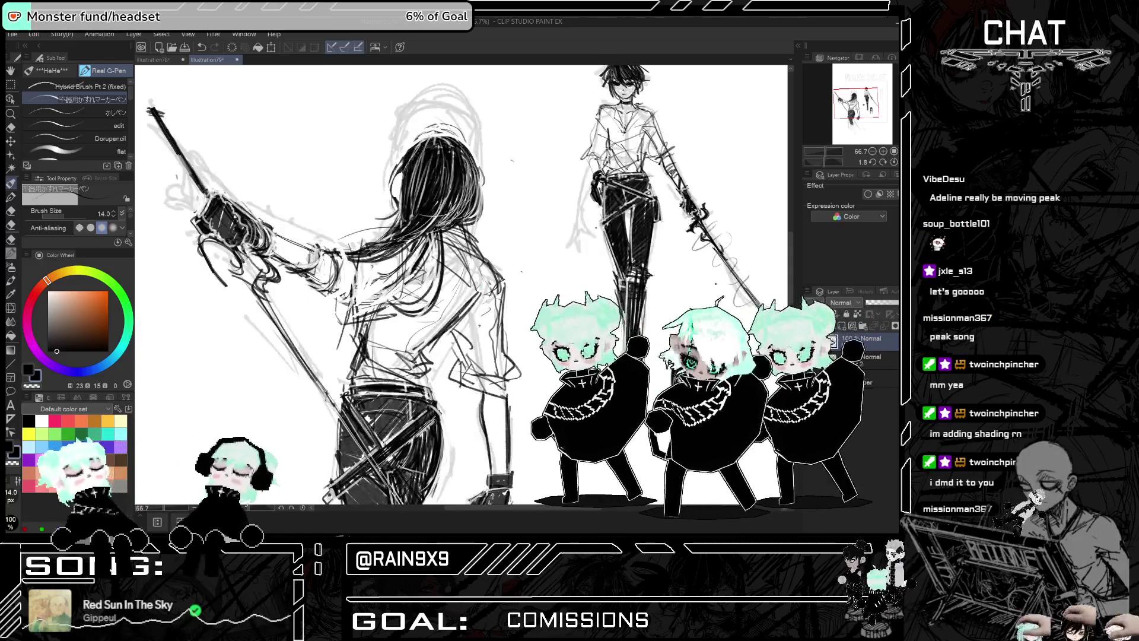
{"action": "key", "text": "h"}
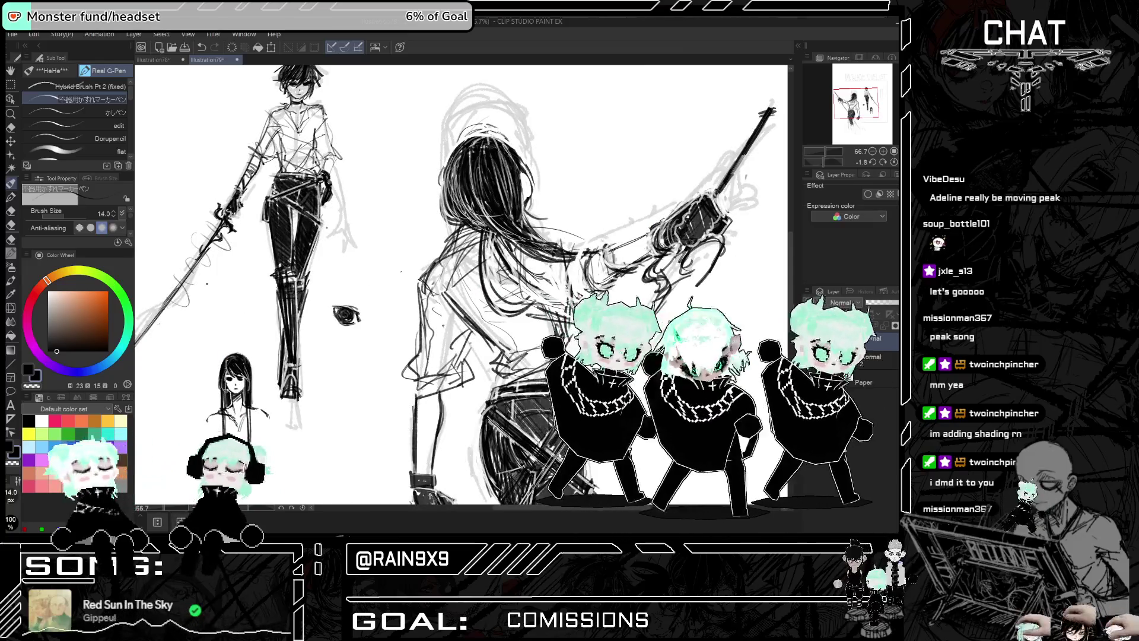
{"action": "left_click_drag", "start_coordinate": [583, 229], "coordinate": [606, 226]}
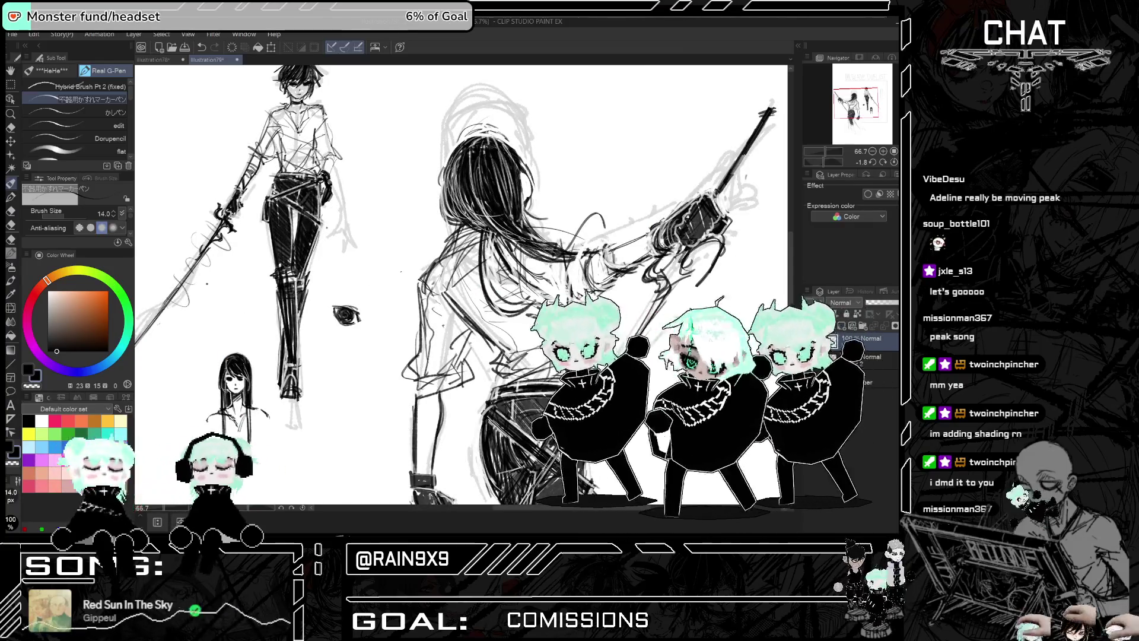
{"action": "key", "text": "h"}
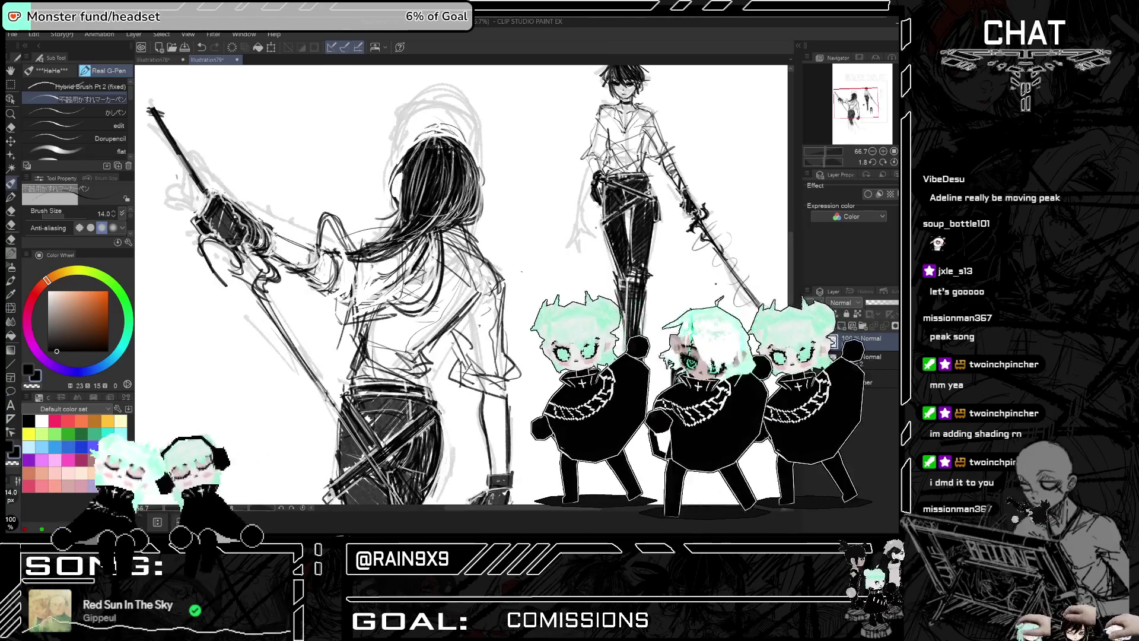
{"action": "key", "text": "h"}
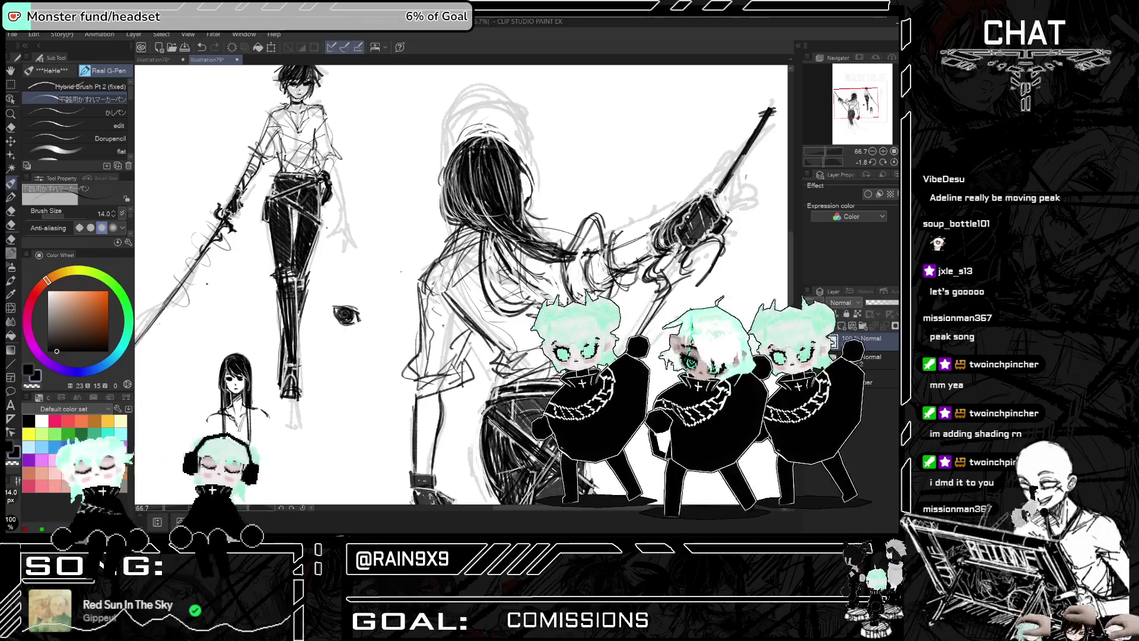
{"action": "key", "text": "h"}
{"action": "key", "text": "h"}
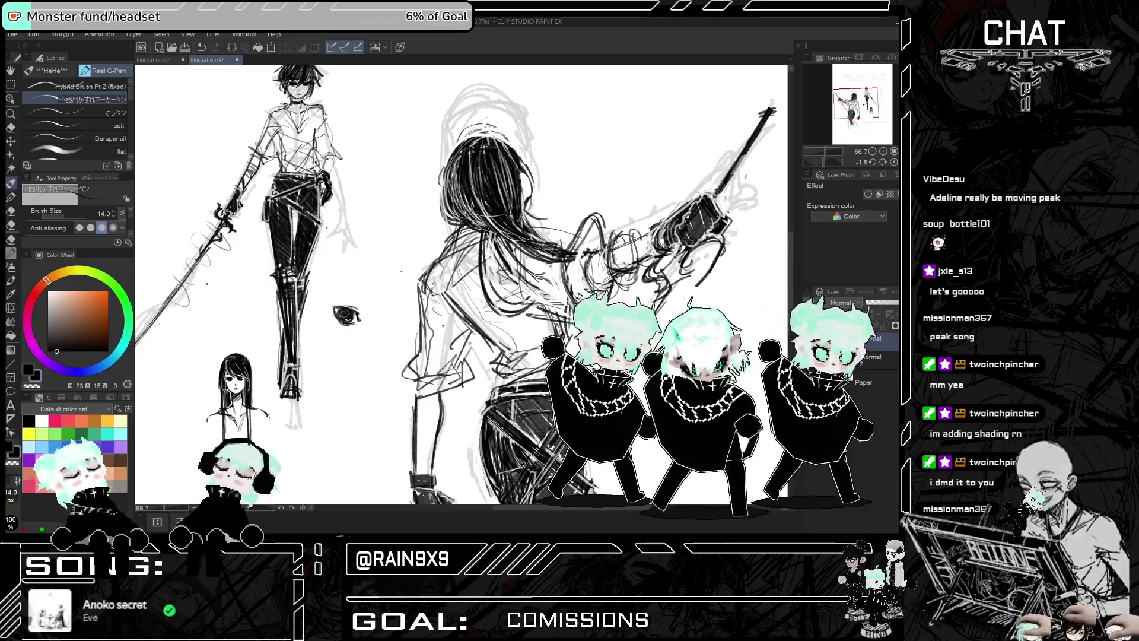
{"action": "scroll", "coordinate": [461, 284], "scroll_direction": "down", "scroll_amount": 1}
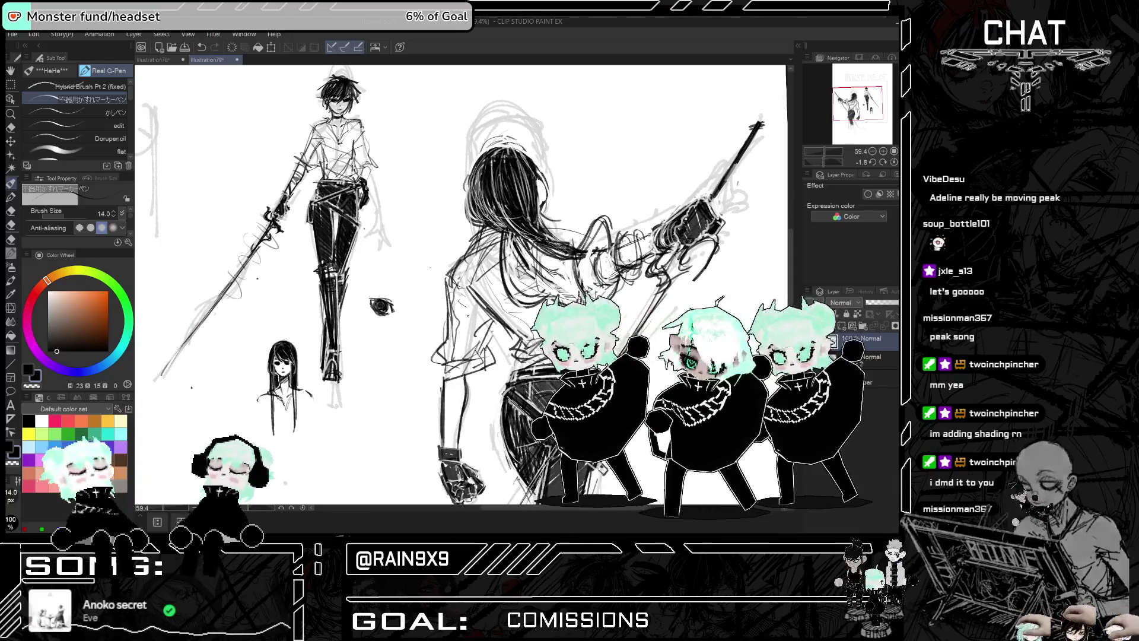
{"action": "scroll", "coordinate": [460, 285], "scroll_direction": "down", "scroll_amount": 1}
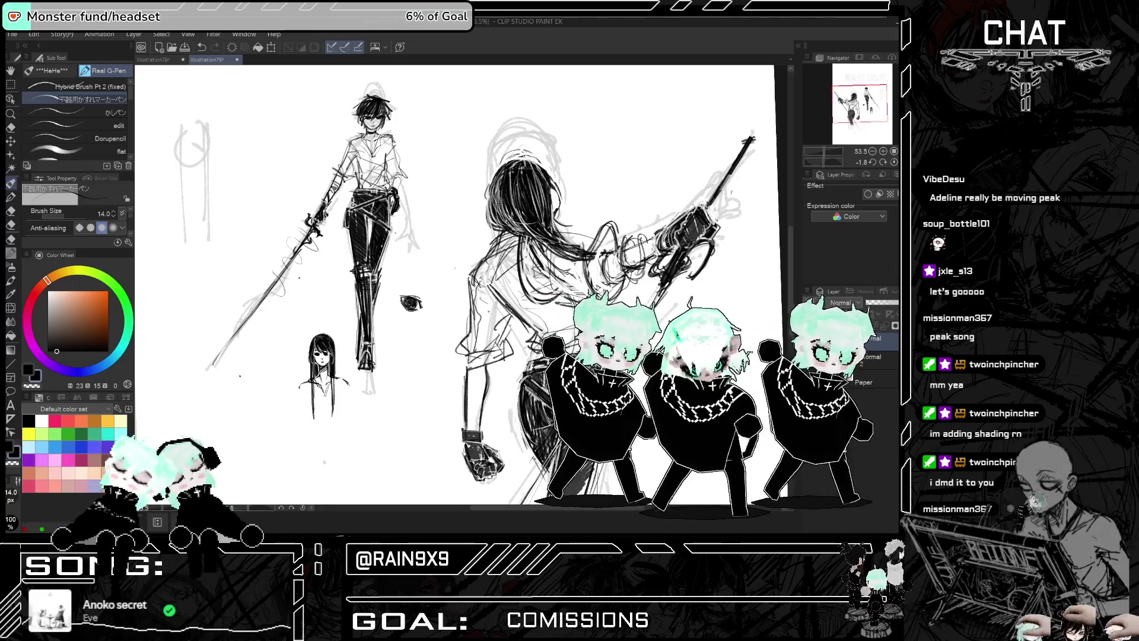
{"action": "scroll", "coordinate": [658, 304], "scroll_direction": "down", "scroll_amount": 2}
Add a short Real G-Pen ink stroke to the sketch, checking it mirrored and unmirrored
{"action": "key", "text": "h"}
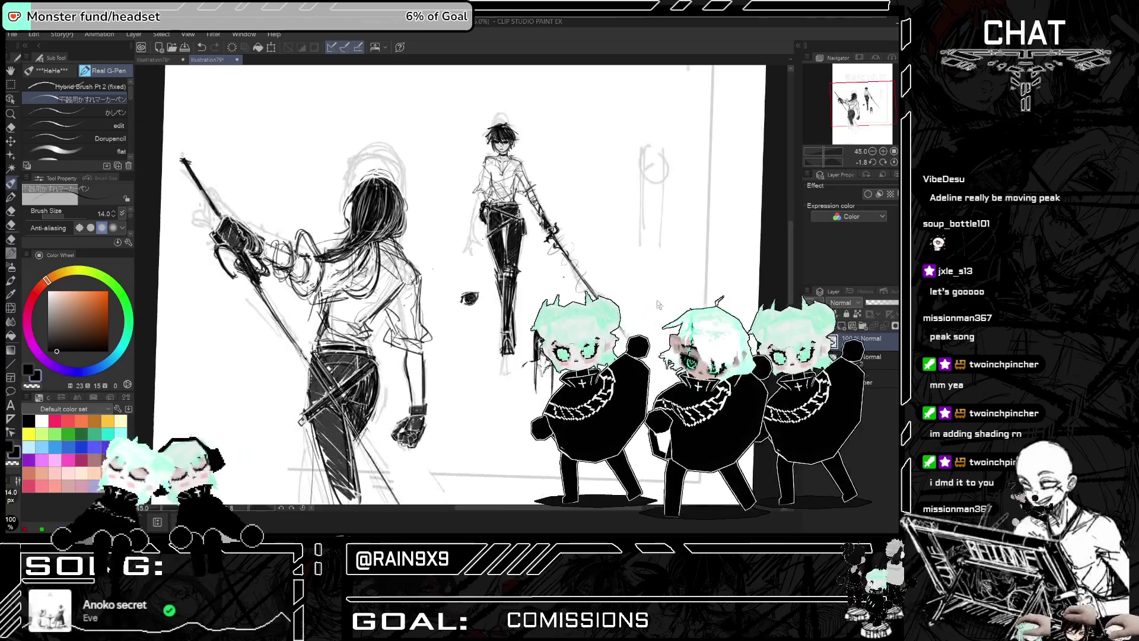
{"action": "left_click_drag", "start_coordinate": [288, 285], "coordinate": [264, 332]}
{"action": "key", "text": "h"}
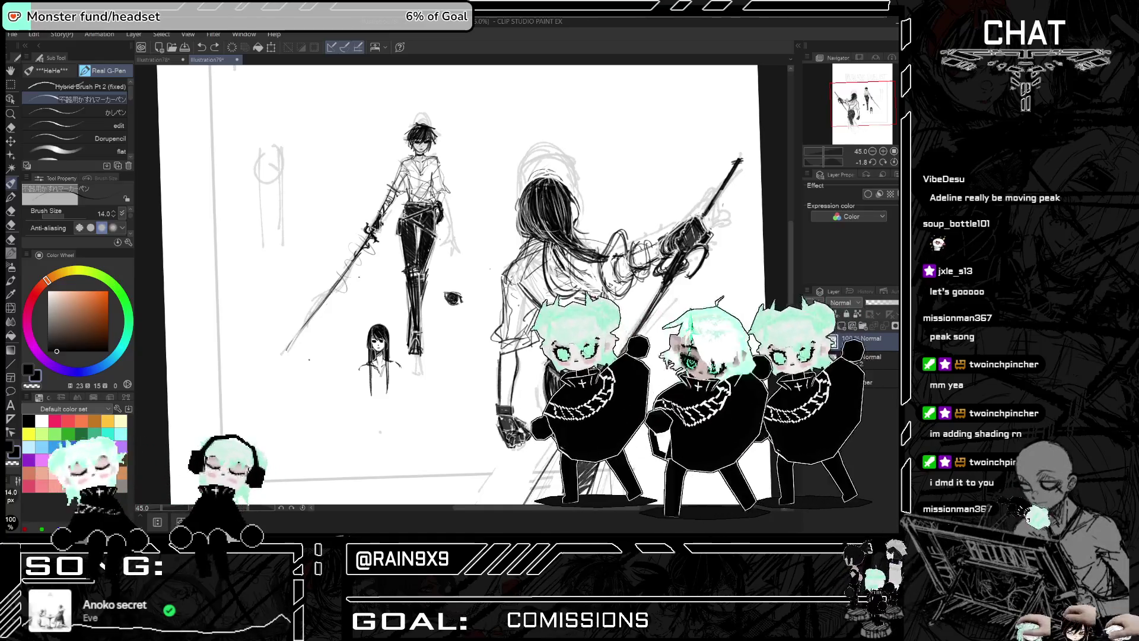
{"action": "scroll", "coordinate": [713, 199], "scroll_direction": "down", "scroll_amount": 3}
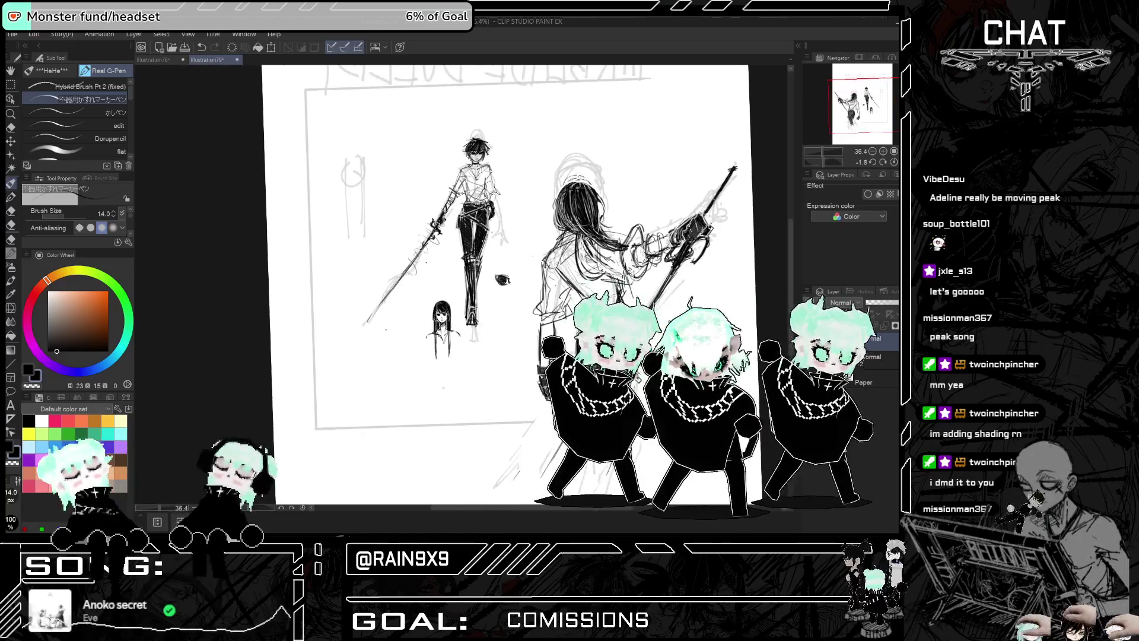
{"action": "key", "text": "h"}
{"action": "key", "text": "h"}
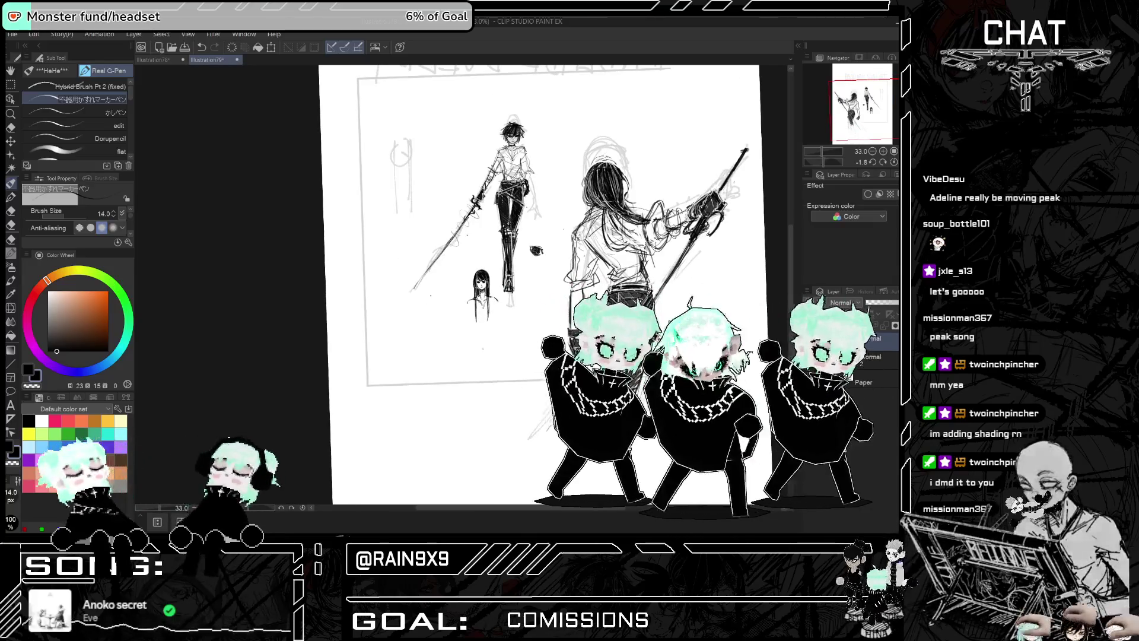
{"action": "scroll", "coordinate": [622, 342], "scroll_direction": "up", "scroll_amount": 3}
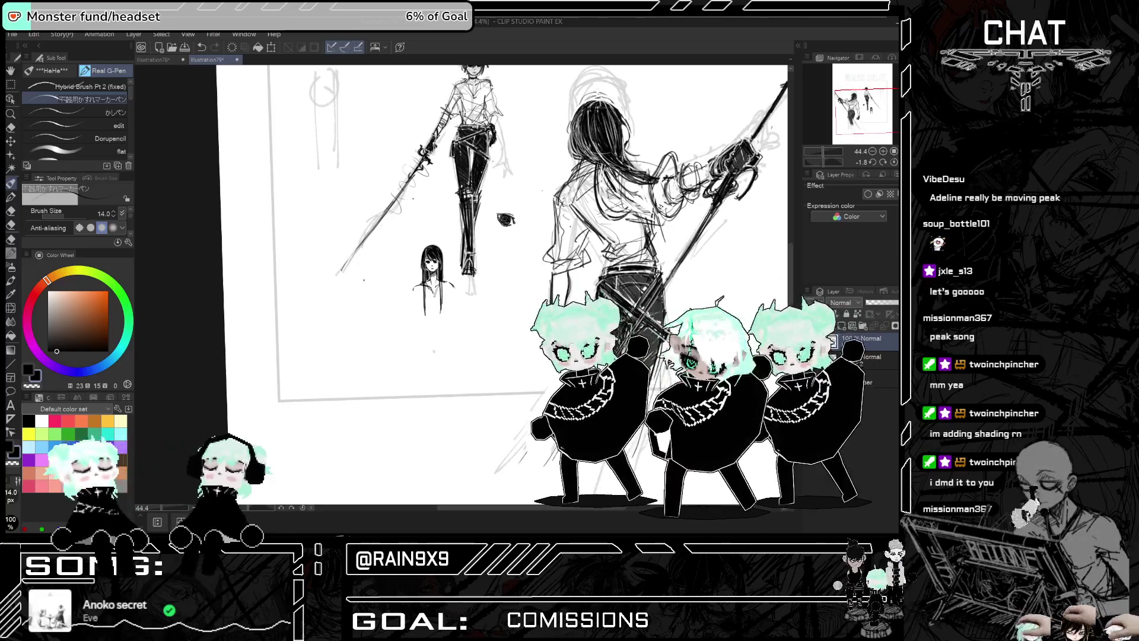
{"action": "scroll", "coordinate": [641, 320], "scroll_direction": "down", "scroll_amount": 3}
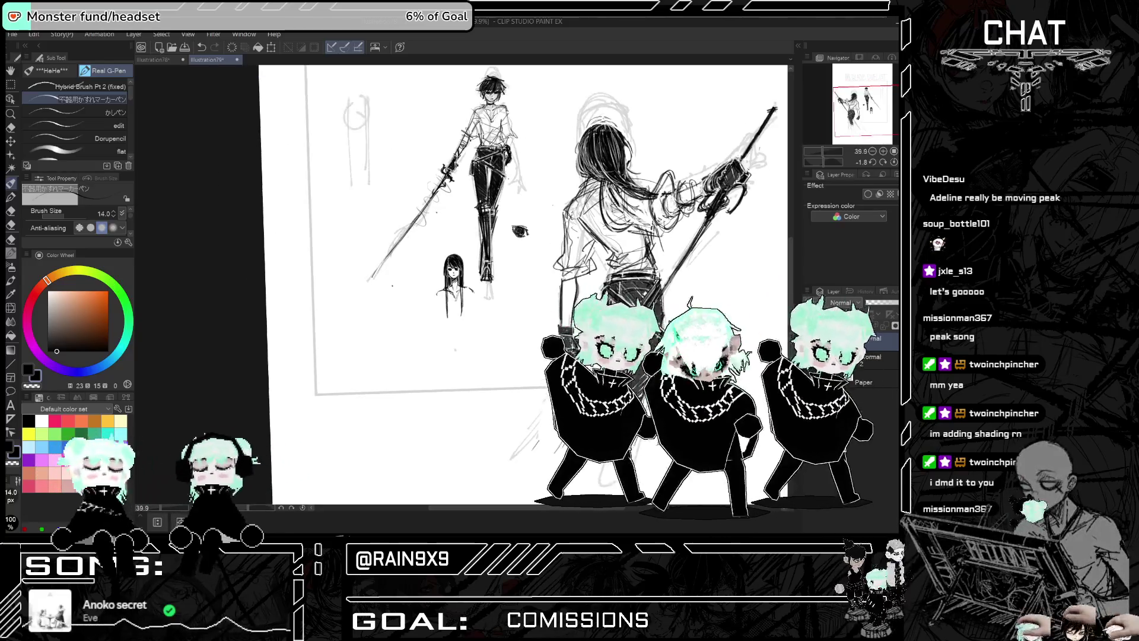
{"action": "scroll", "coordinate": [525, 284], "scroll_direction": "down", "scroll_amount": 1}
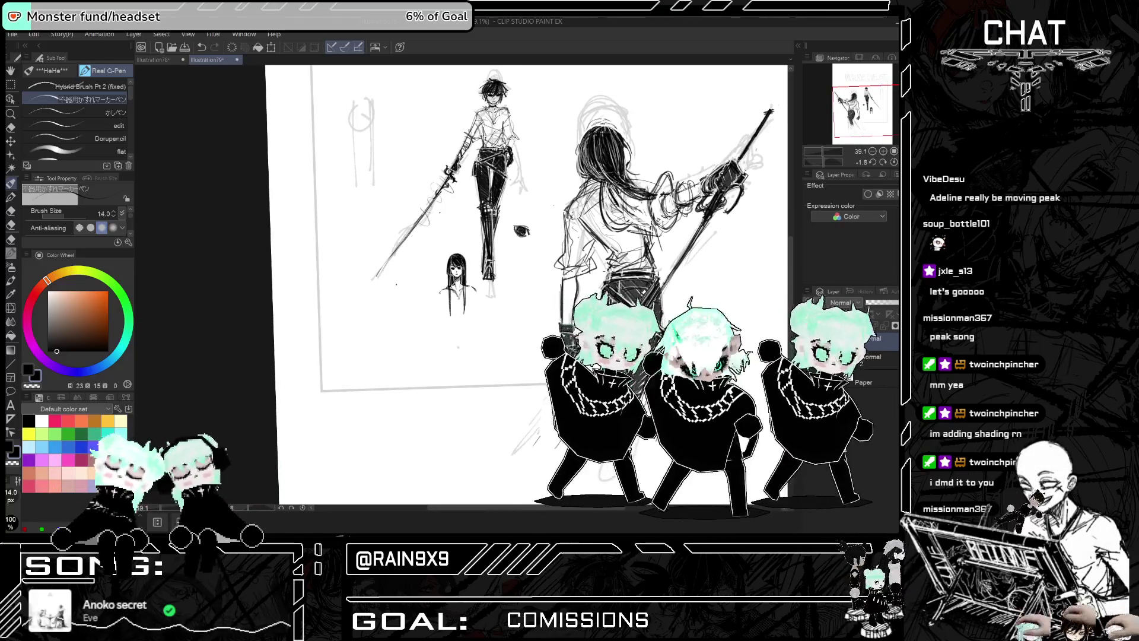
Compare the sketch mirrored and unmirrored at several zoom levels
{"action": "key", "text": "h"}
{"action": "key", "text": "h"}
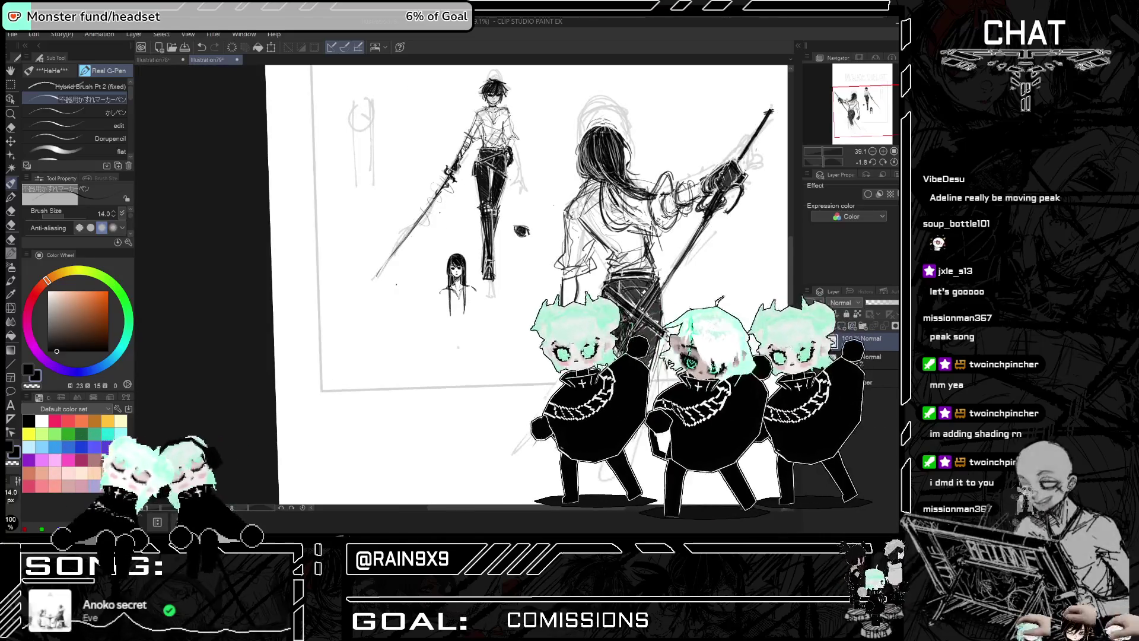
{"action": "scroll", "coordinate": [524, 284], "scroll_direction": "up", "scroll_amount": 1}
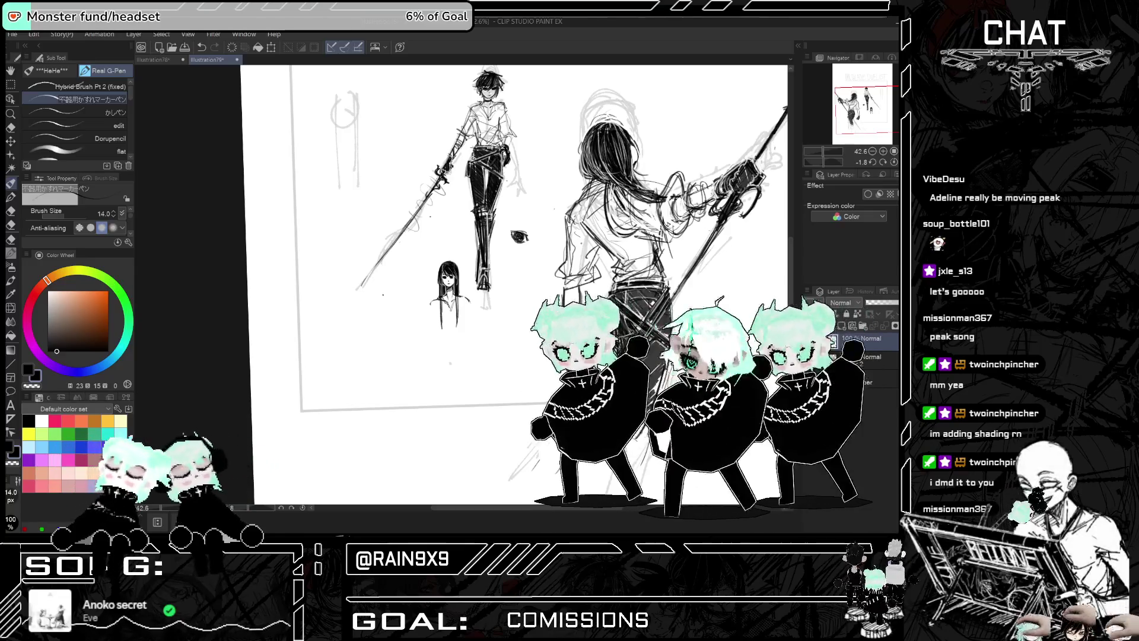
{"action": "scroll", "coordinate": [514, 285], "scroll_direction": "down", "scroll_amount": 2}
{"action": "scroll", "coordinate": [513, 284], "scroll_direction": "up", "scroll_amount": 3}
{"action": "scroll", "coordinate": [514, 285], "scroll_direction": "down", "scroll_amount": 2}
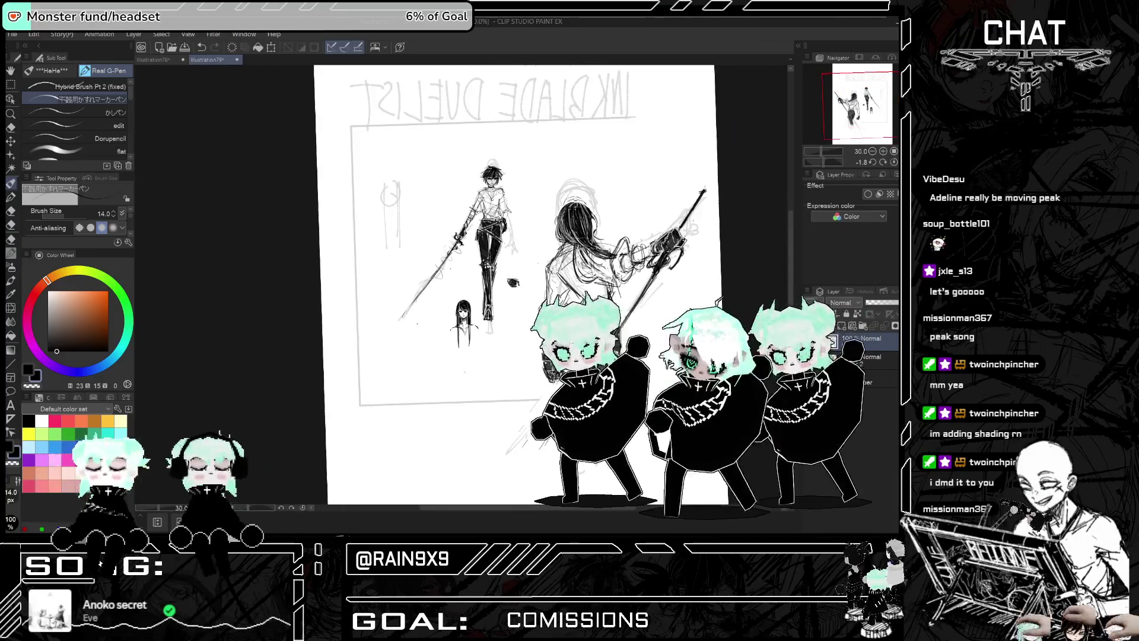
{"action": "key", "text": "h"}
{"action": "scroll", "coordinate": [173, 222], "scroll_direction": "up", "scroll_amount": 3}
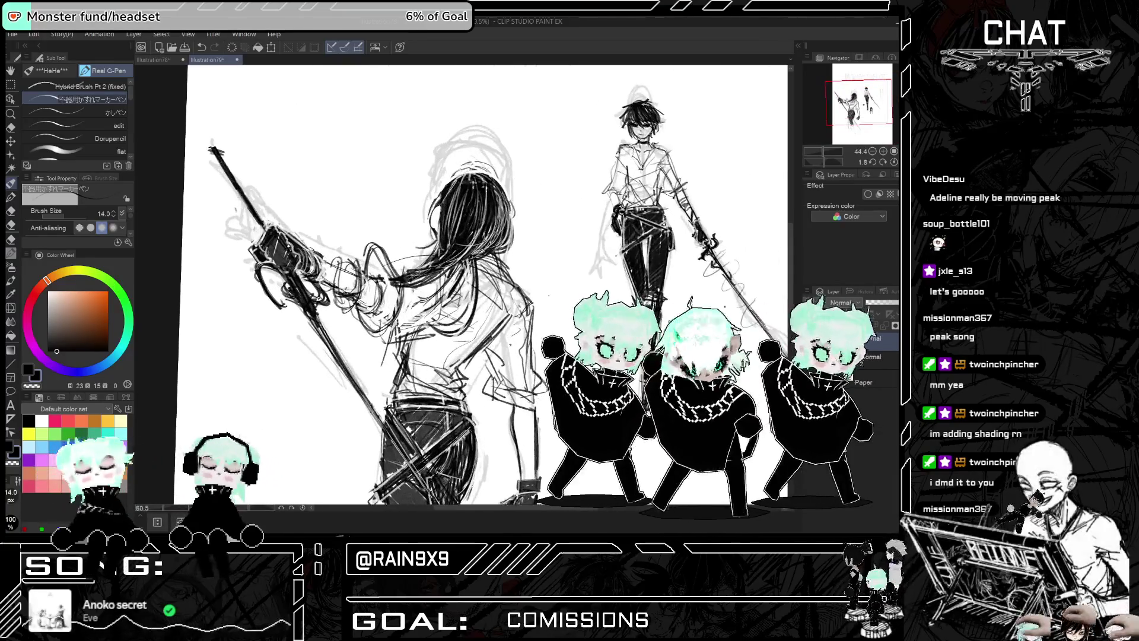
{"action": "key", "text": "h"}
{"action": "scroll", "coordinate": [172, 222], "scroll_direction": "up", "scroll_amount": 1}
{"action": "scroll", "coordinate": [433, 285], "scroll_direction": "down", "scroll_amount": 2}
{"action": "scroll", "coordinate": [433, 284], "scroll_direction": "up", "scroll_amount": 3}
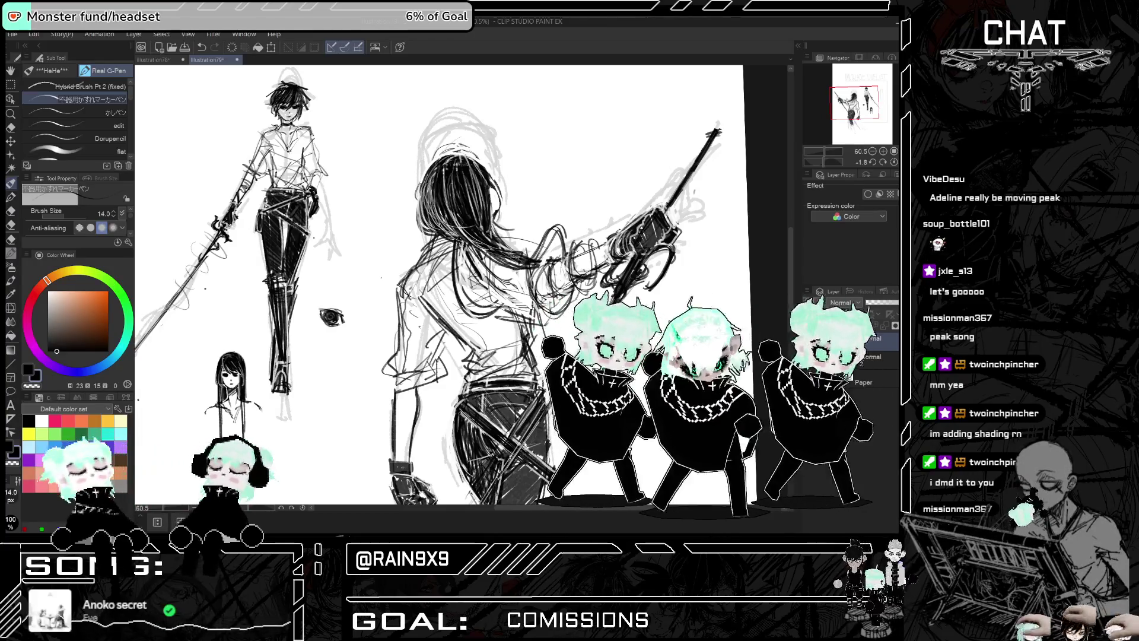
Zoom out to 27% to see the whole page with its title
{"action": "key", "text": "h"}
{"action": "key", "text": "ctrl+minus"}
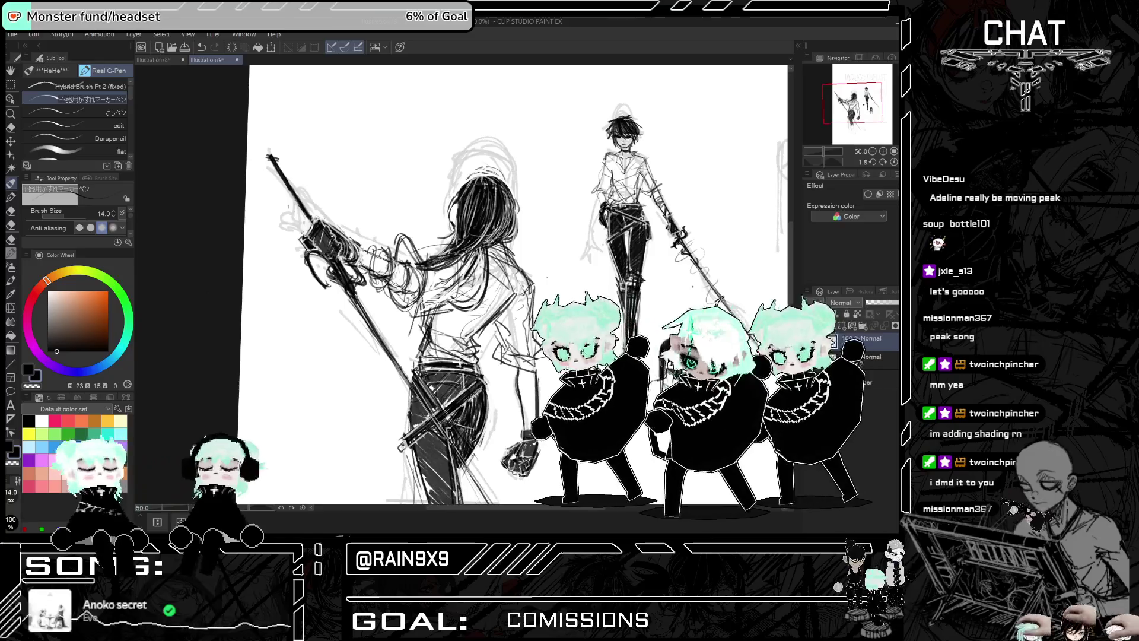
{"action": "key", "text": "h"}
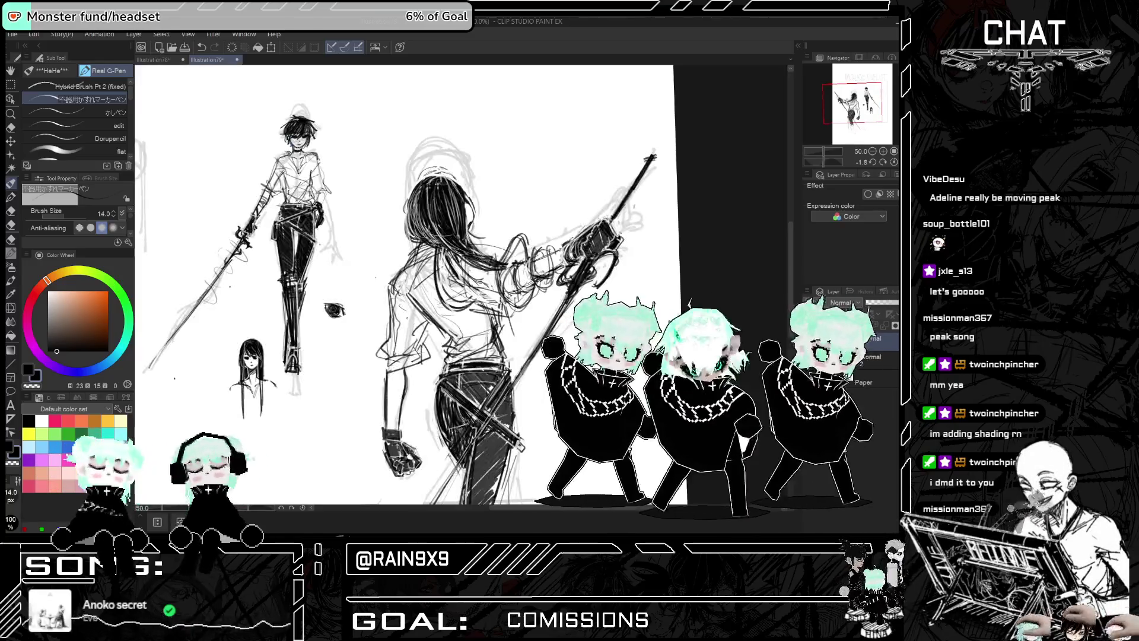
{"action": "key", "text": "ctrl+minus"}
{"action": "key", "text": "ctrl+minus"}
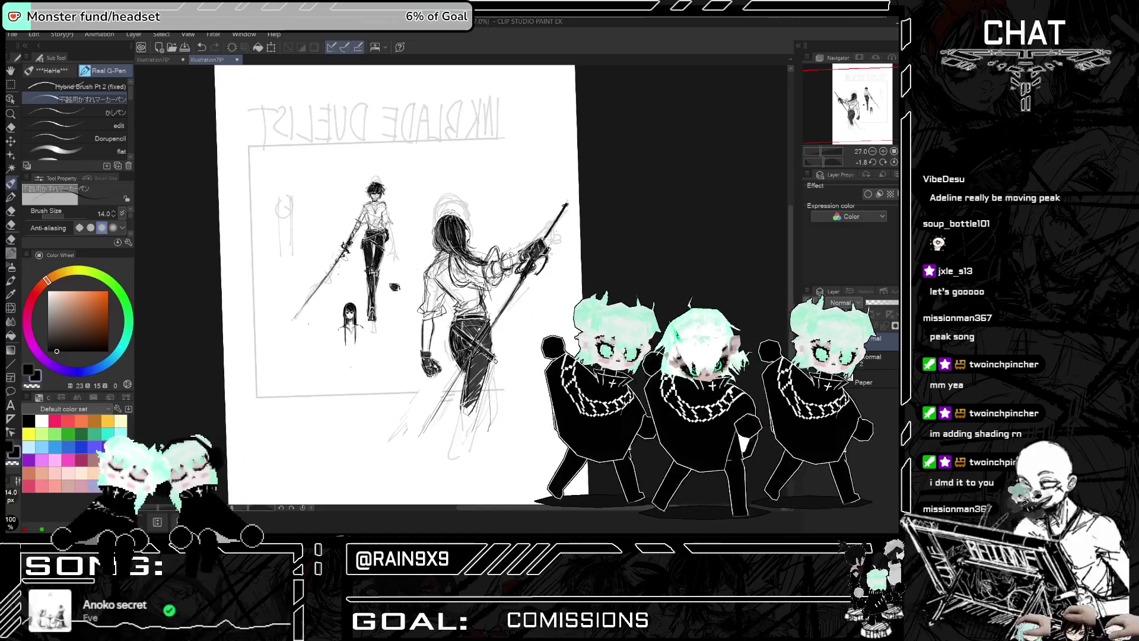
Zoom in on the two duelists and mirror the canvas to check the sketch
{"action": "key", "text": "ctrl+plus"}
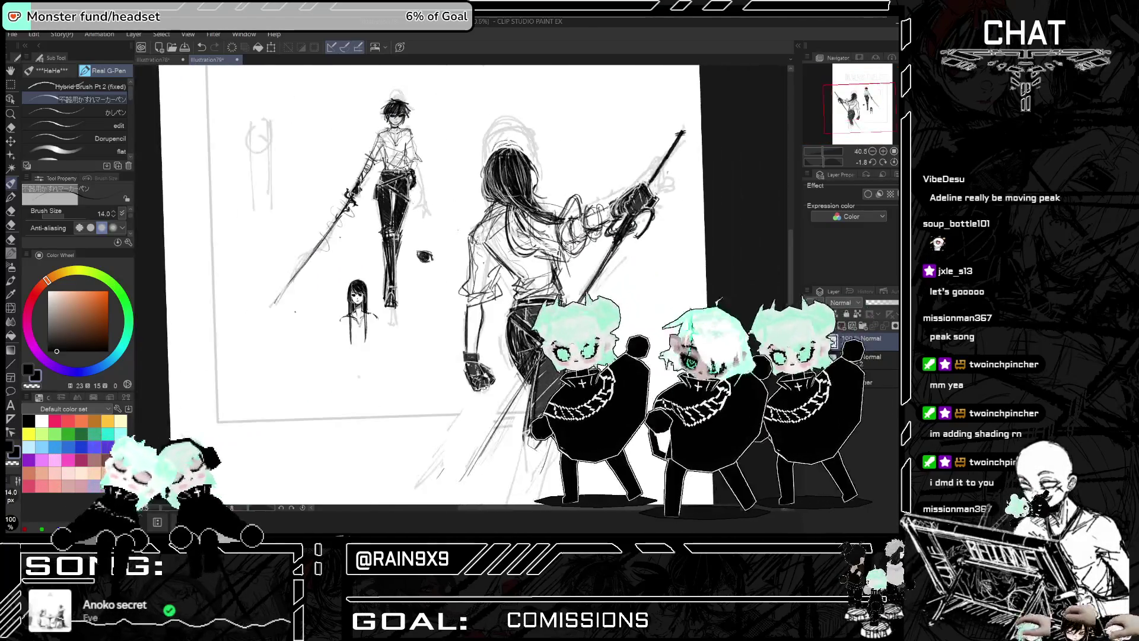
{"action": "key", "text": "ctrl+minus"}
{"action": "key", "text": "ctrl+plus"}
{"action": "key", "text": "ctrl+plus"}
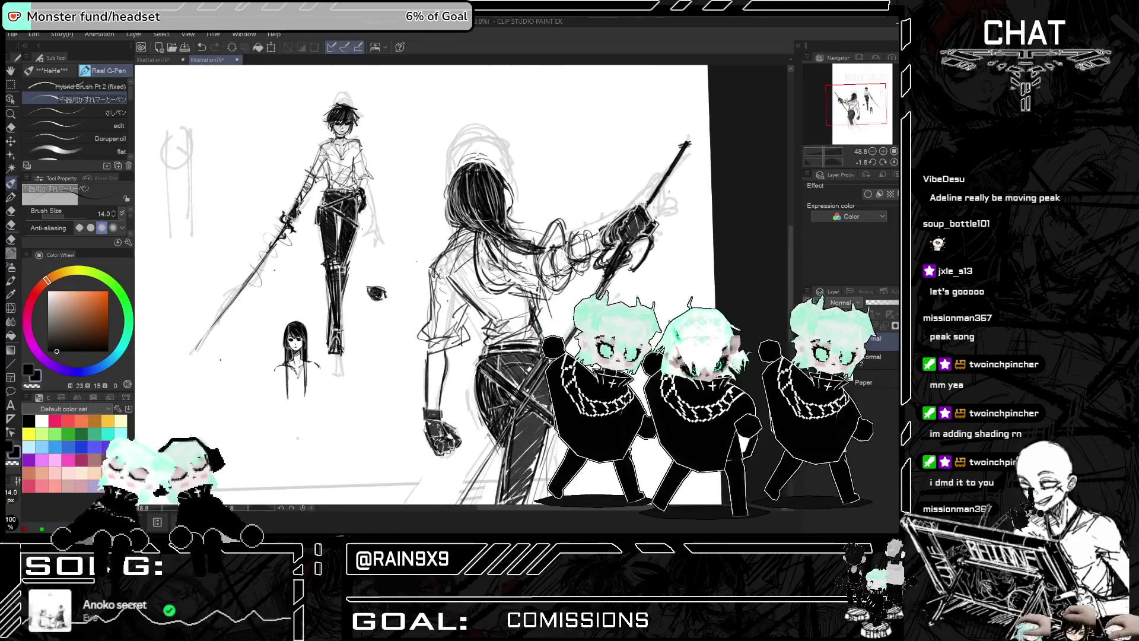
{"action": "key", "text": "ctrl+plus"}
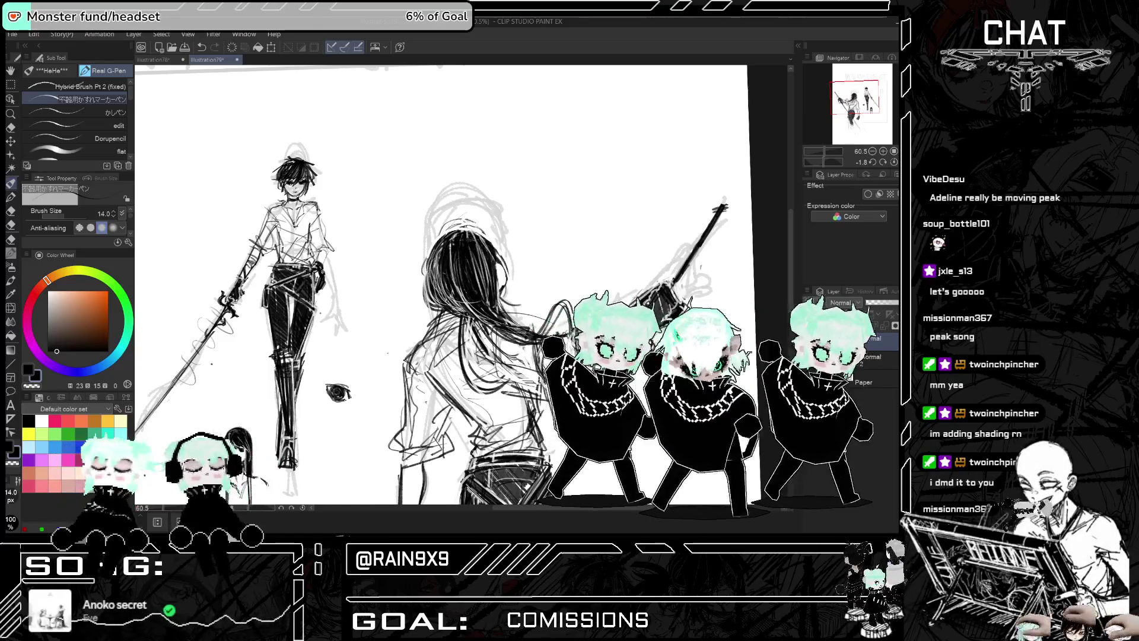
{"action": "key", "text": "h"}
{"action": "key", "text": "ctrl+minus"}
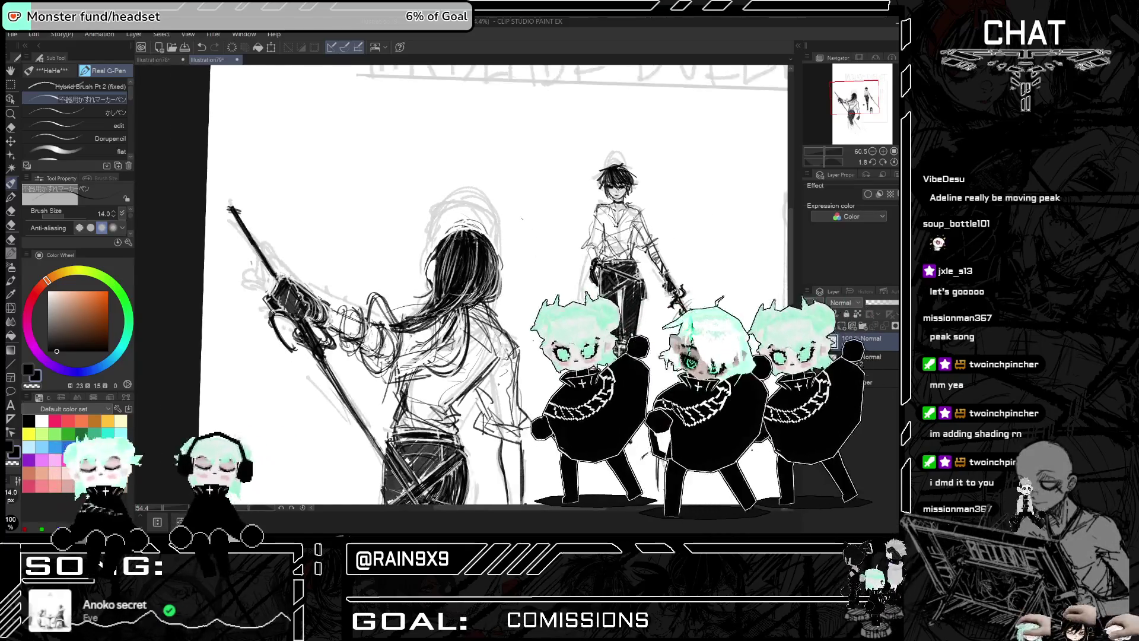
{"action": "key", "text": "h"}
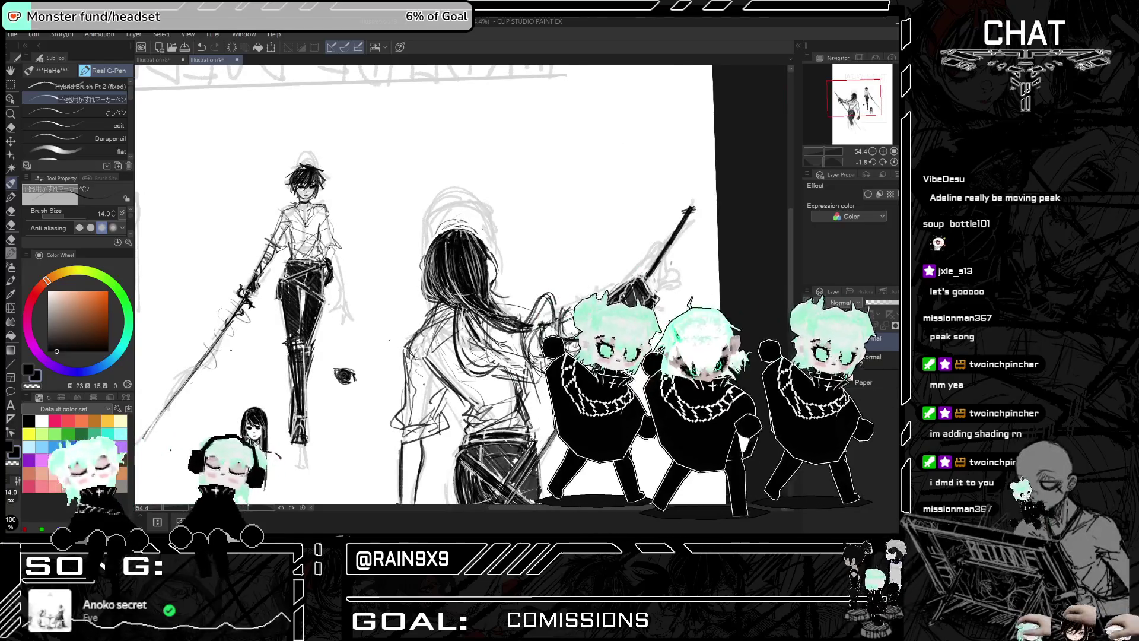
{"action": "key", "text": "h"}
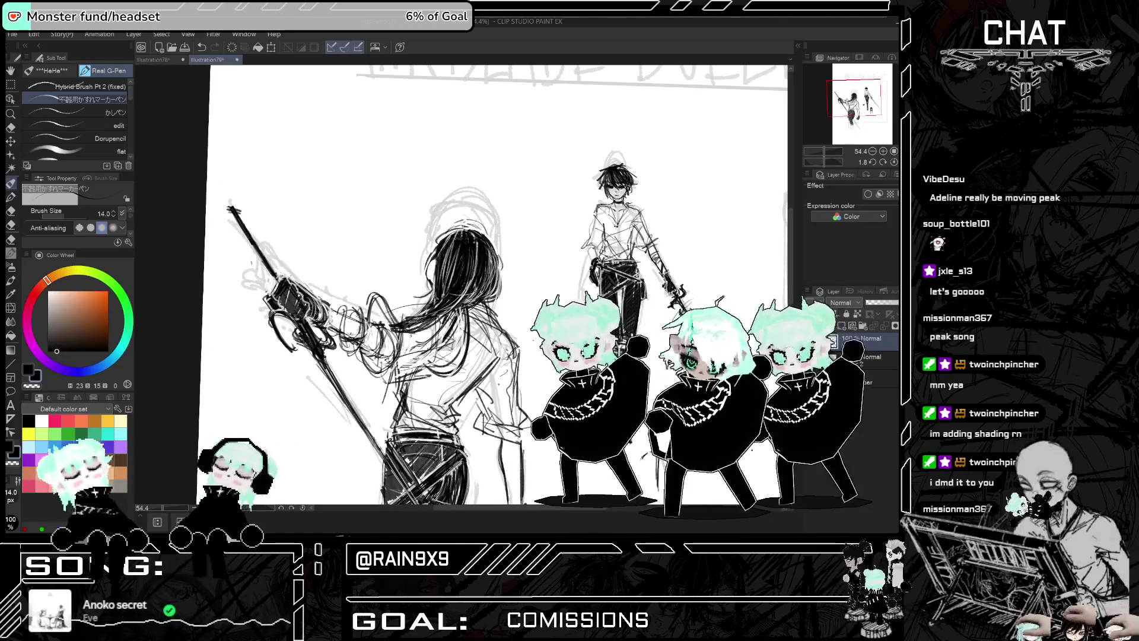
{"action": "key", "text": "h"}
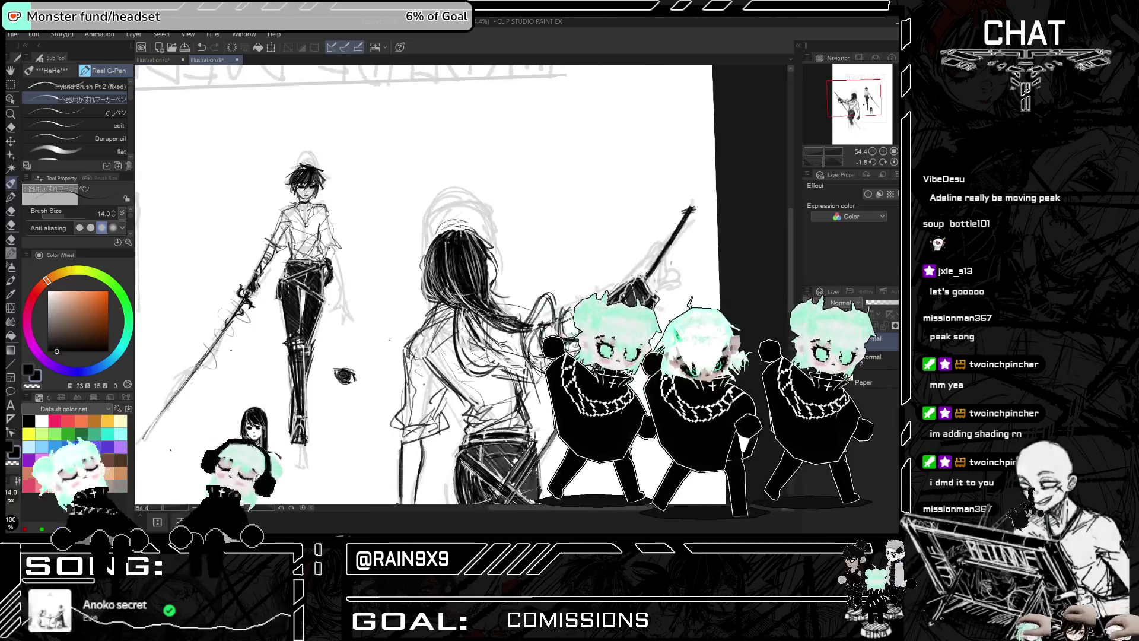
{"action": "scroll", "coordinate": [498, 255], "scroll_direction": "down", "scroll_amount": 5}
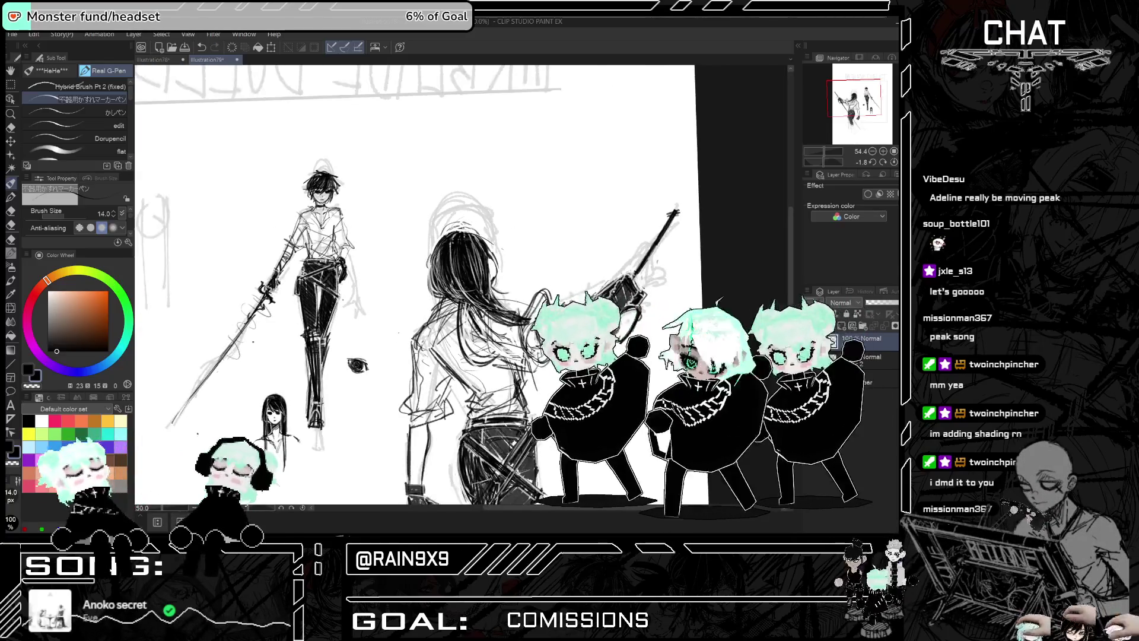
{"action": "scroll", "coordinate": [393, 174], "scroll_direction": "up", "scroll_amount": 3}
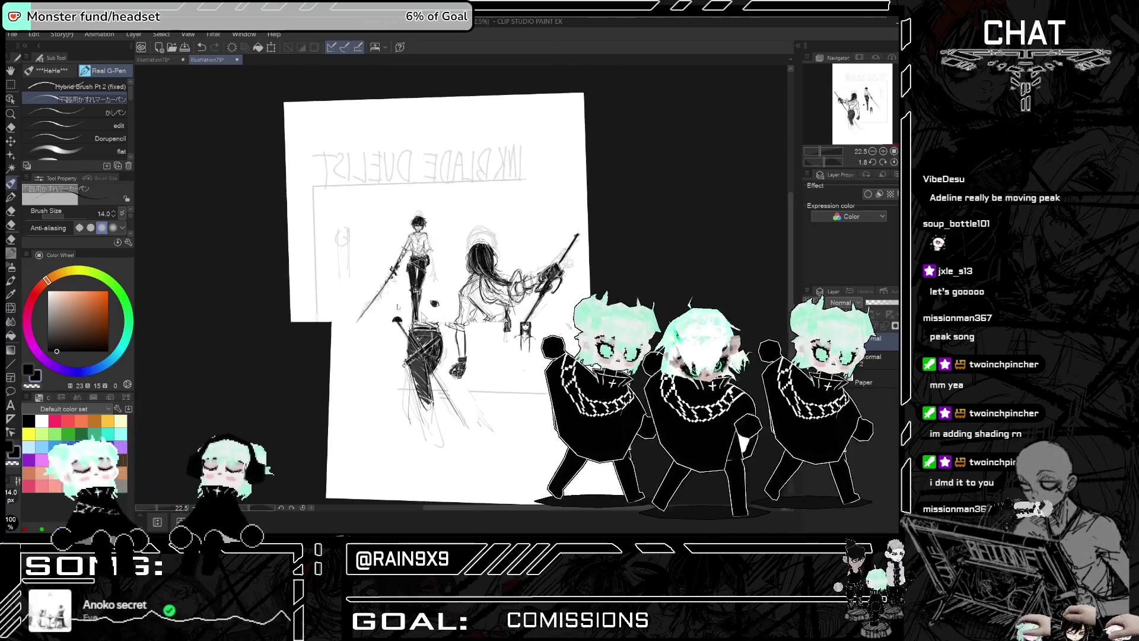
{"action": "scroll", "coordinate": [605, 338], "scroll_direction": "up", "scroll_amount": 2}
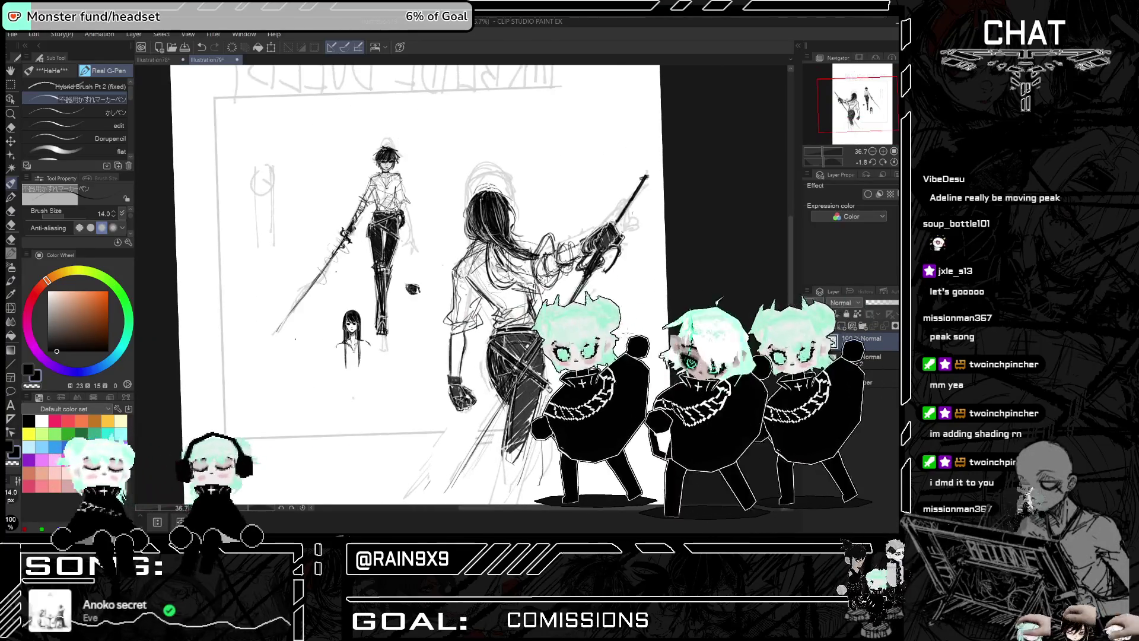
{"action": "scroll", "coordinate": [587, 350], "scroll_direction": "up", "scroll_amount": 2}
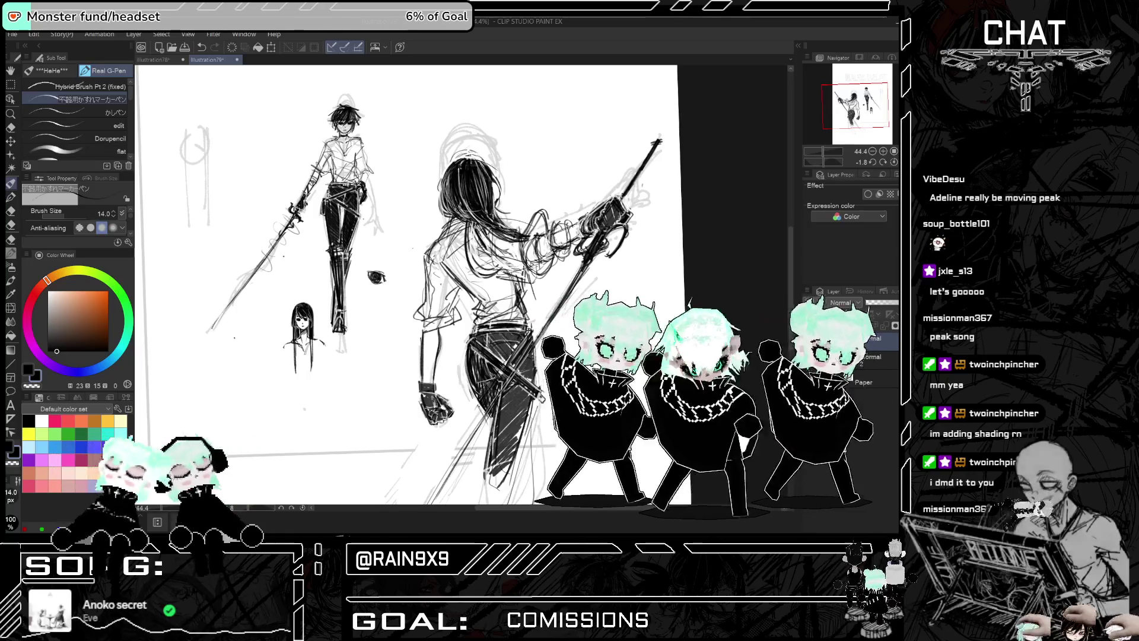
{"action": "scroll", "coordinate": [626, 237], "scroll_direction": "down", "scroll_amount": 1}
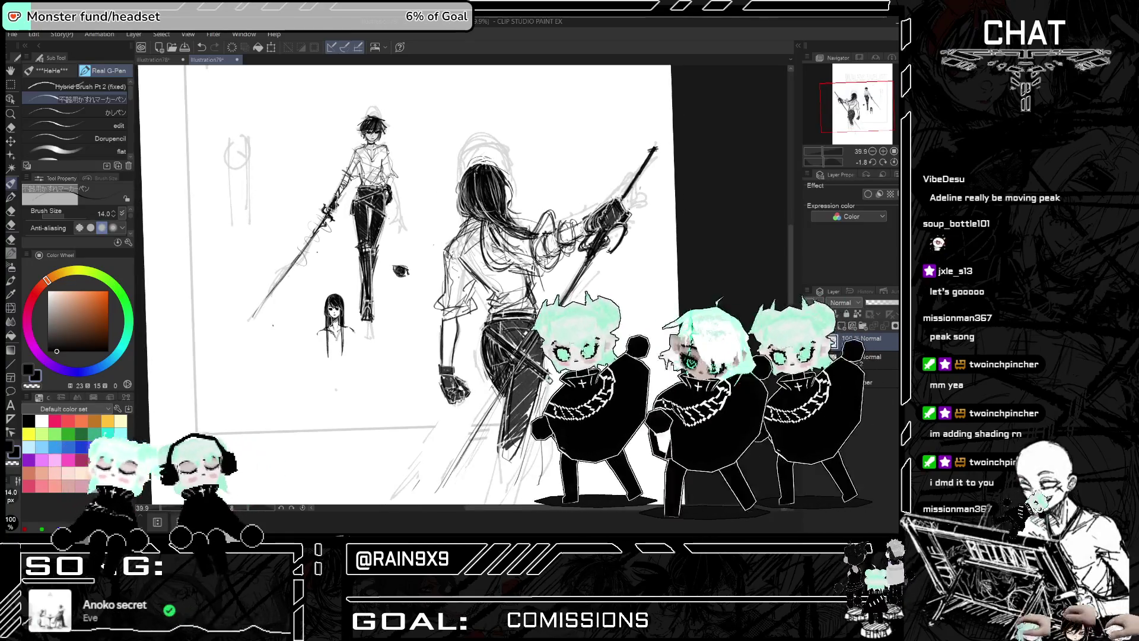
Keep flipping the canvas back and forth to review both figures' poses
{"action": "key", "text": "h"}
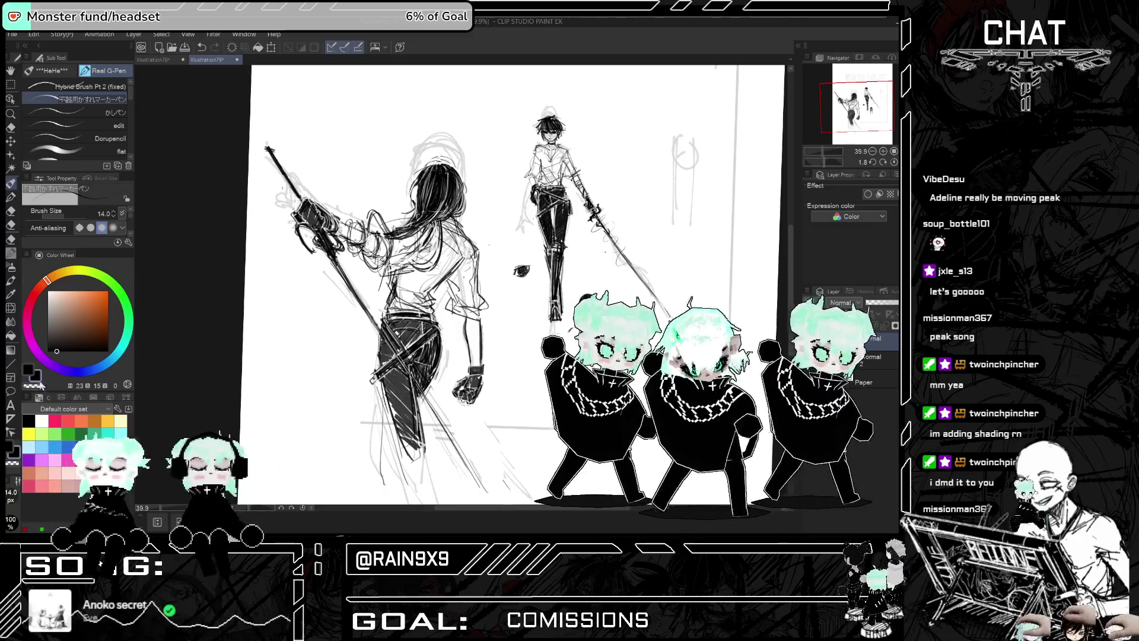
{"action": "key", "text": "h"}
{"action": "key", "text": "ctrl+plus"}
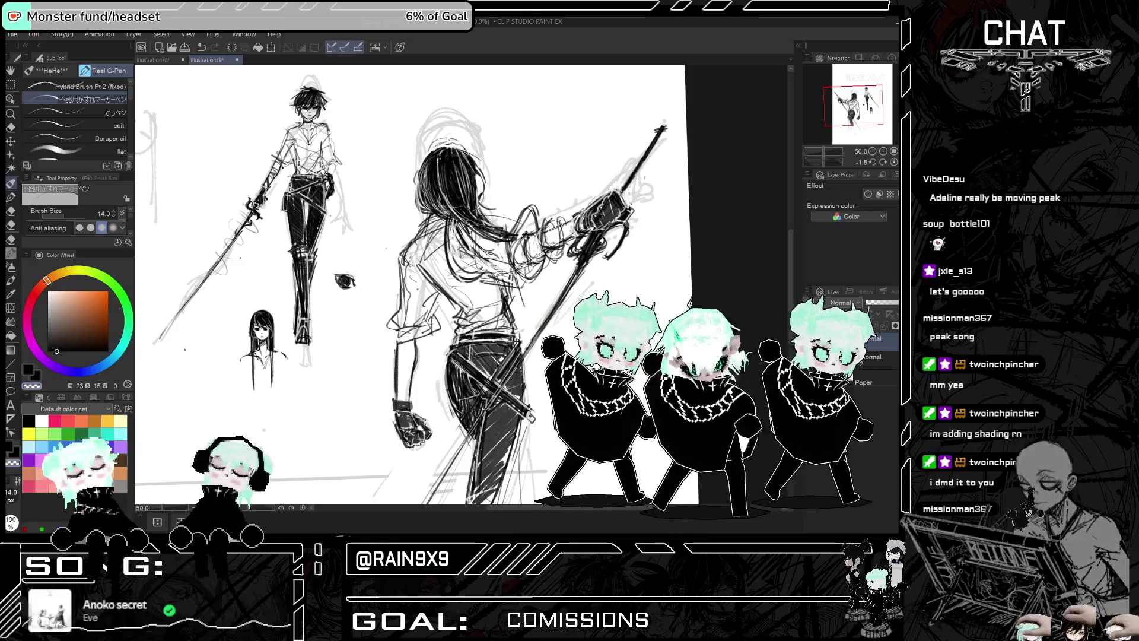
{"action": "scroll", "coordinate": [410, 285], "scroll_direction": "down", "scroll_amount": 1}
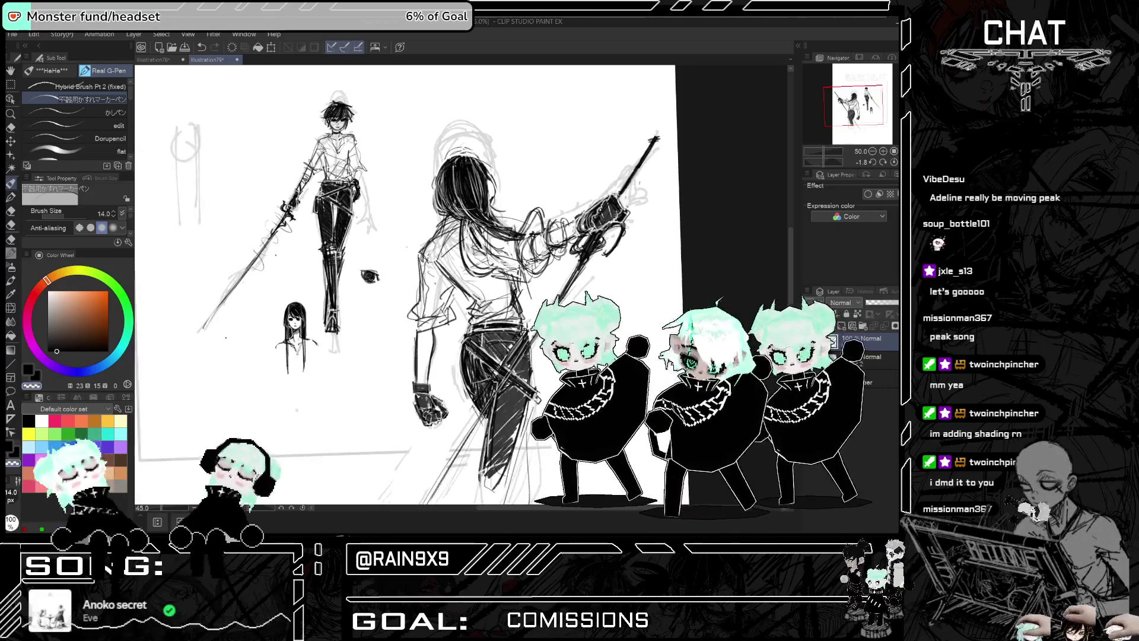
{"action": "key", "text": "h"}
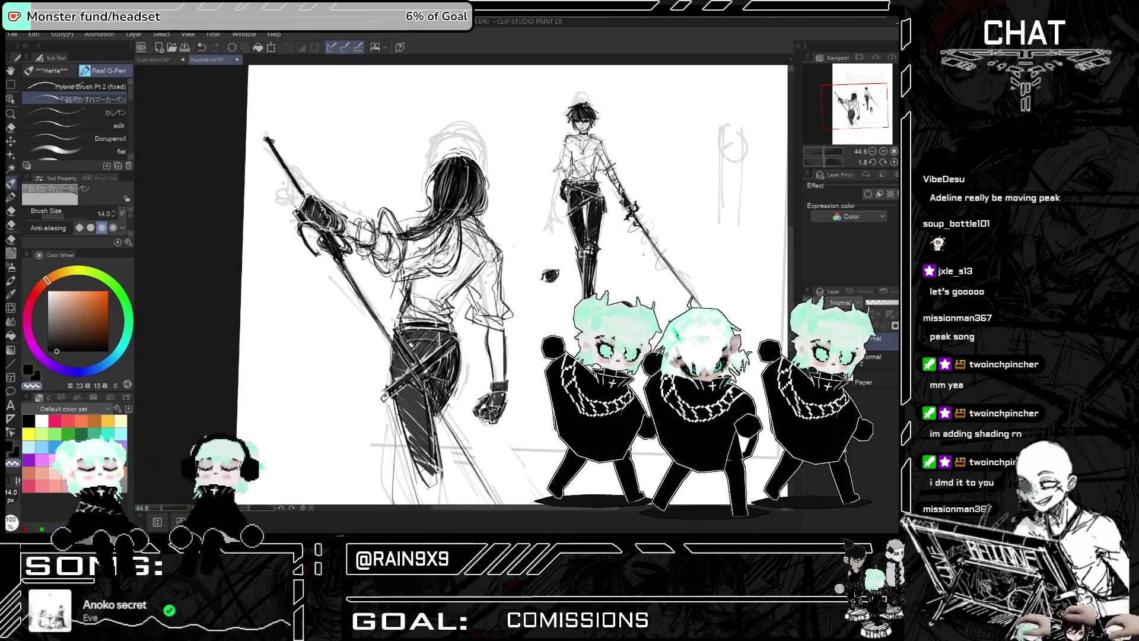
{"action": "scroll", "coordinate": [598, 220], "scroll_direction": "down", "scroll_amount": 1}
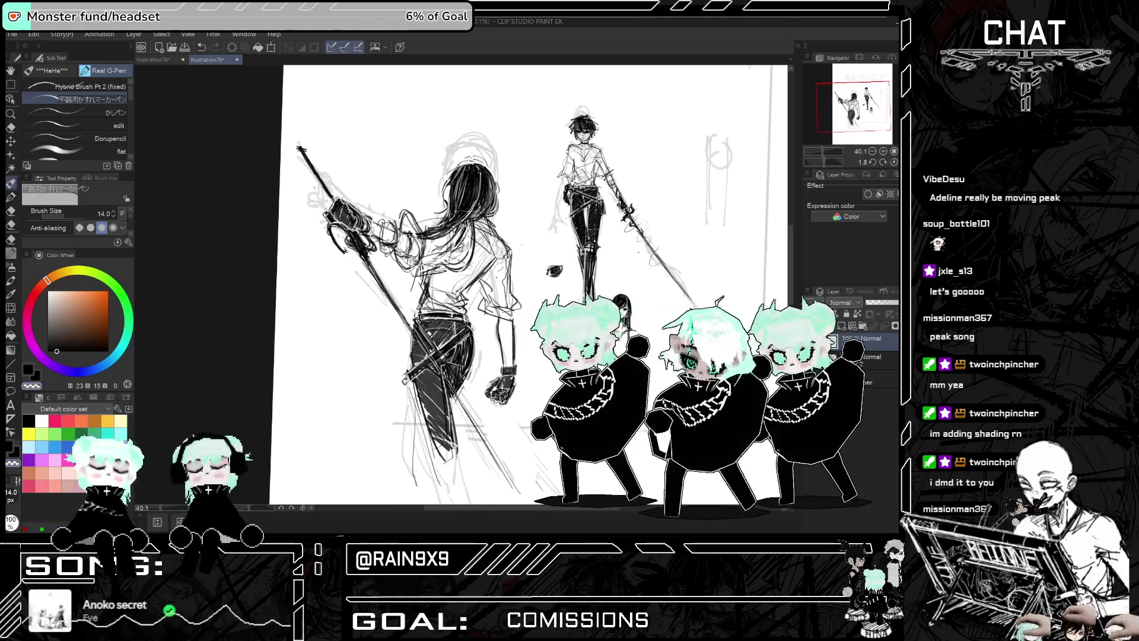
{"action": "key", "text": "h"}
{"action": "scroll", "coordinate": [631, 347], "scroll_direction": "down", "scroll_amount": 3}
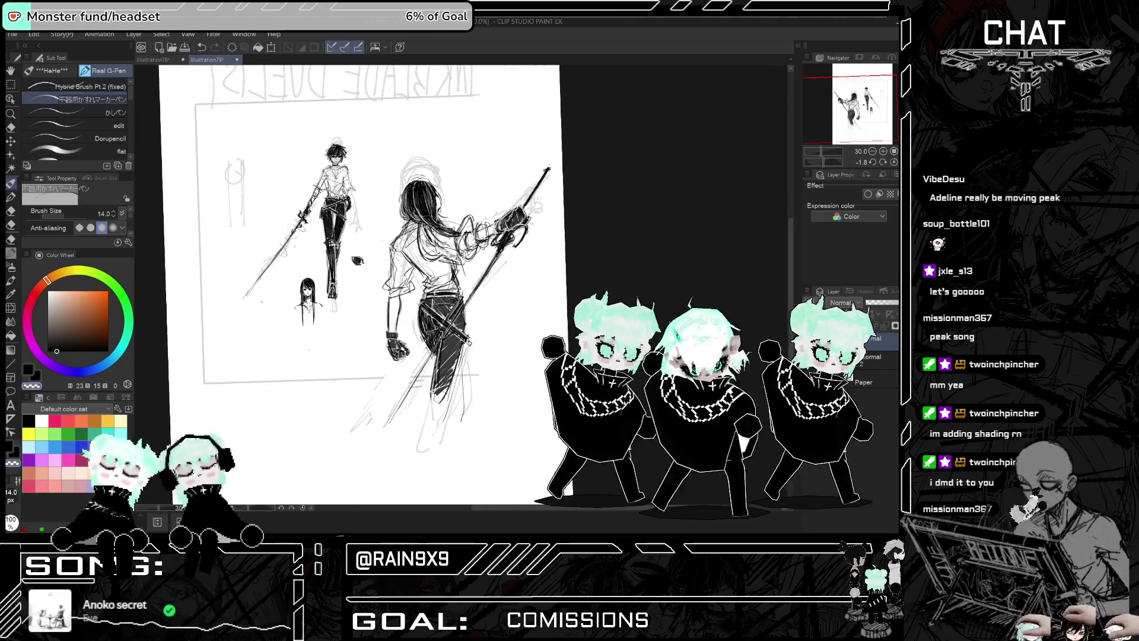
{"action": "scroll", "coordinate": [466, 299], "scroll_direction": "up", "scroll_amount": 4}
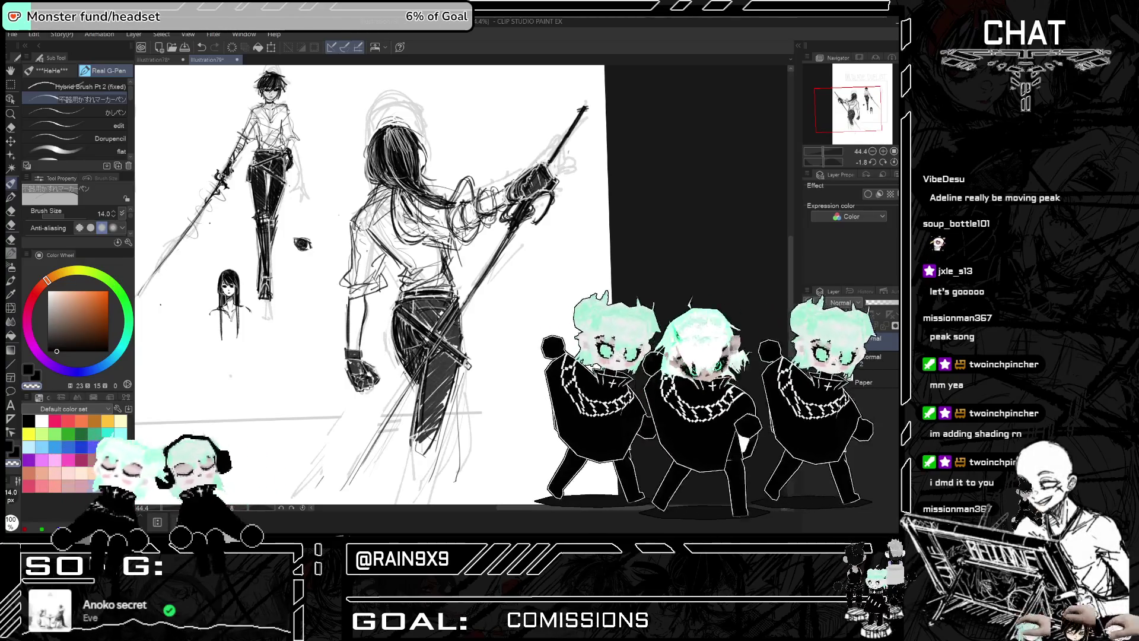
{"action": "scroll", "coordinate": [368, 285], "scroll_direction": "down", "scroll_amount": 1}
{"action": "key", "text": "h"}
{"action": "scroll", "coordinate": [368, 285], "scroll_direction": "down", "scroll_amount": 1}
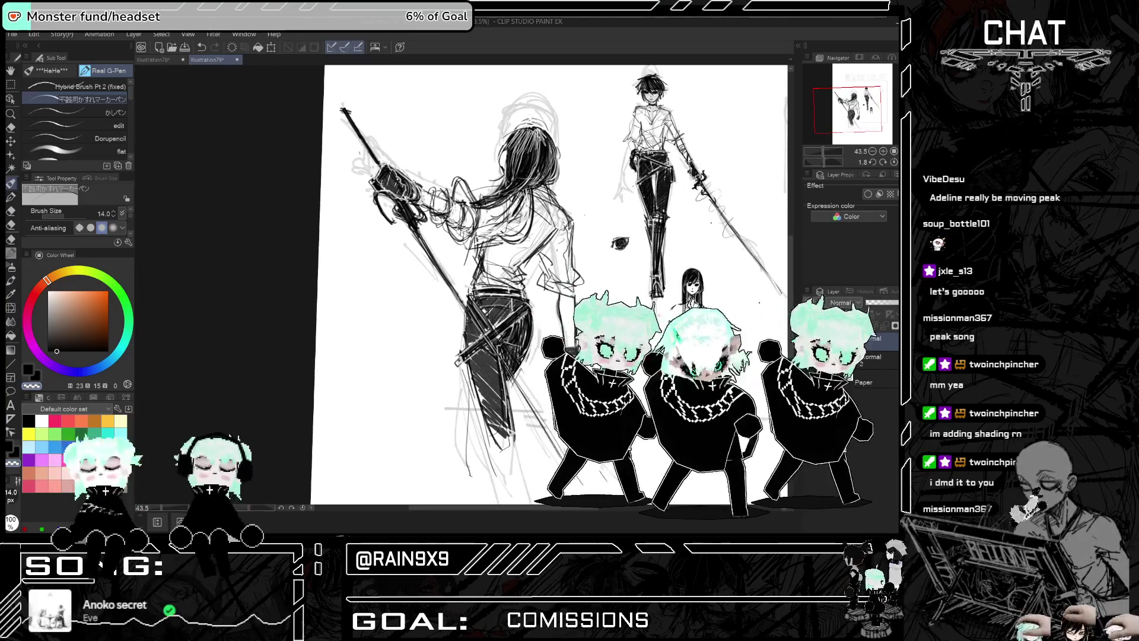
{"action": "key", "text": "h"}
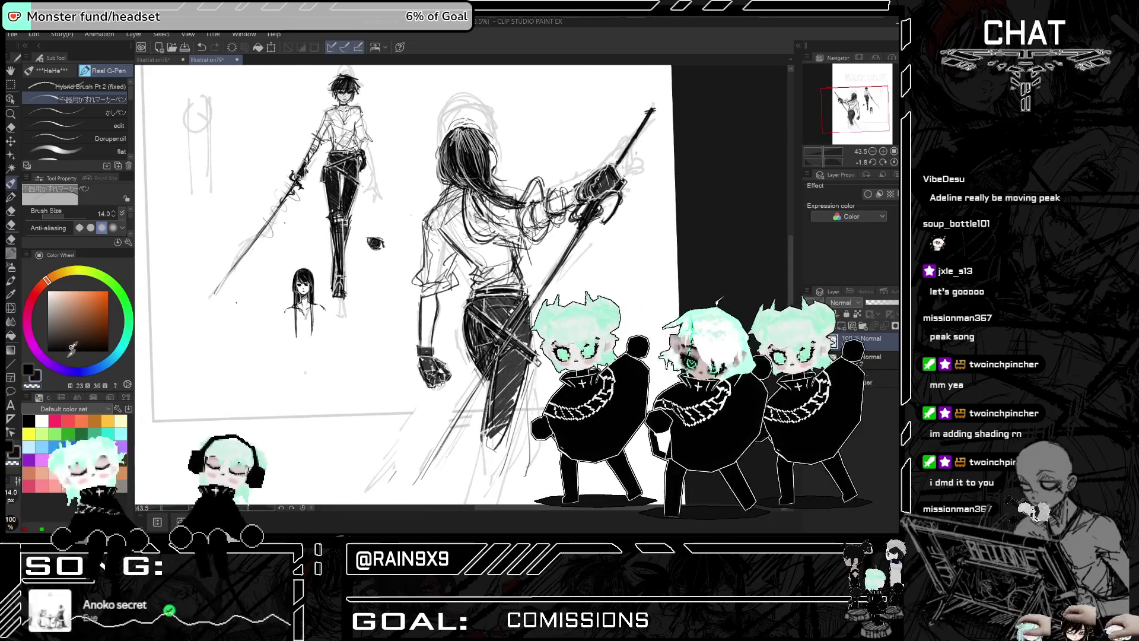
{"action": "key", "text": "h"}
{"action": "key", "text": "h"}
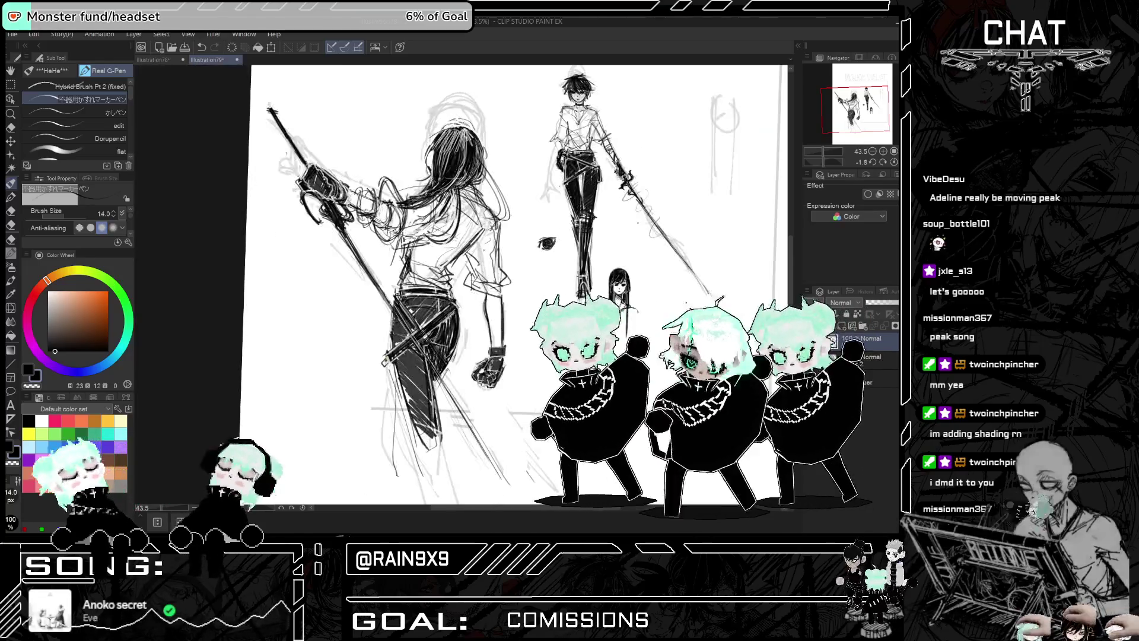
Undo the stray strokes and ink darker shading into the swordswoman's hair and back
{"action": "key", "text": "h"}
{"action": "key", "text": "h"}
{"action": "key", "text": "ctrl+z"}
{"action": "key", "text": "ctrl+z"}
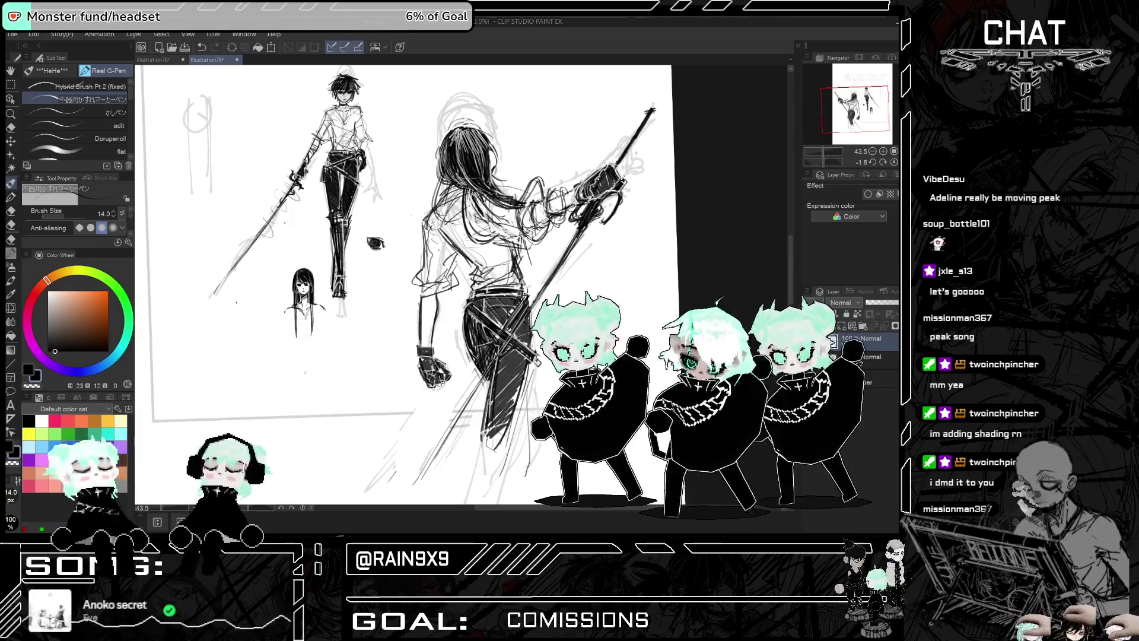
{"action": "left_click_drag", "start_coordinate": [440, 165], "coordinate": [457, 228]}
{"action": "key", "text": "h"}
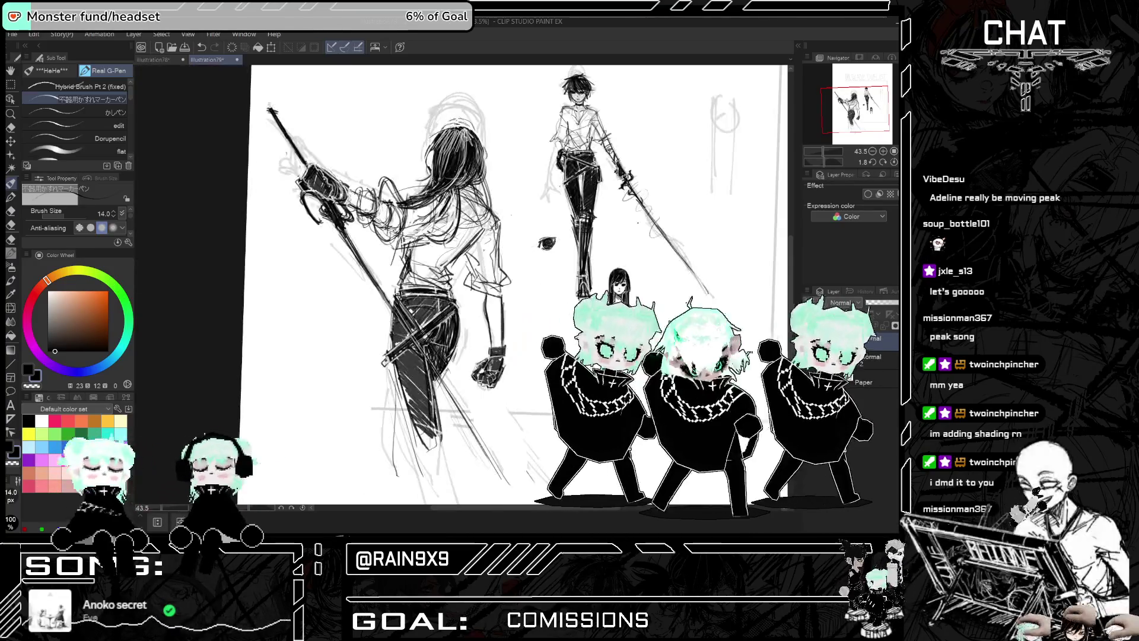
{"action": "key", "text": "h"}
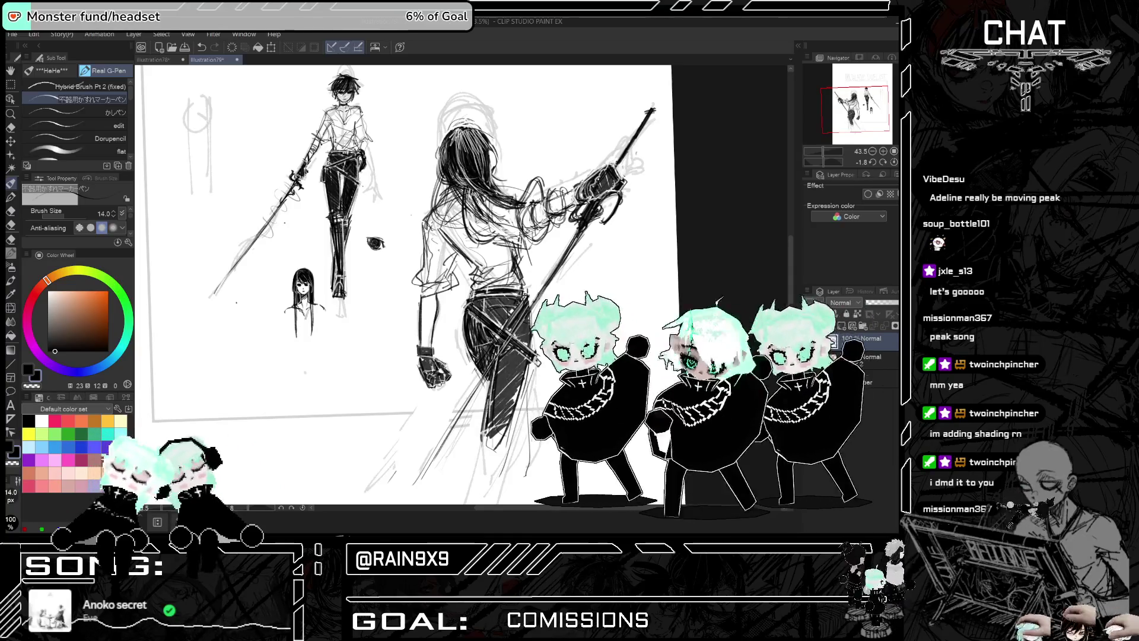
{"action": "left_click_drag", "start_coordinate": [477, 205], "coordinate": [531, 219]}
{"action": "key", "text": "h"}
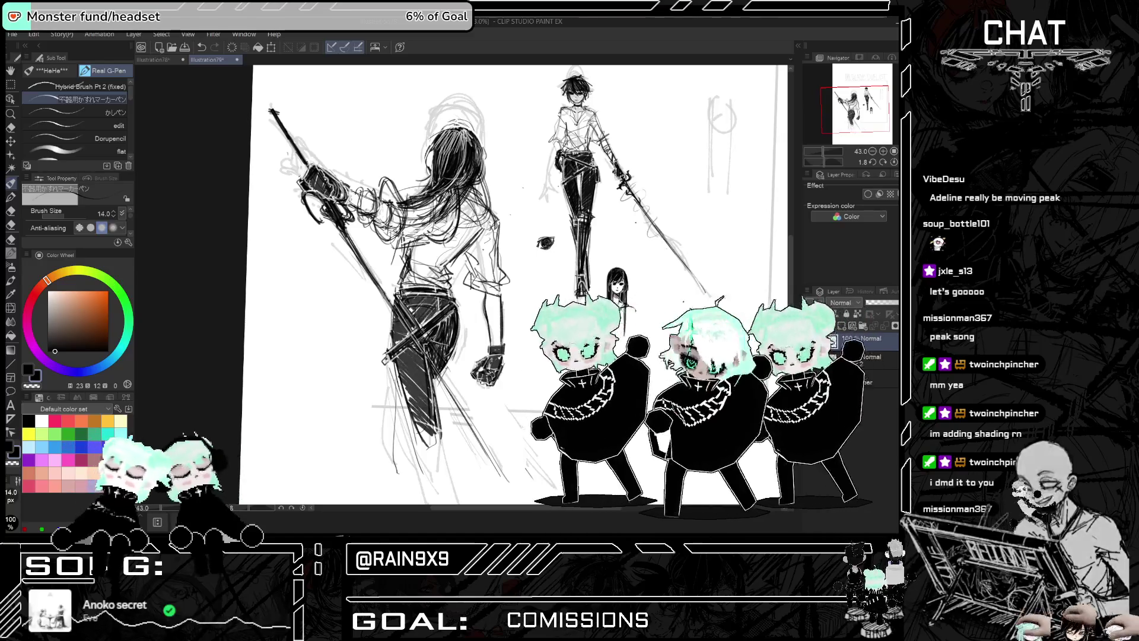
{"action": "key", "text": "h"}
{"action": "left_click", "coordinate": [16, 199]}
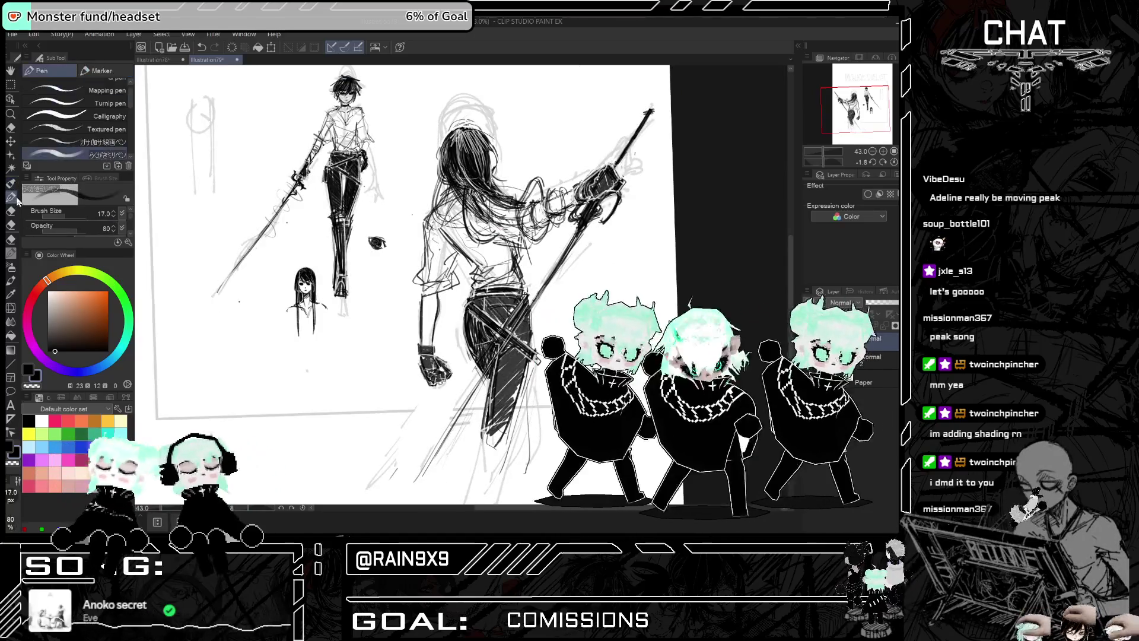
Lay four heavy Marker strokes into the swordswoman's hair and mirror-check the result
{"action": "mouse_move", "coordinate": [515, 209]}
{"action": "left_mouse_down"}
{"action": "mouse_move", "coordinate": [482, 225]}
{"action": "mouse_move", "coordinate": [501, 222]}
{"action": "left_mouse_up"}
{"action": "mouse_move", "coordinate": [533, 196]}
{"action": "left_mouse_down"}
{"action": "mouse_move", "coordinate": [468, 220]}
{"action": "mouse_move", "coordinate": [474, 211]}
{"action": "left_mouse_up"}
{"action": "mouse_move", "coordinate": [472, 154]}
{"action": "left_mouse_down"}
{"action": "mouse_move", "coordinate": [459, 180]}
{"action": "mouse_move", "coordinate": [481, 212]}
{"action": "left_mouse_up"}
{"action": "left_click_drag", "start_coordinate": [518, 196], "coordinate": [494, 209]}
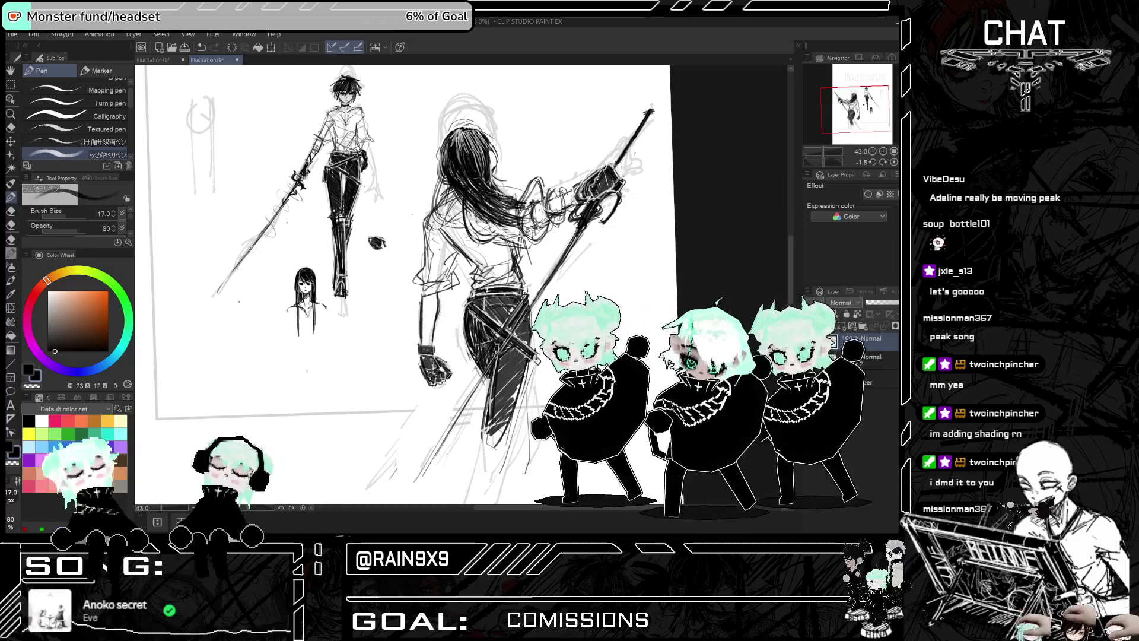
{"action": "key", "text": "ctrl+minus"}
{"action": "key", "text": "h"}
{"action": "key", "text": "h"}
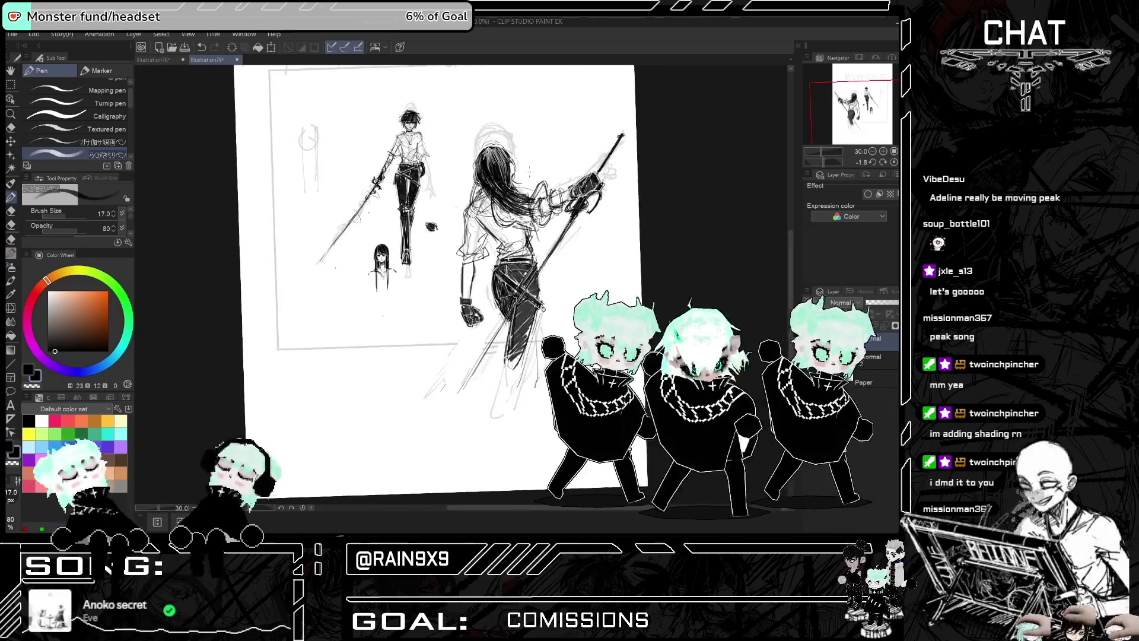
{"action": "key", "text": "h"}
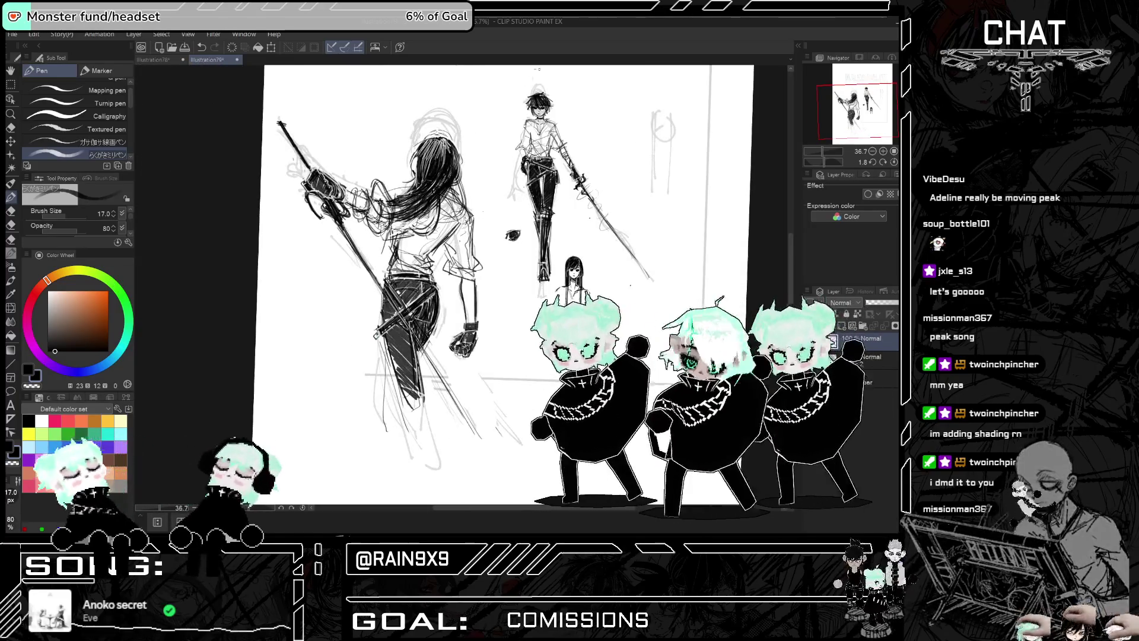
{"action": "key", "text": "h"}
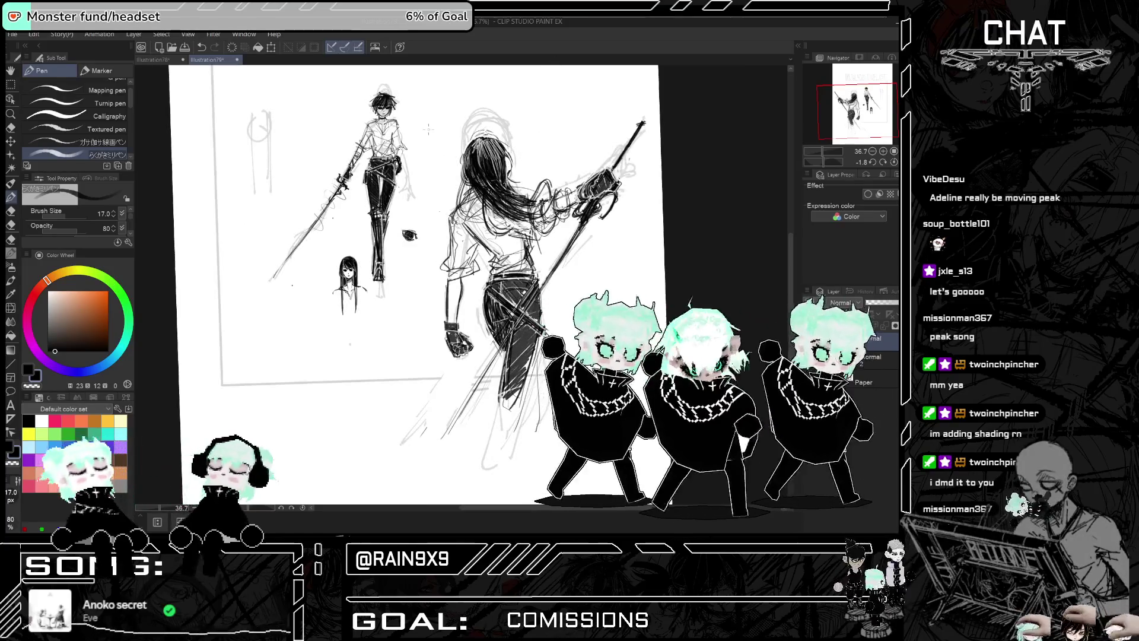
{"action": "left_click", "coordinate": [12, 239]}
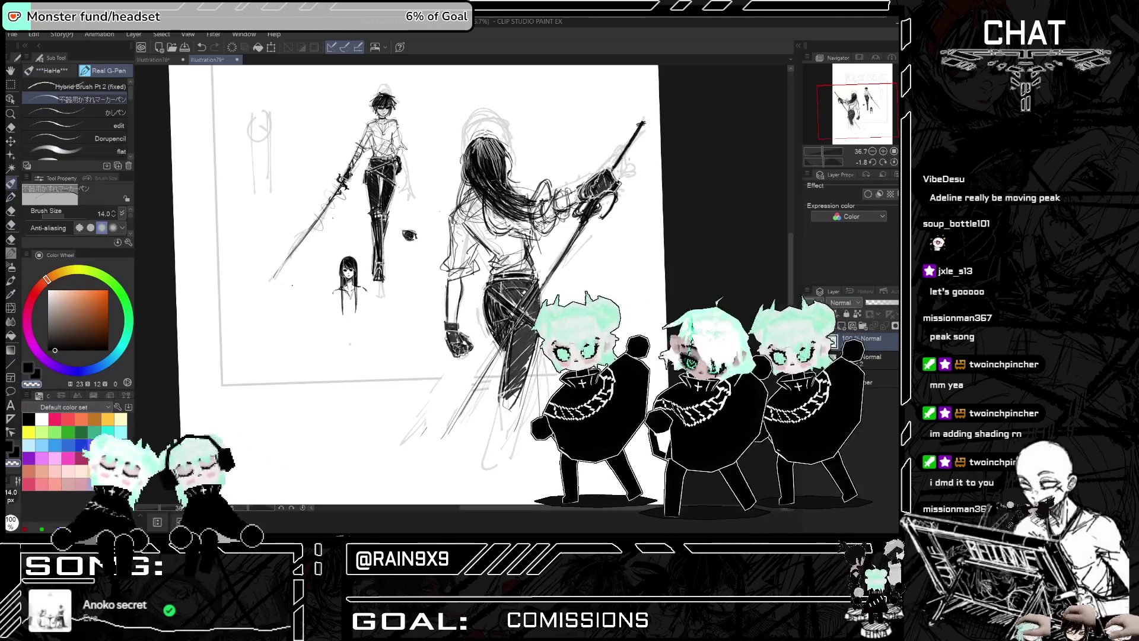
{"action": "scroll", "coordinate": [473, 163], "scroll_direction": "up", "scroll_amount": 2}
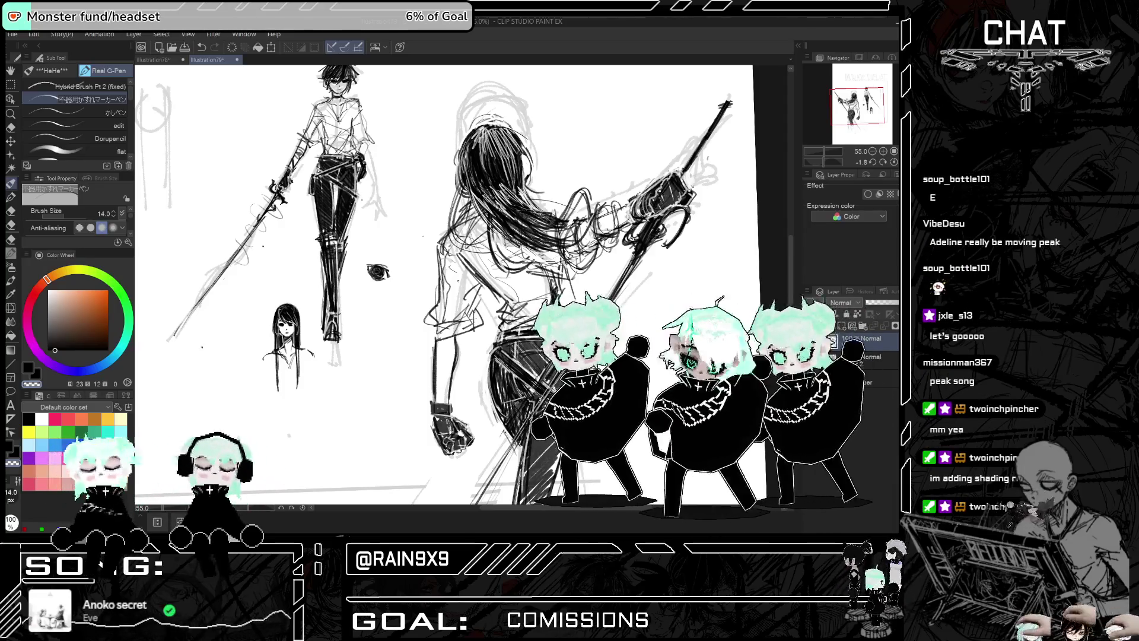
Zoom into the swordswoman's hair, mirror-check it, and erase the small stray marks
{"action": "left_click_drag", "start_coordinate": [542, 140], "coordinate": [541, 104]}
{"action": "scroll", "coordinate": [542, 104], "scroll_direction": "down", "scroll_amount": 2}
{"action": "scroll", "coordinate": [541, 104], "scroll_direction": "up", "scroll_amount": 3}
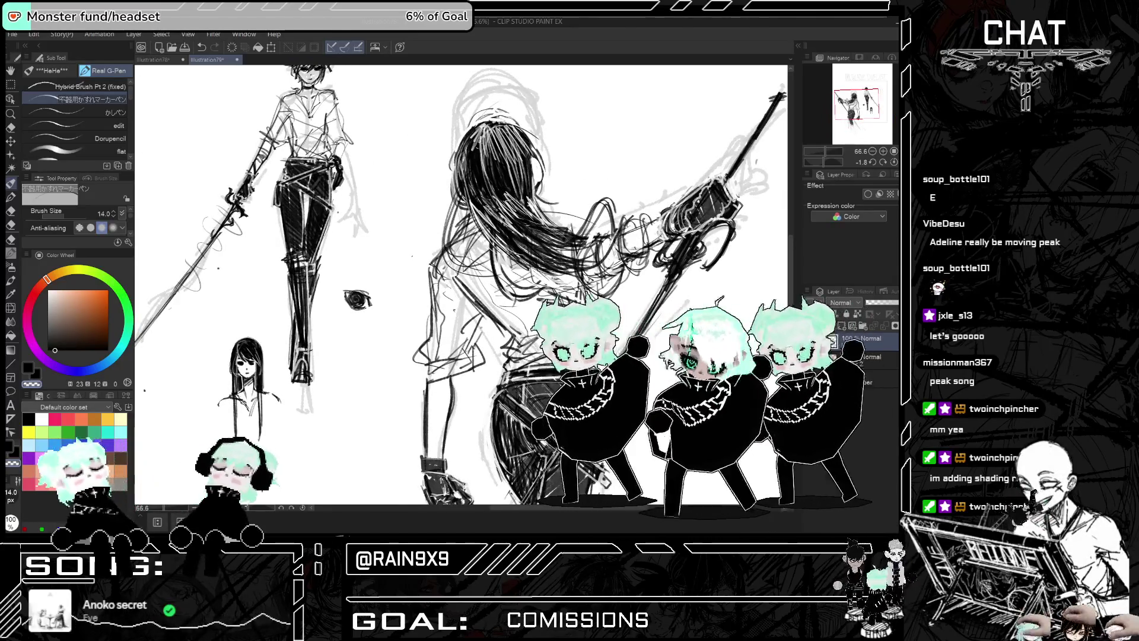
{"action": "scroll", "coordinate": [527, 190], "scroll_direction": "down", "scroll_amount": 3}
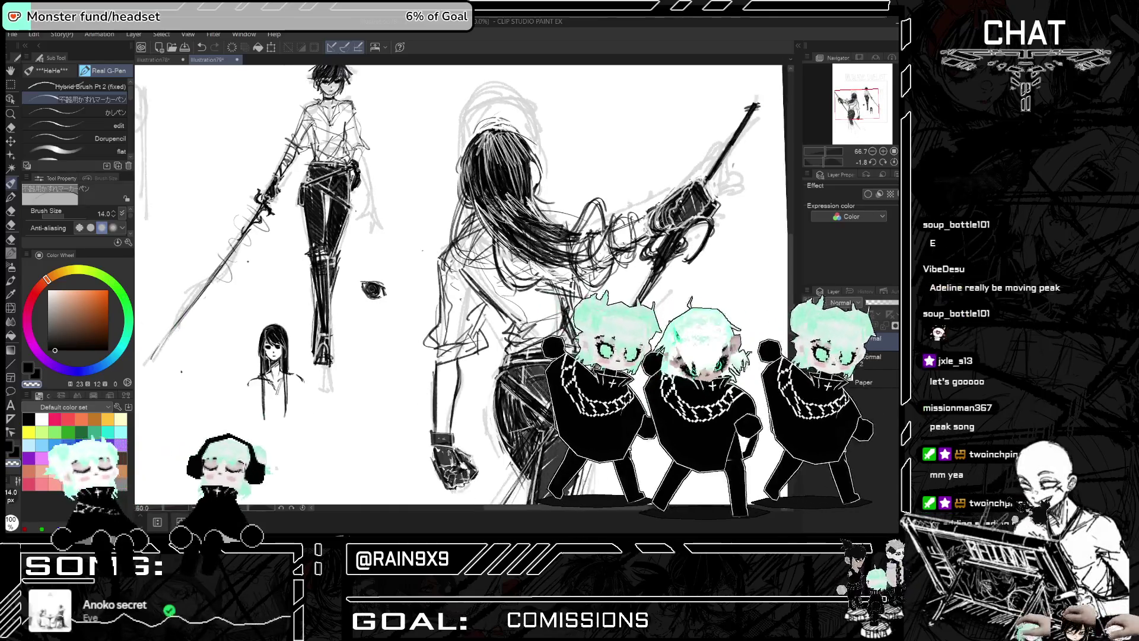
{"action": "scroll", "coordinate": [451, 285], "scroll_direction": "down", "scroll_amount": 1}
{"action": "scroll", "coordinate": [491, 214], "scroll_direction": "up", "scroll_amount": 3}
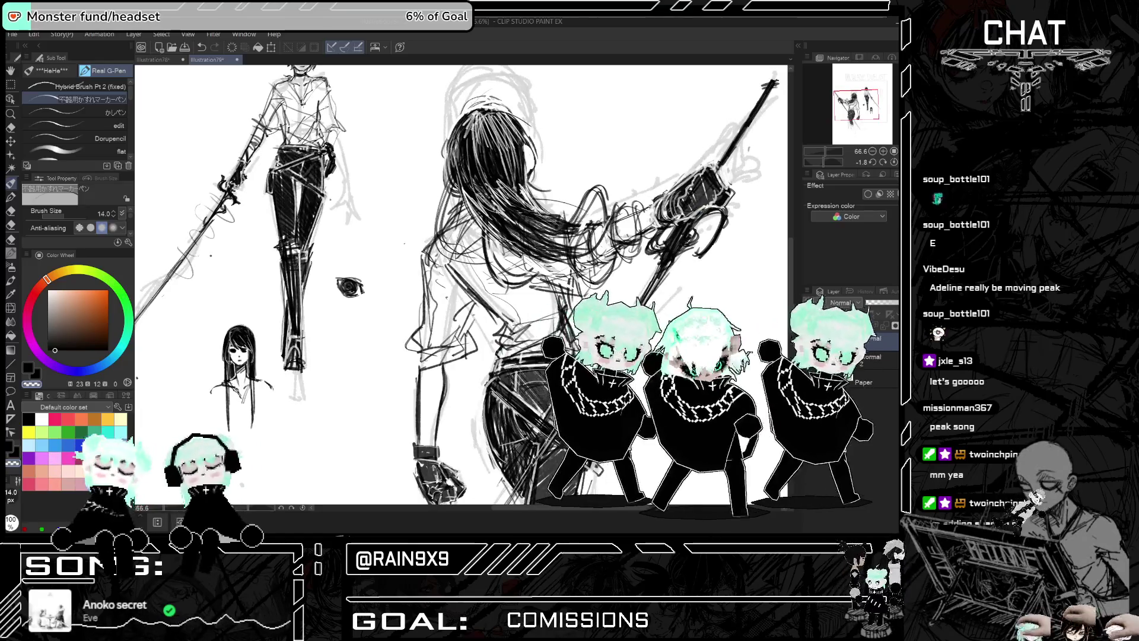
{"action": "key", "text": "h"}
{"action": "key", "text": "h"}
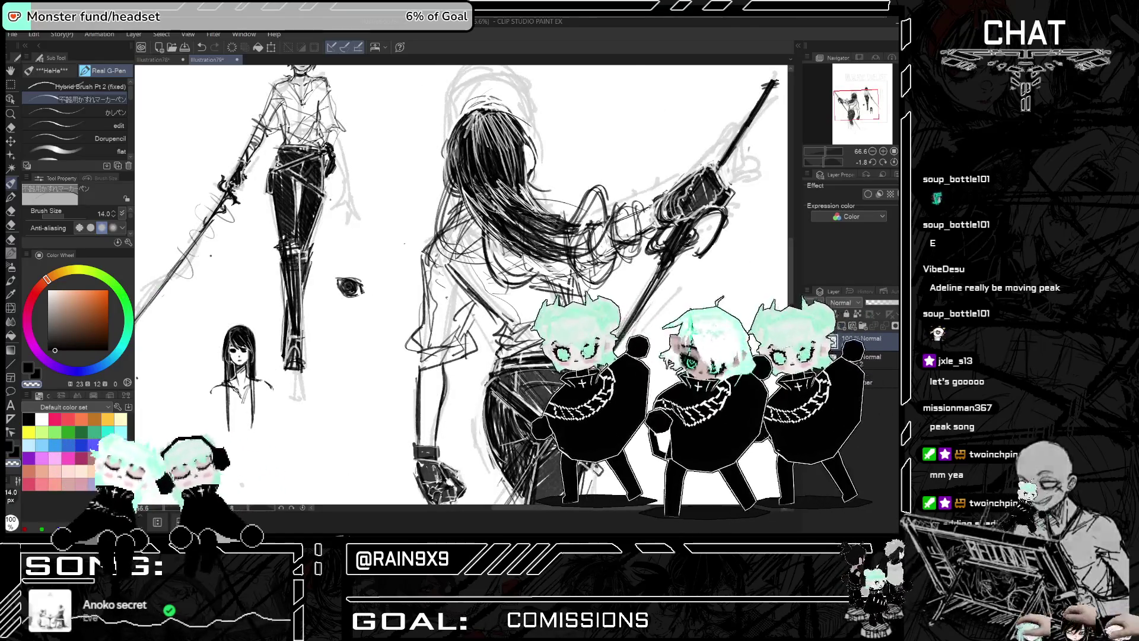
{"action": "key", "text": "h"}
{"action": "key", "text": "h"}
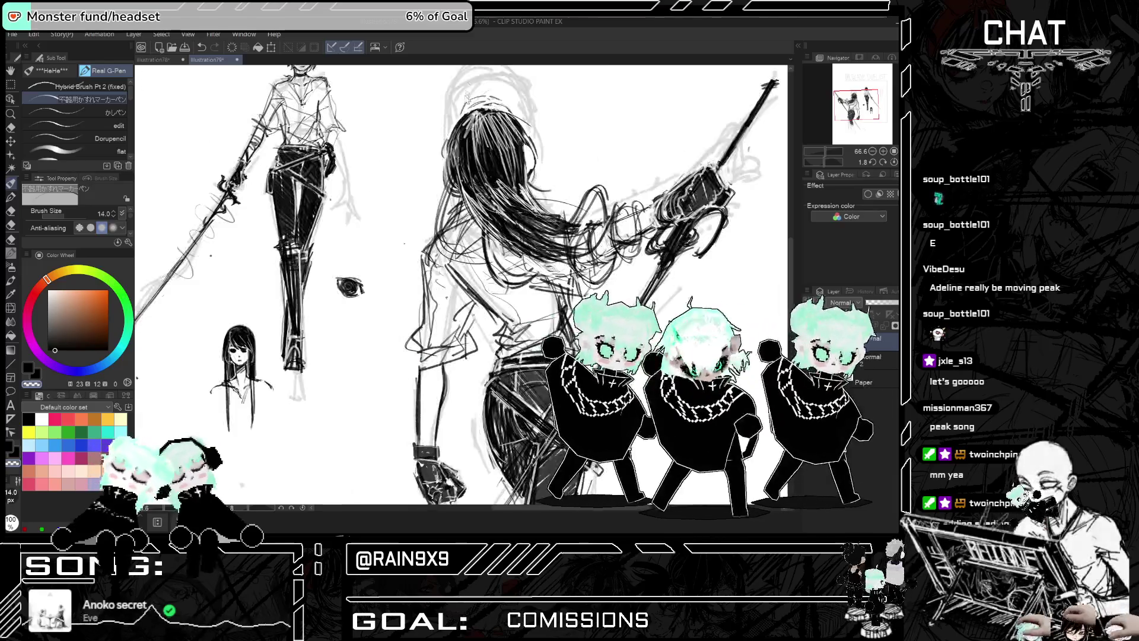
{"action": "left_click_drag", "start_coordinate": [461, 173], "coordinate": [470, 196]}
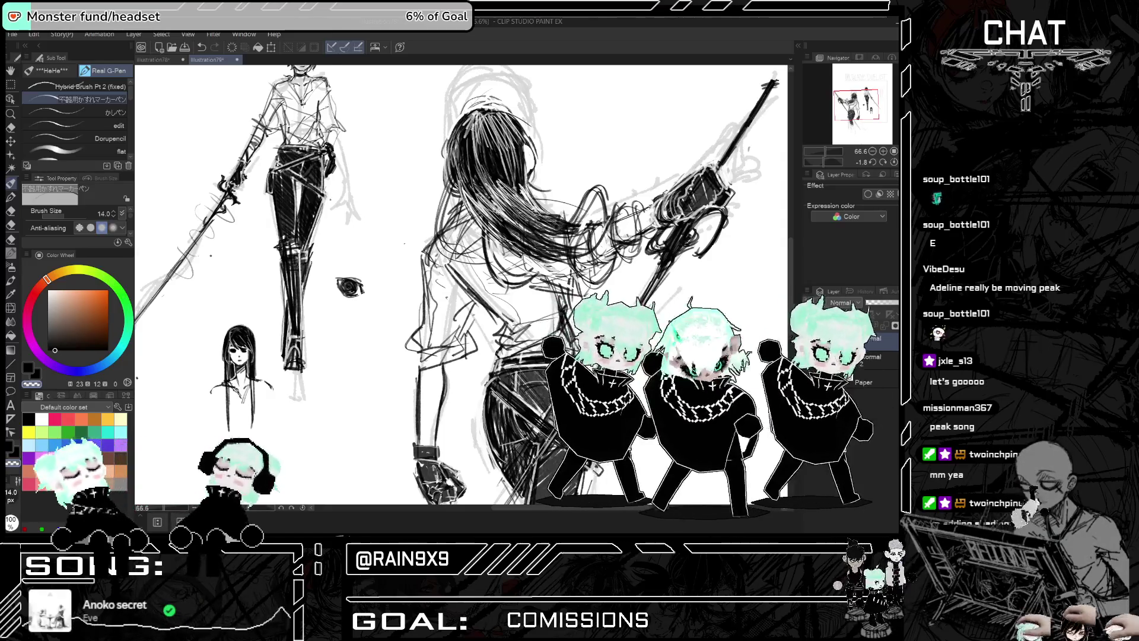
{"action": "key", "text": "h"}
{"action": "key", "text": "ctrl+minus"}
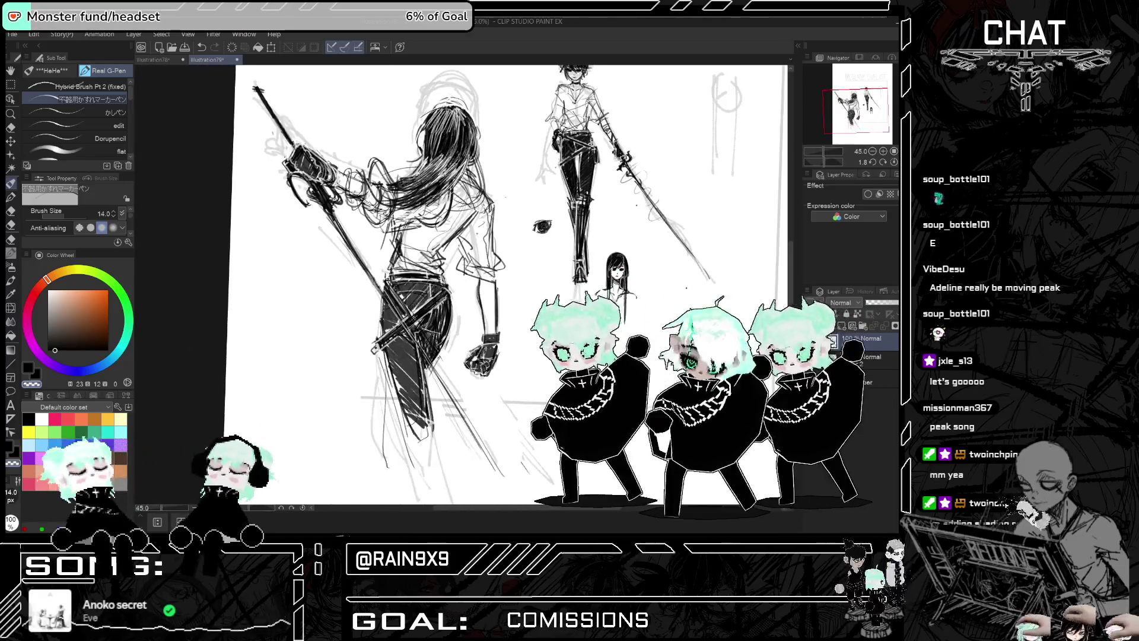
Mirror the canvas a few times to check the figure's proportions
{"action": "key", "text": "h"}
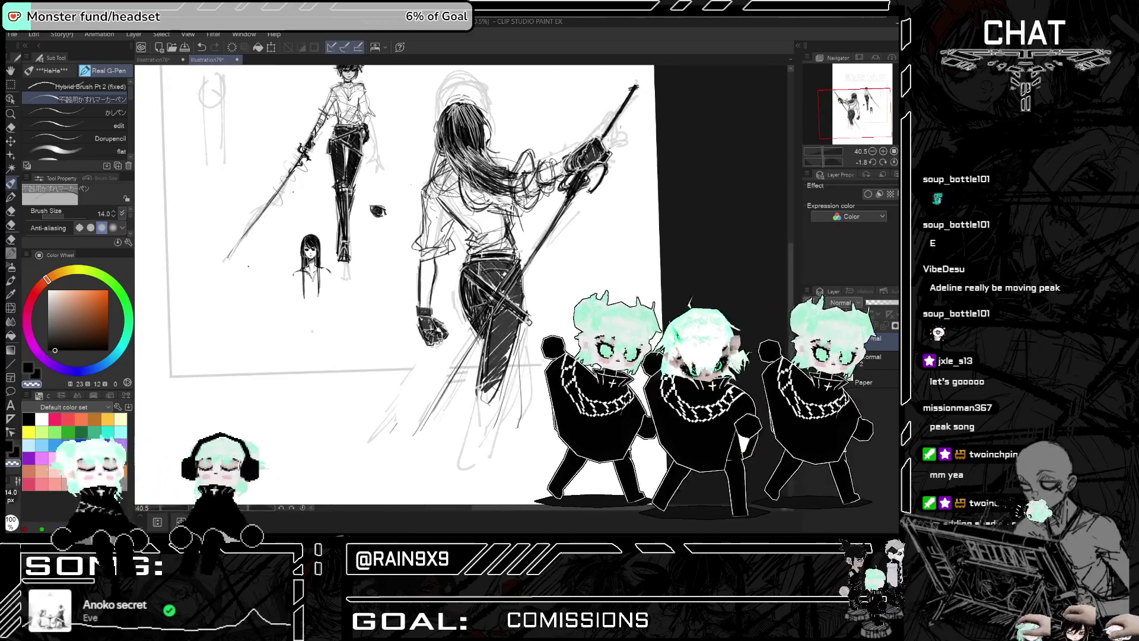
{"action": "key", "text": "h"}
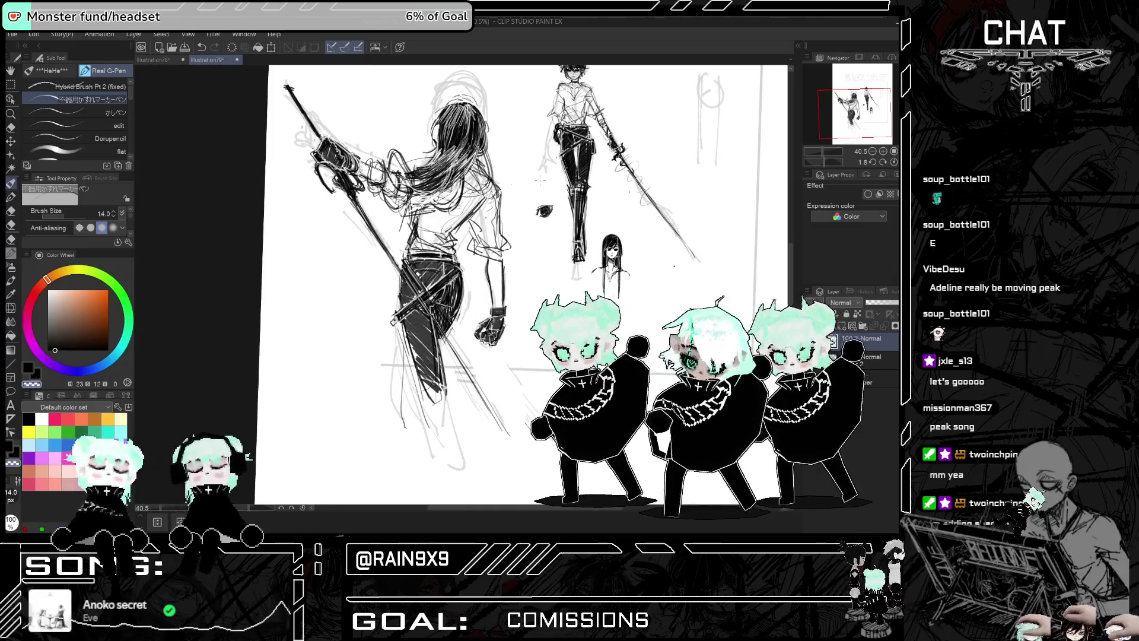
{"action": "key", "text": "h"}
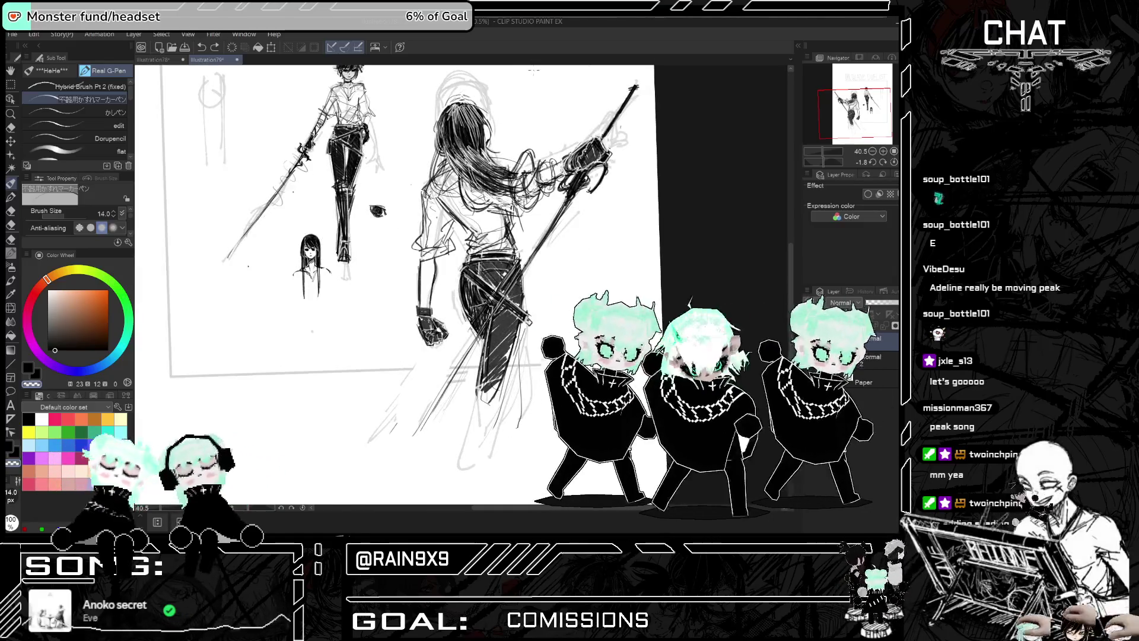
{"action": "scroll", "coordinate": [533, 70], "scroll_direction": "up", "scroll_amount": 4}
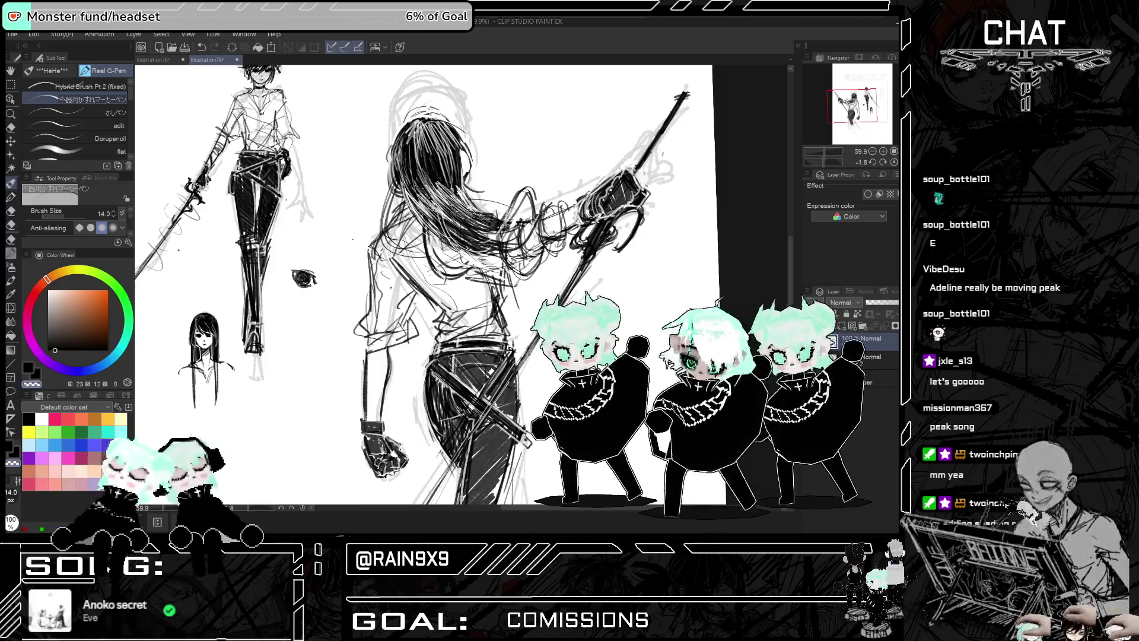
{"action": "key", "text": "h"}
{"action": "key", "text": "h"}
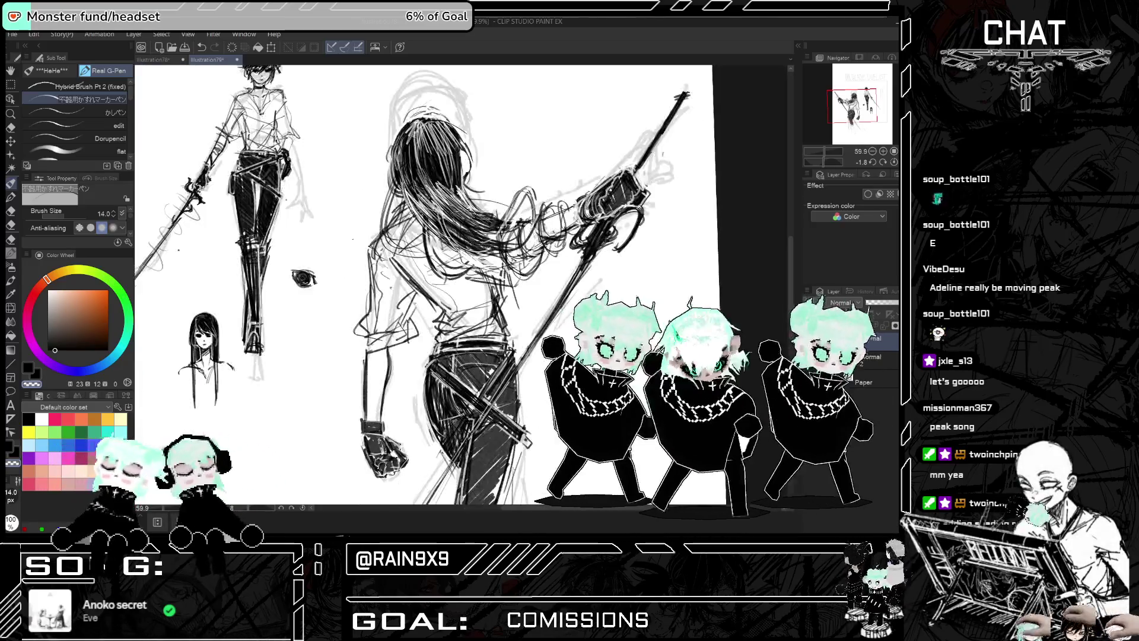
{"action": "scroll", "coordinate": [424, 285], "scroll_direction": "down", "scroll_amount": 2}
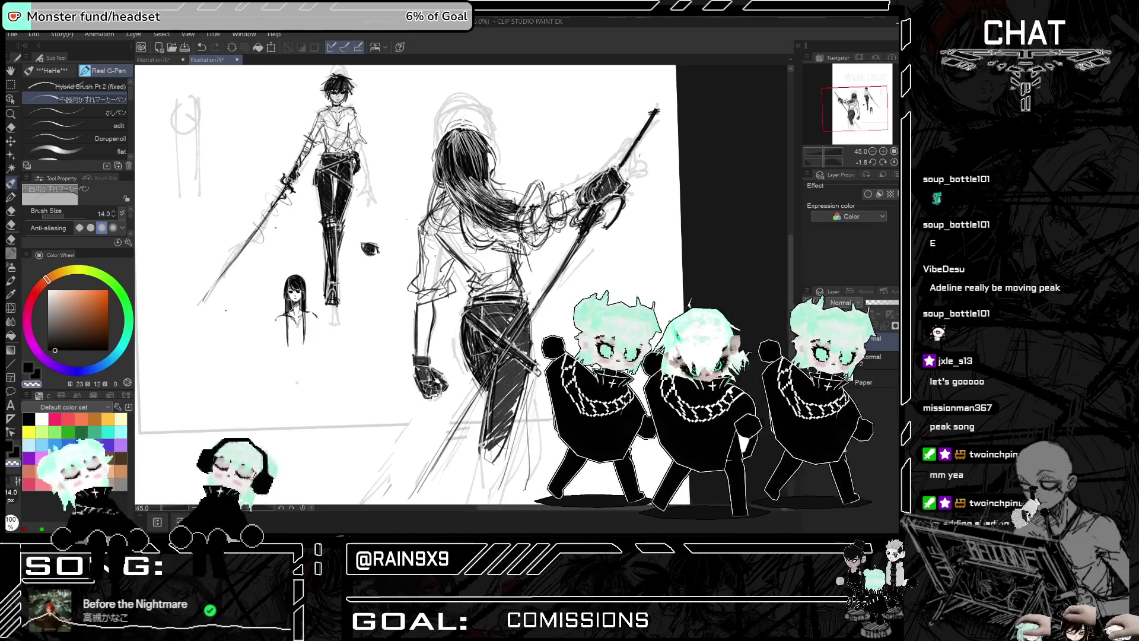
{"action": "scroll", "coordinate": [424, 285], "scroll_direction": "down", "scroll_amount": 3}
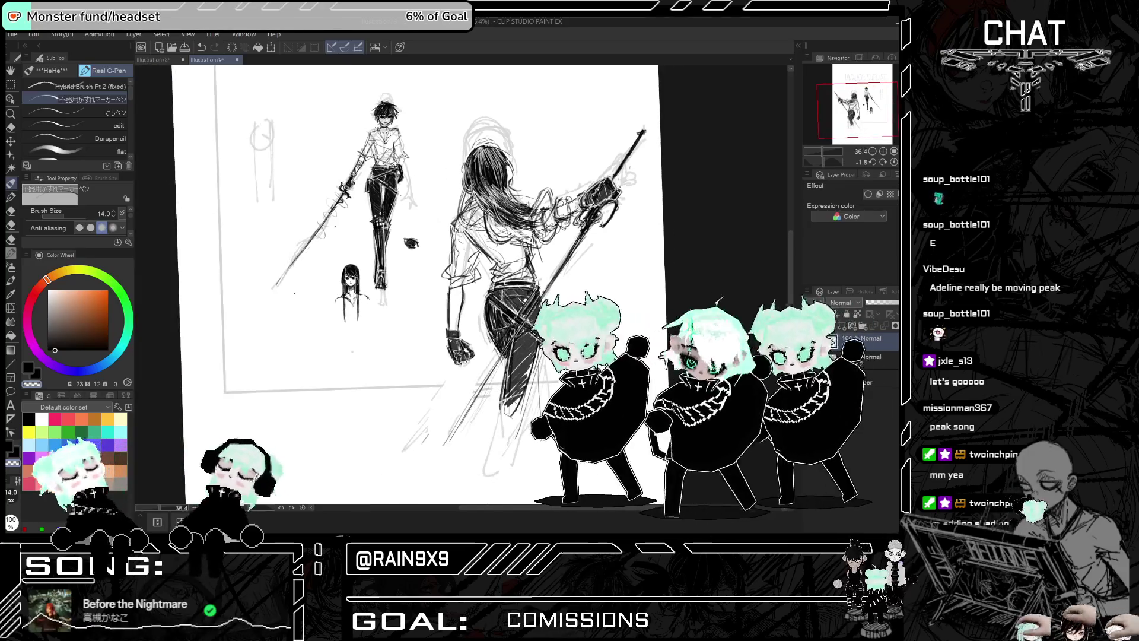
{"action": "key", "text": "h"}
{"action": "key", "text": "h"}
{"action": "scroll", "coordinate": [380, 284], "scroll_direction": "up", "scroll_amount": 3}
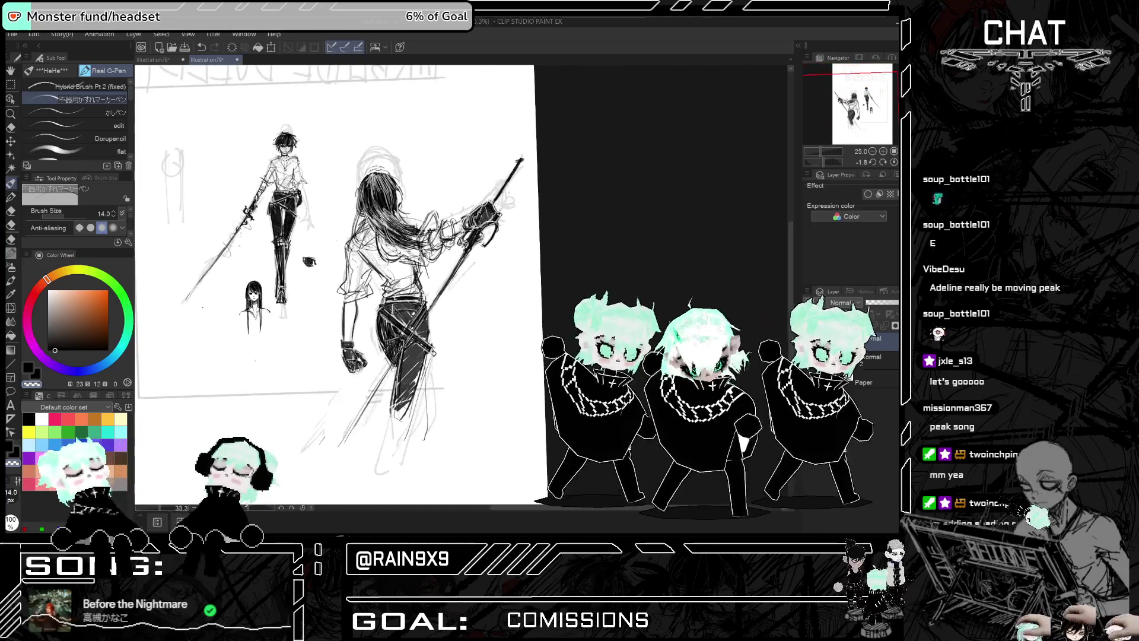
With pure black and the inking pen, draw nine dark strands into the long hair
{"action": "left_click", "coordinate": [29, 419]}
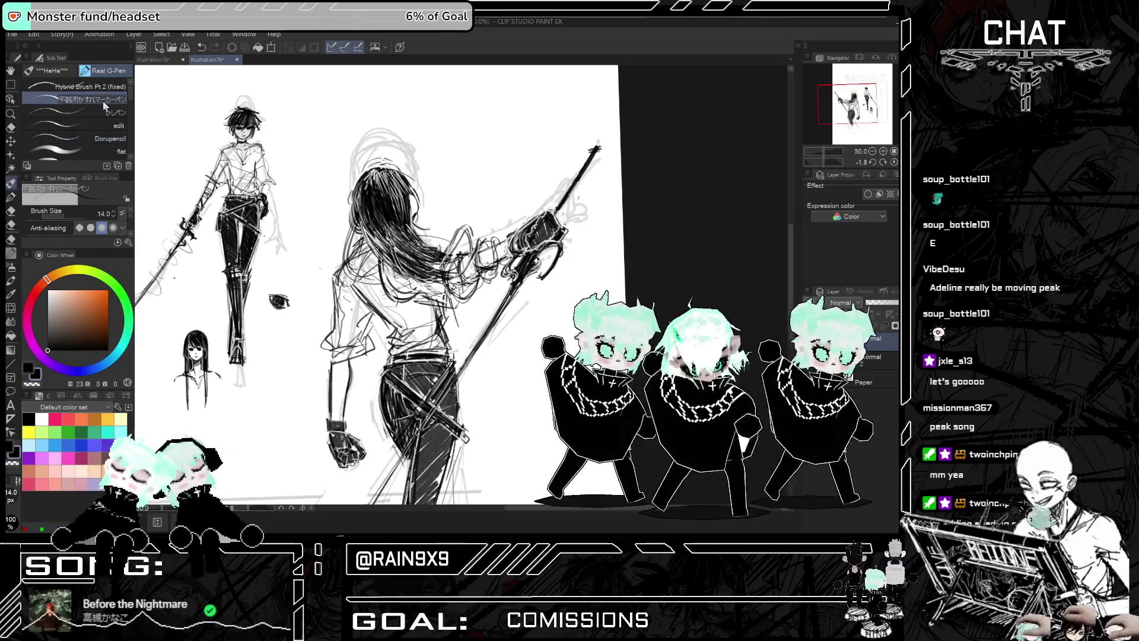
{"action": "left_click", "coordinate": [77, 112]}
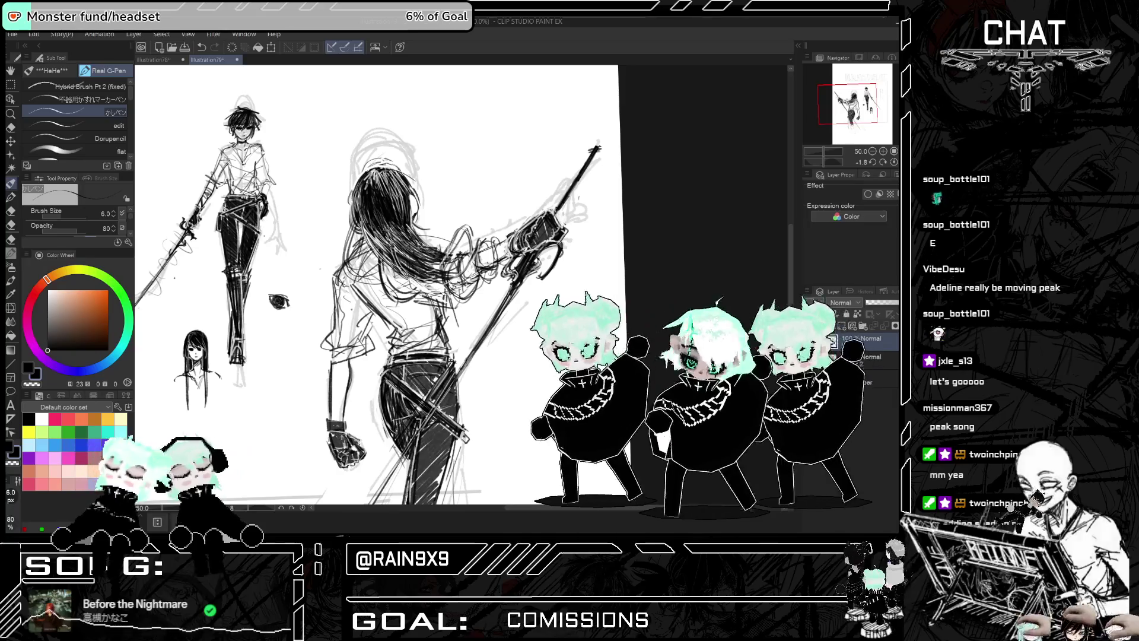
{"action": "left_click", "coordinate": [14, 197]}
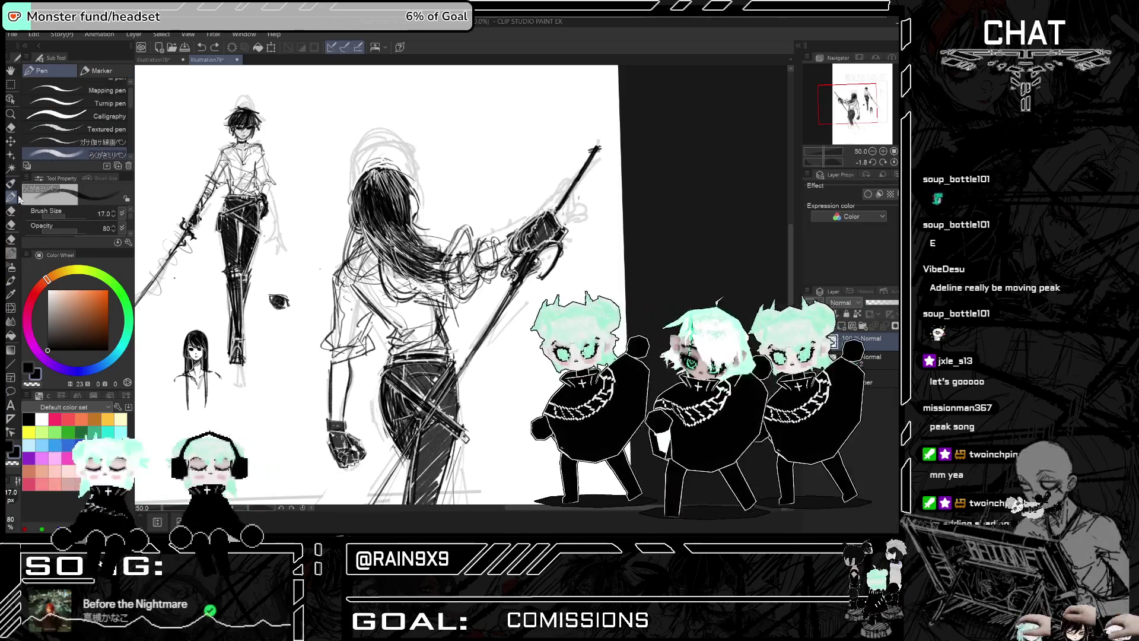
{"action": "left_click_drag", "start_coordinate": [365, 209], "coordinate": [394, 268]}
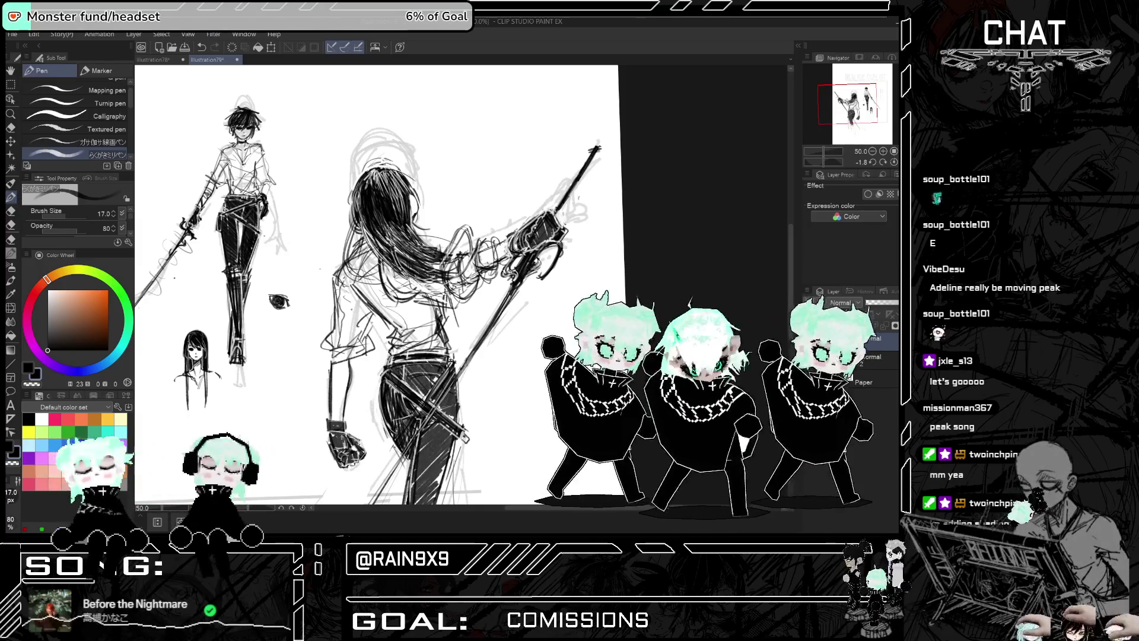
{"action": "left_click_drag", "start_coordinate": [359, 182], "coordinate": [361, 211]}
{"action": "left_click_drag", "start_coordinate": [368, 215], "coordinate": [394, 272]}
{"action": "left_click_drag", "start_coordinate": [374, 211], "coordinate": [412, 253]}
{"action": "left_click_drag", "start_coordinate": [387, 178], "coordinate": [403, 219]}
{"action": "left_click_drag", "start_coordinate": [408, 224], "coordinate": [429, 252]}
{"action": "left_click_drag", "start_coordinate": [397, 182], "coordinate": [401, 201]}
{"action": "left_click_drag", "start_coordinate": [445, 250], "coordinate": [468, 274]}
{"action": "left_click_drag", "start_coordinate": [413, 267], "coordinate": [442, 279]}
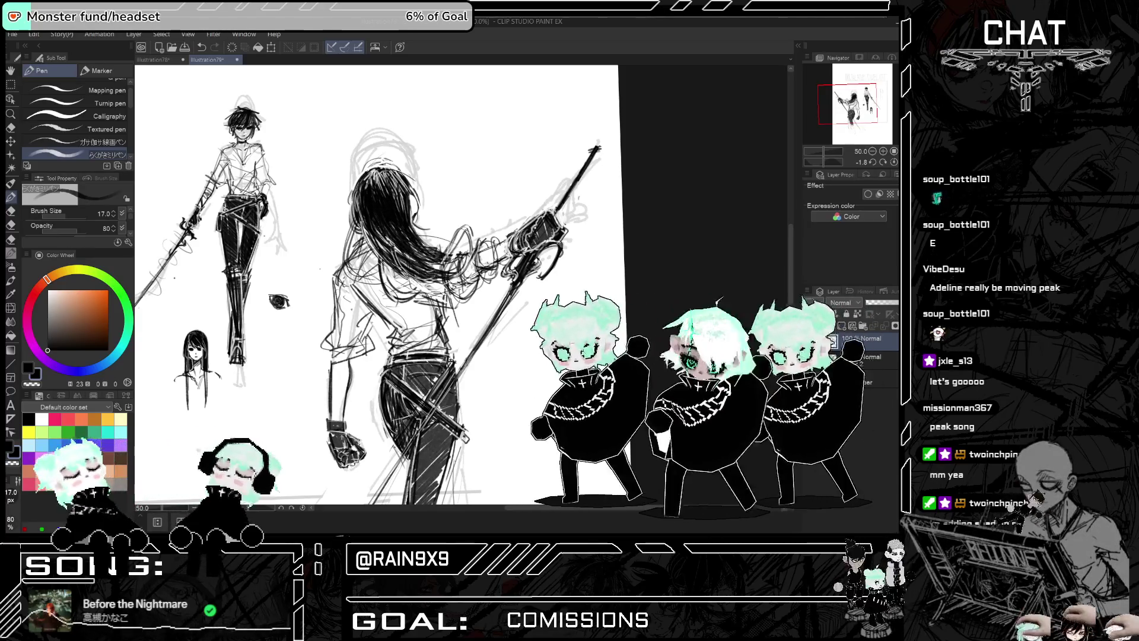
Flip the canvas back and forth to compare the darkened hair
{"action": "scroll", "coordinate": [477, 175], "scroll_direction": "up", "scroll_amount": 1}
{"action": "key", "text": "h"}
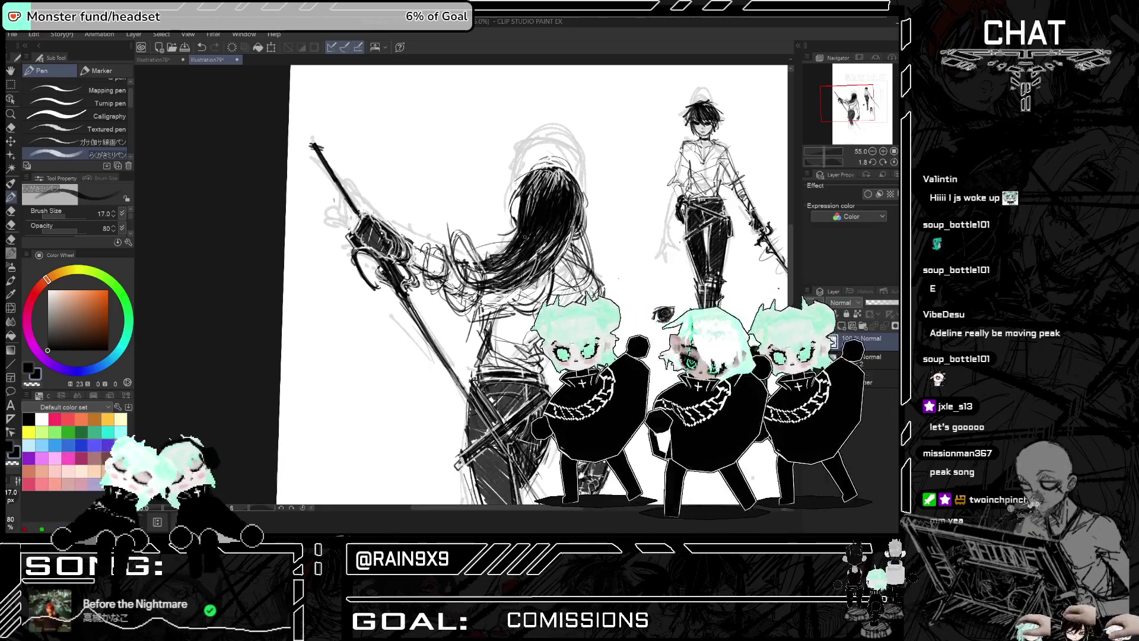
{"action": "key", "text": "ctrl+minus"}
{"action": "key", "text": "h"}
{"action": "scroll", "coordinate": [546, 186], "scroll_direction": "down", "scroll_amount": 1}
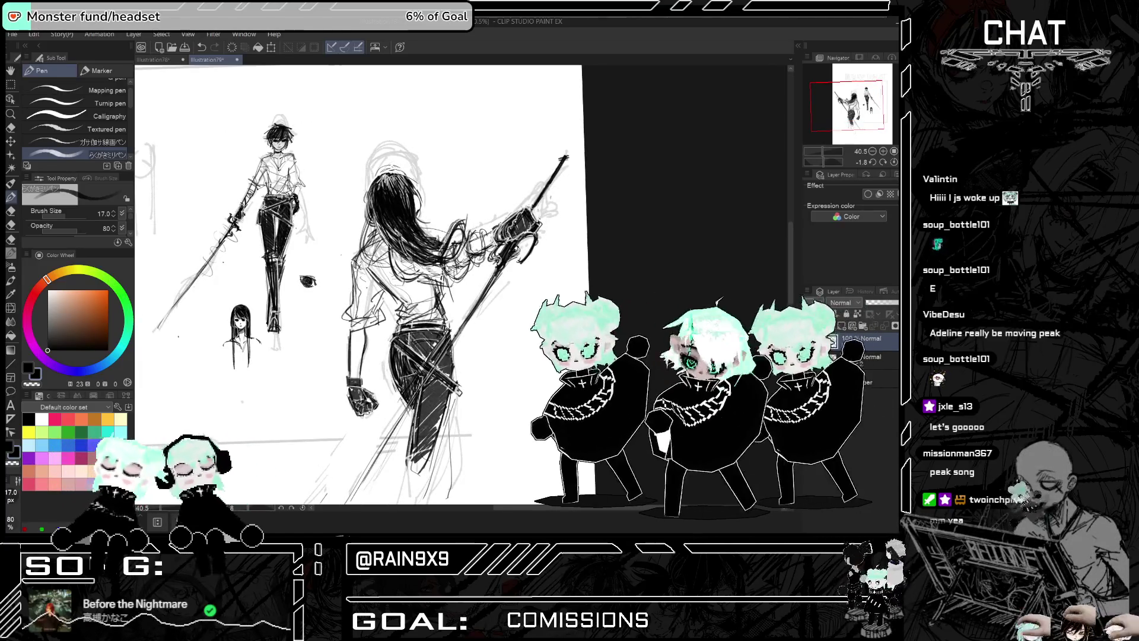
{"action": "key", "text": "h"}
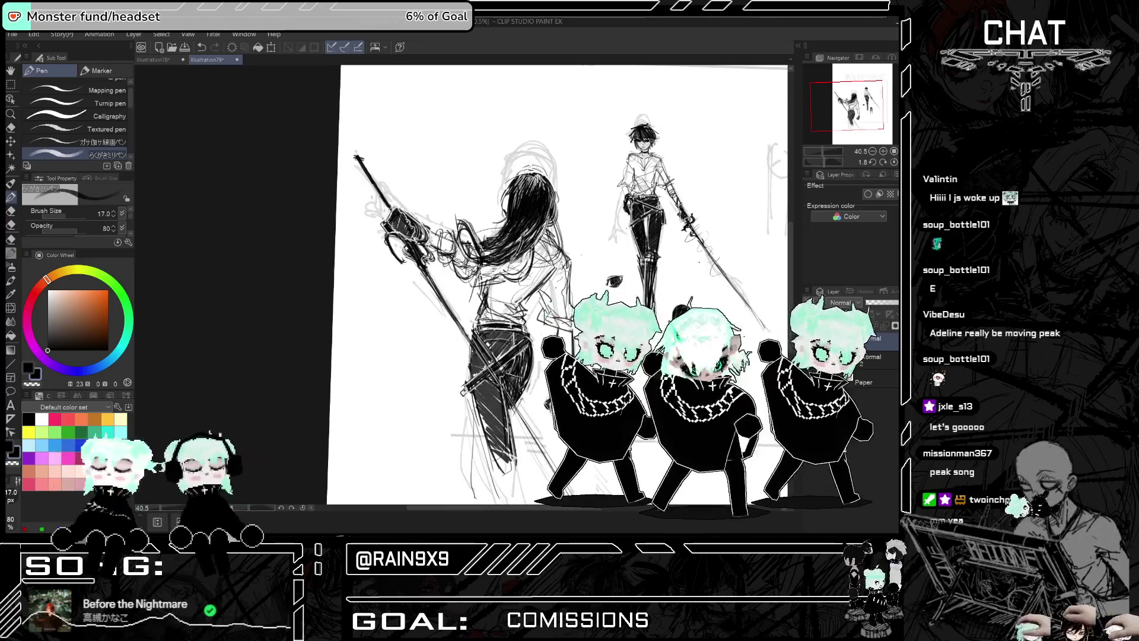
{"action": "key", "text": "h"}
{"action": "key", "text": "h"}
{"action": "key", "text": "h"}
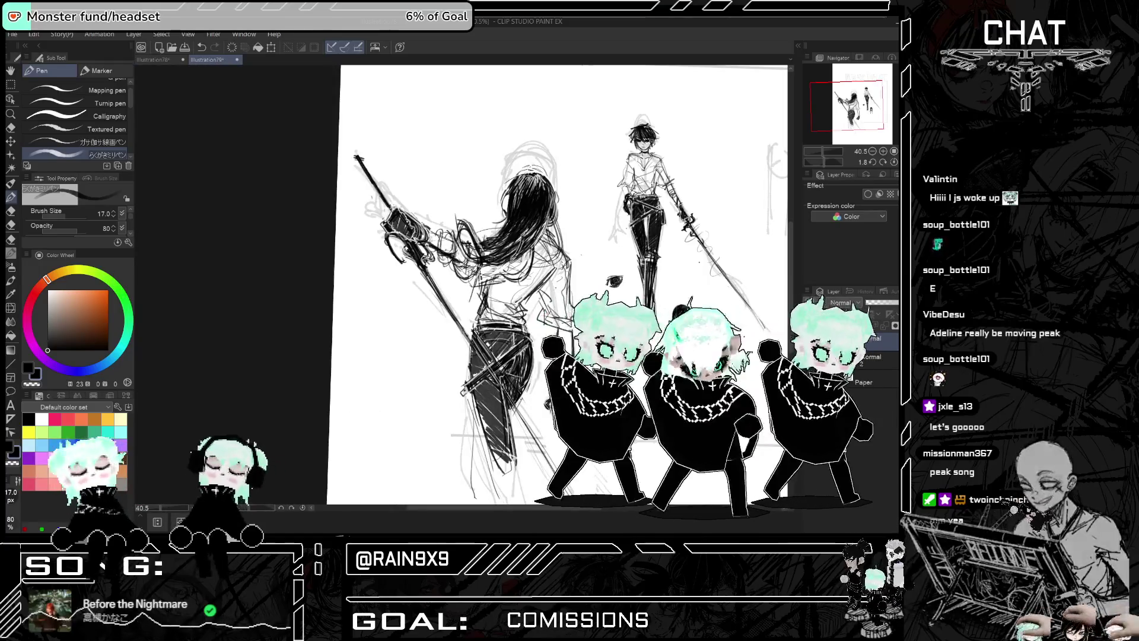
{"action": "key", "text": "e"}
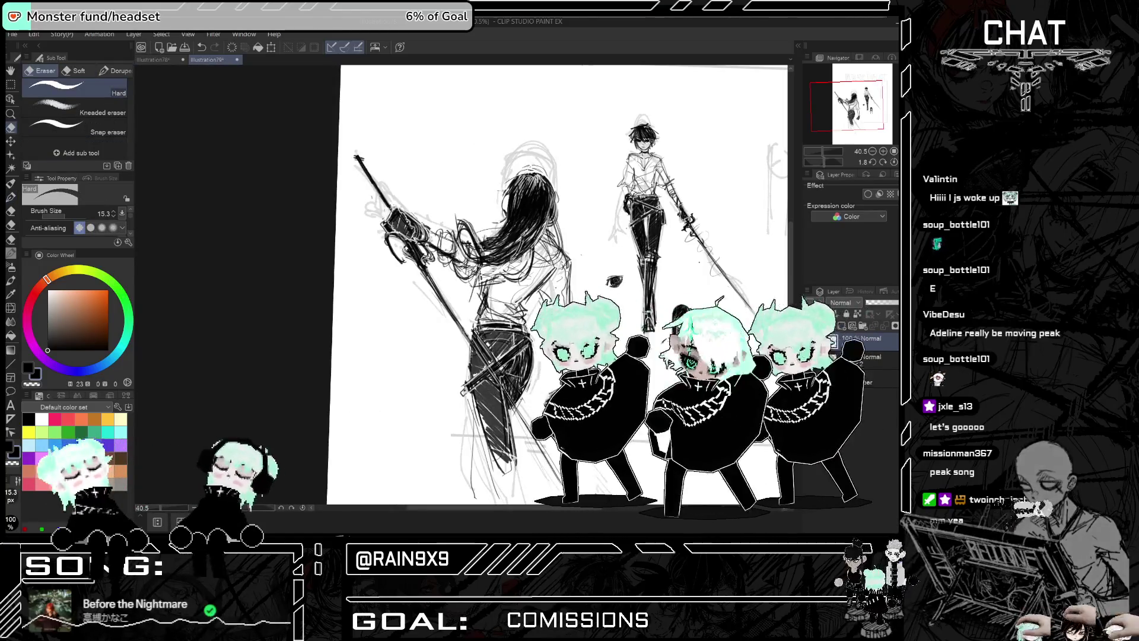
{"action": "key", "text": "h"}
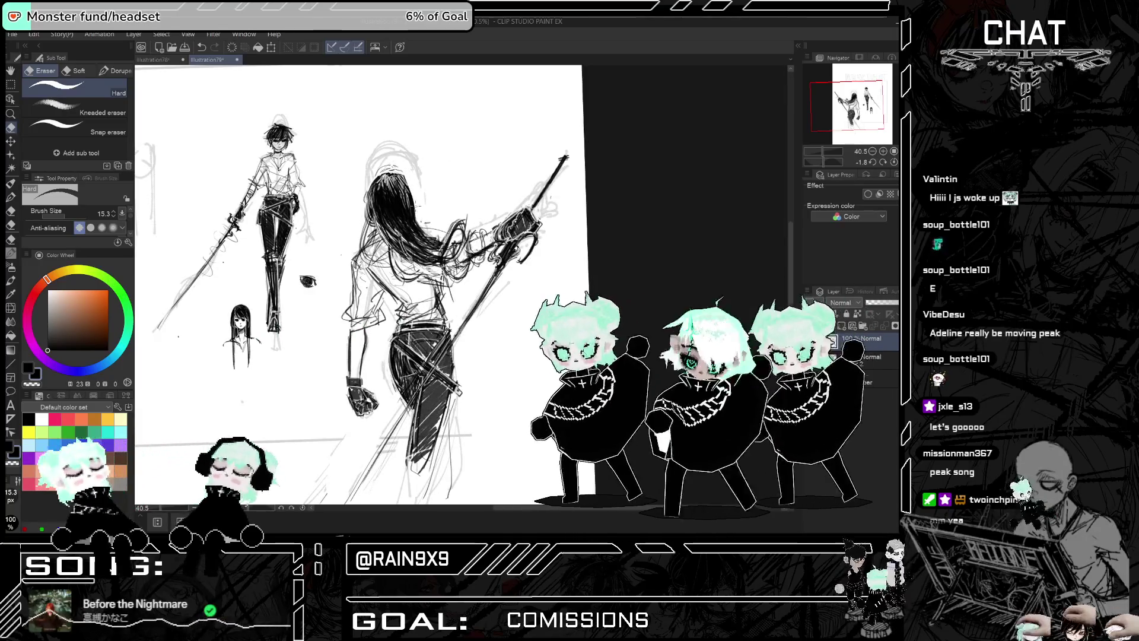
{"action": "key", "text": "h"}
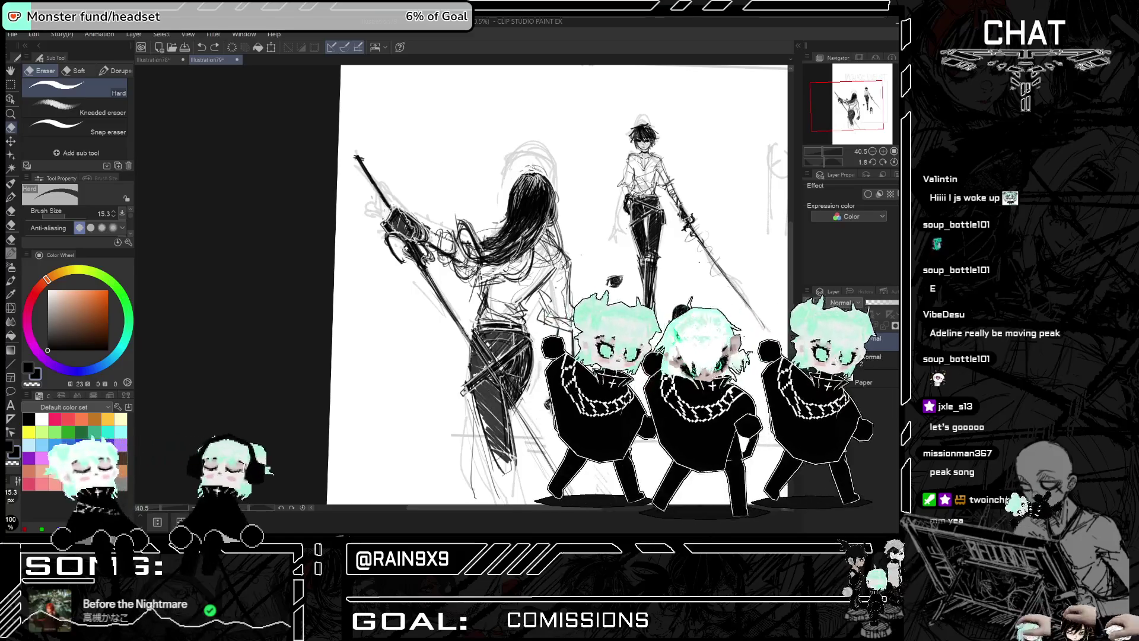
{"action": "key", "text": "h"}
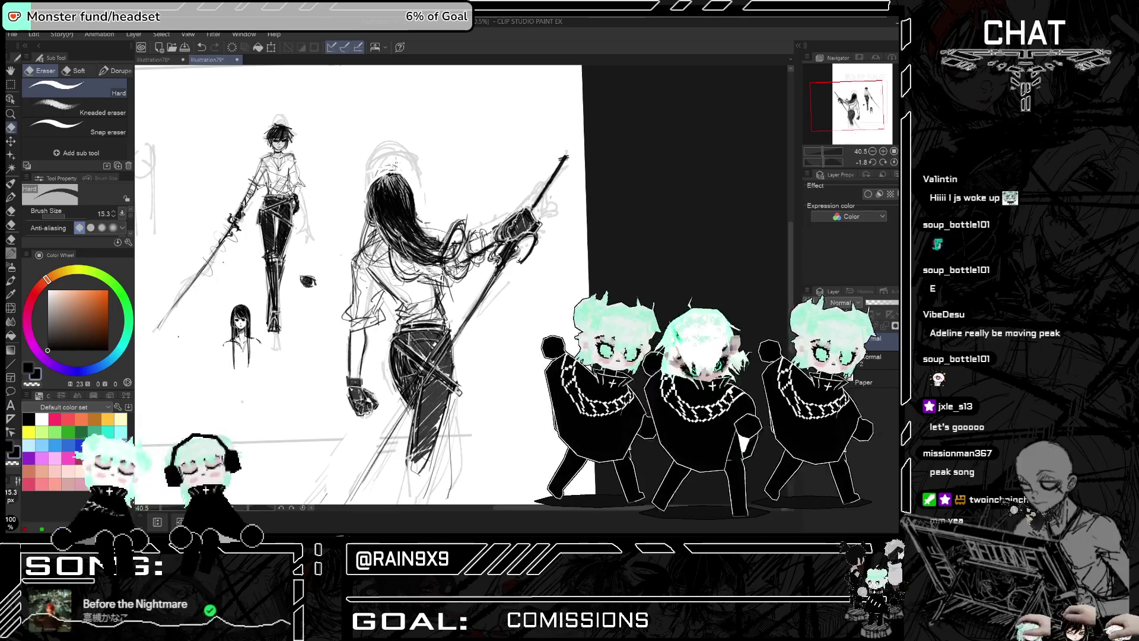
{"action": "scroll", "coordinate": [511, 182], "scroll_direction": "down", "scroll_amount": 2}
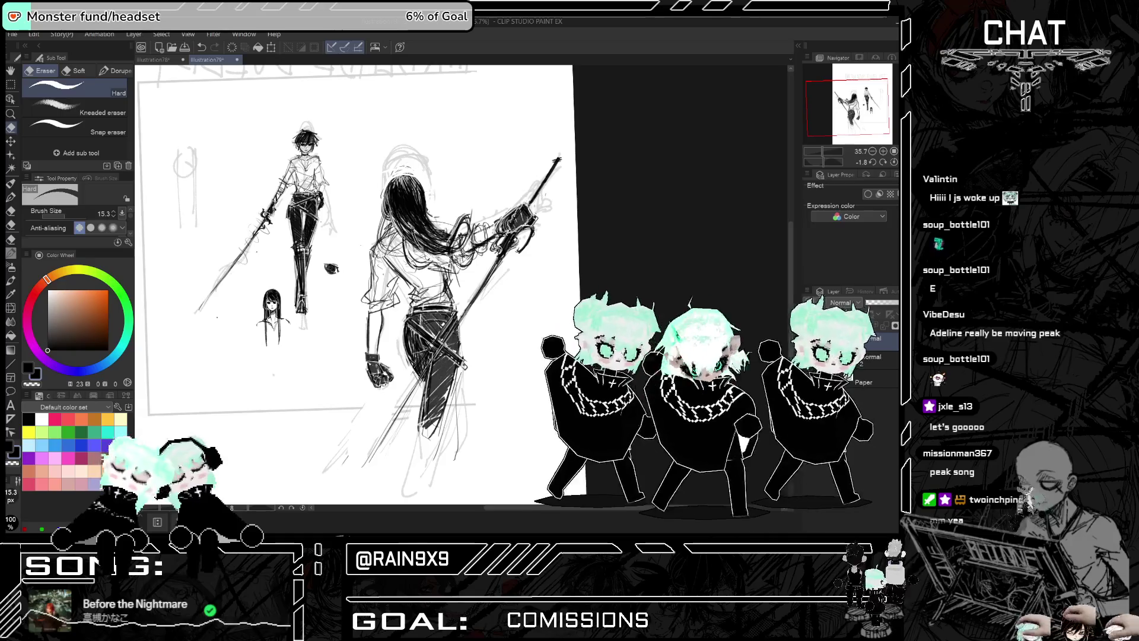
Review the flipped page, then pick the Pen's 不器用かすれマーカーペン sub tool
{"action": "scroll", "coordinate": [541, 106], "scroll_direction": "down", "scroll_amount": 3}
{"action": "key", "text": "h"}
{"action": "key", "text": "h"}
{"action": "key", "text": "h"}
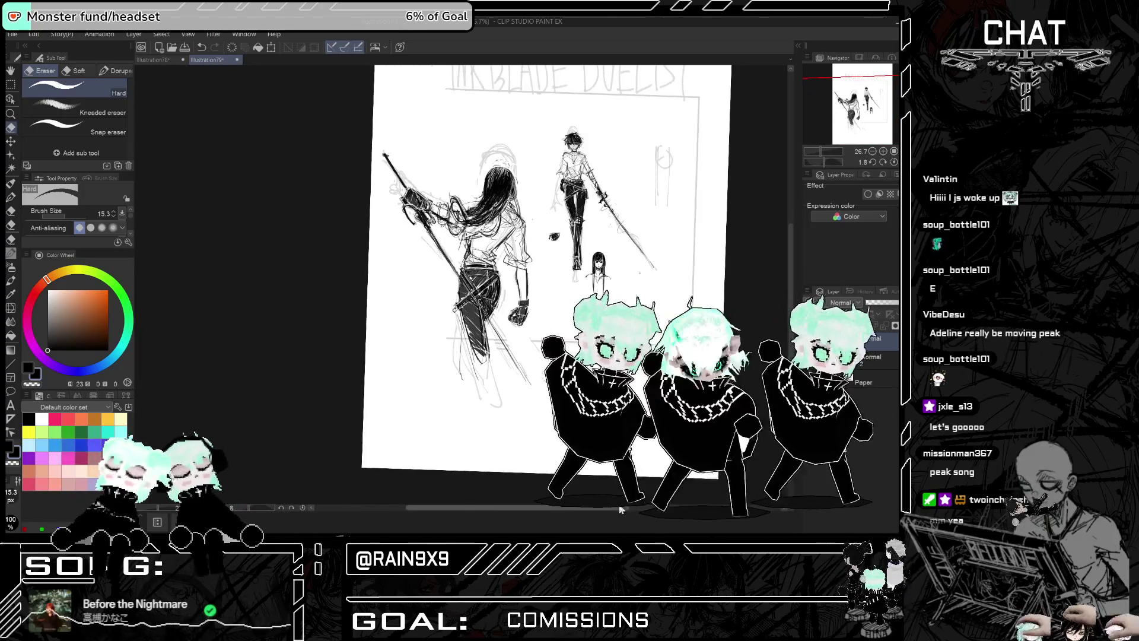
{"action": "key", "text": "h"}
{"action": "scroll", "coordinate": [516, 267], "scroll_direction": "down", "scroll_amount": 1}
{"action": "key", "text": "p"}
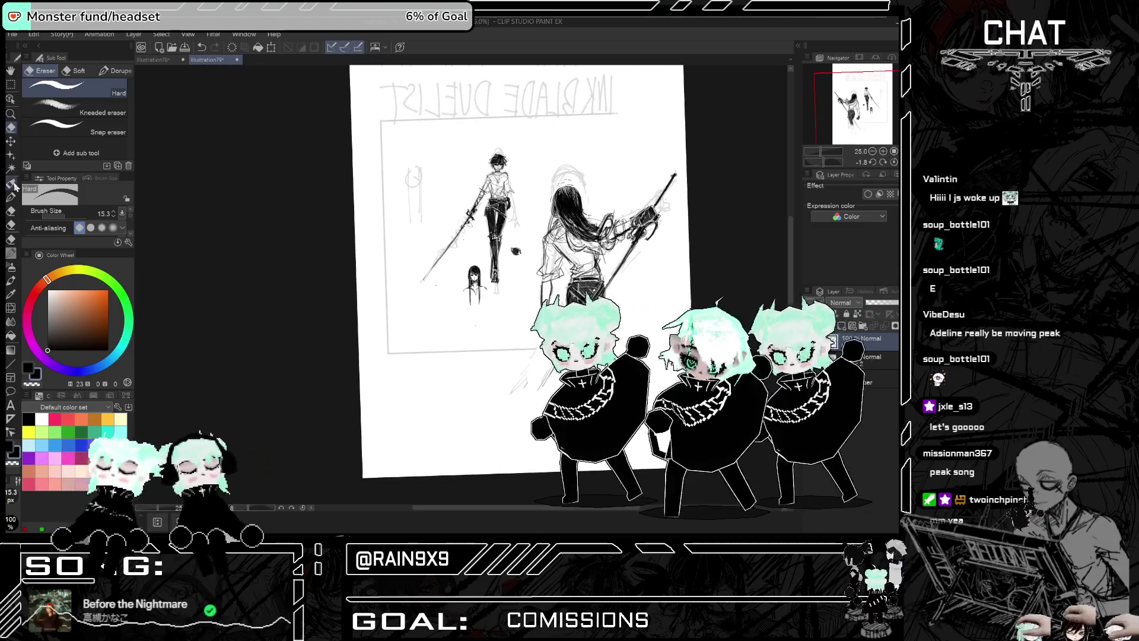
{"action": "left_click", "coordinate": [88, 90]}
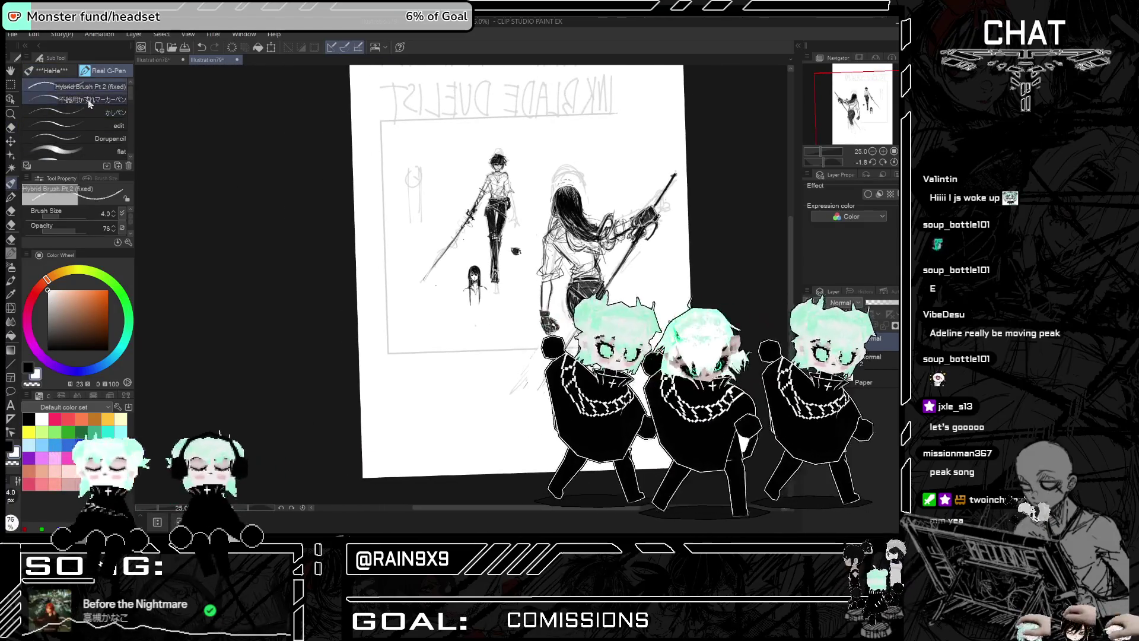
{"action": "left_click", "coordinate": [89, 101]}
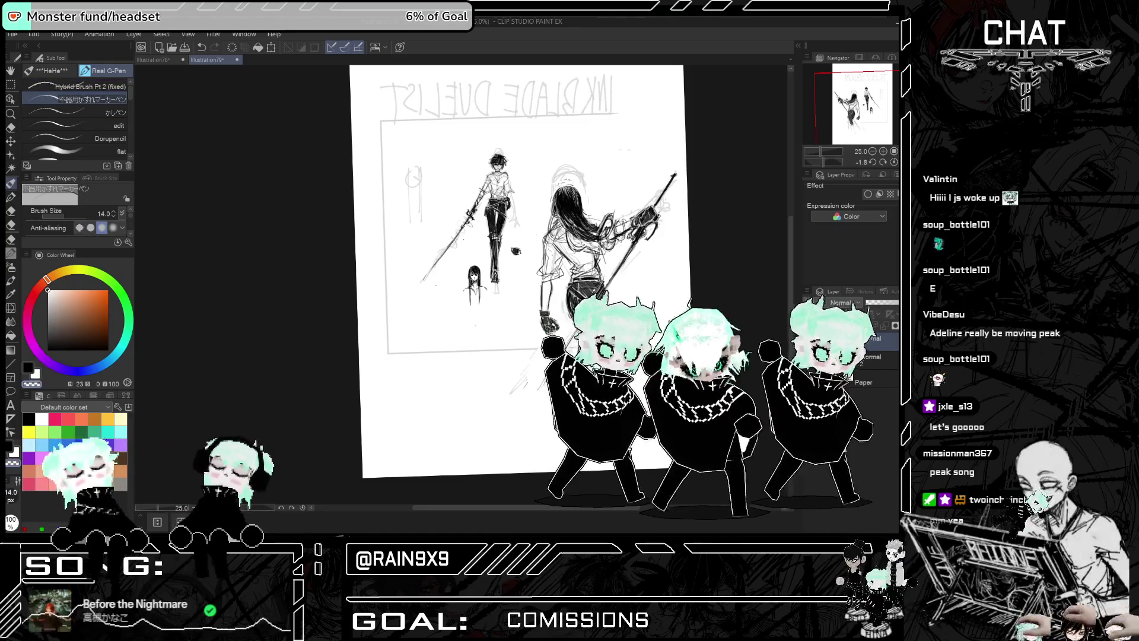
Mirror the whole page to check the INKBLADE DUELIST title and composition
{"action": "scroll", "coordinate": [630, 125], "scroll_direction": "up", "scroll_amount": 1}
{"action": "scroll", "coordinate": [587, 173], "scroll_direction": "up", "scroll_amount": 4}
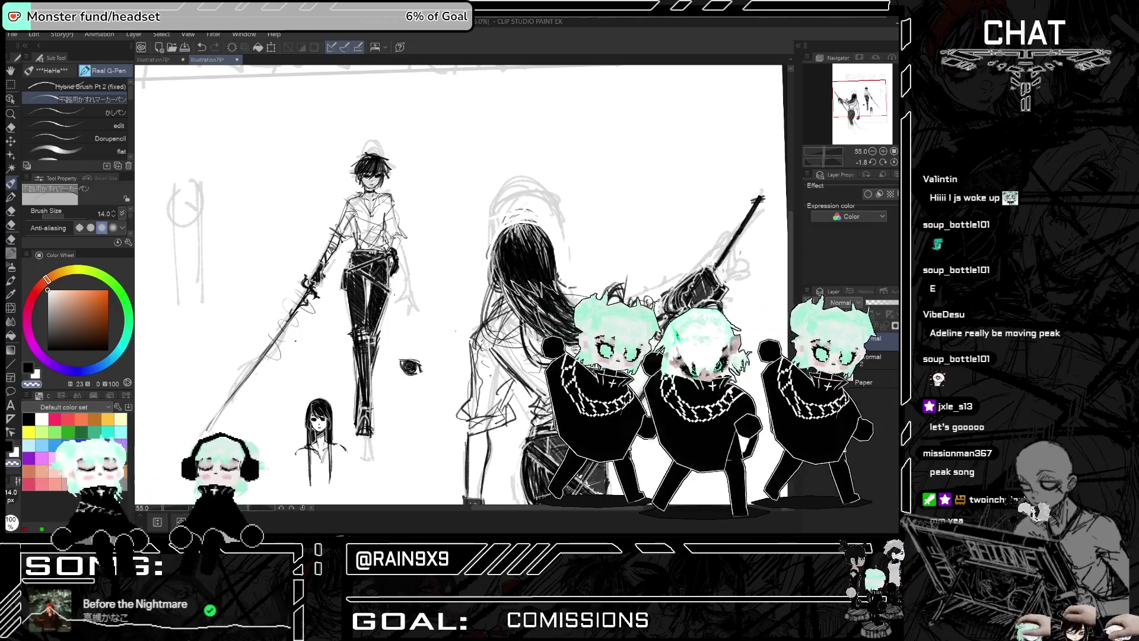
{"action": "scroll", "coordinate": [546, 249], "scroll_direction": "down", "scroll_amount": 3}
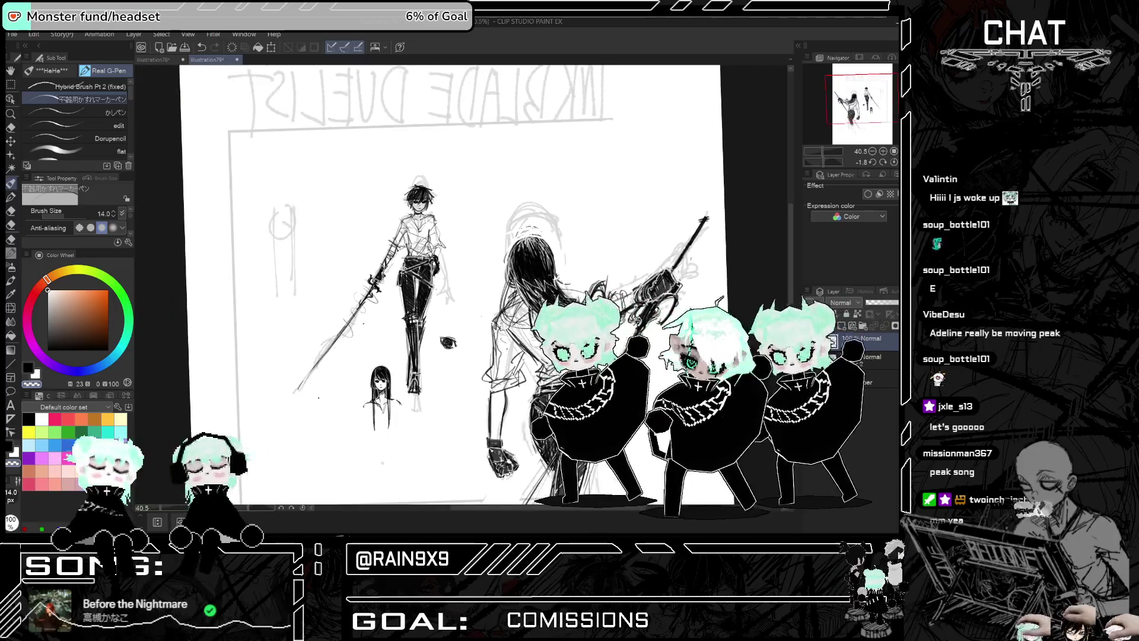
{"action": "scroll", "coordinate": [432, 274], "scroll_direction": "down", "scroll_amount": 2}
{"action": "key", "text": "h"}
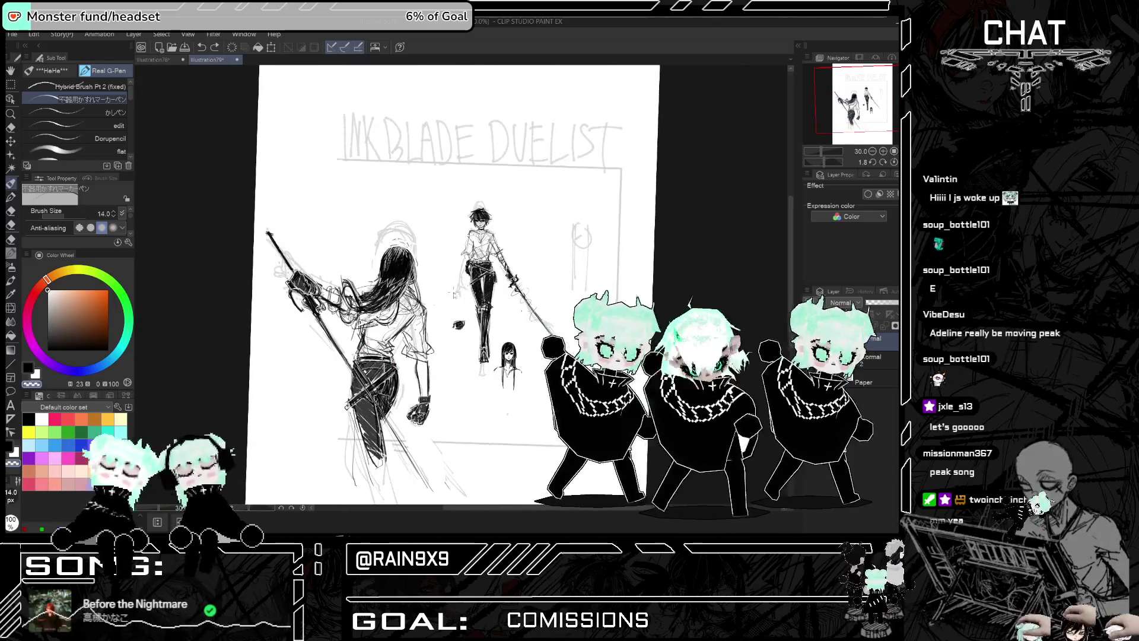
{"action": "scroll", "coordinate": [455, 296], "scroll_direction": "down", "scroll_amount": 3}
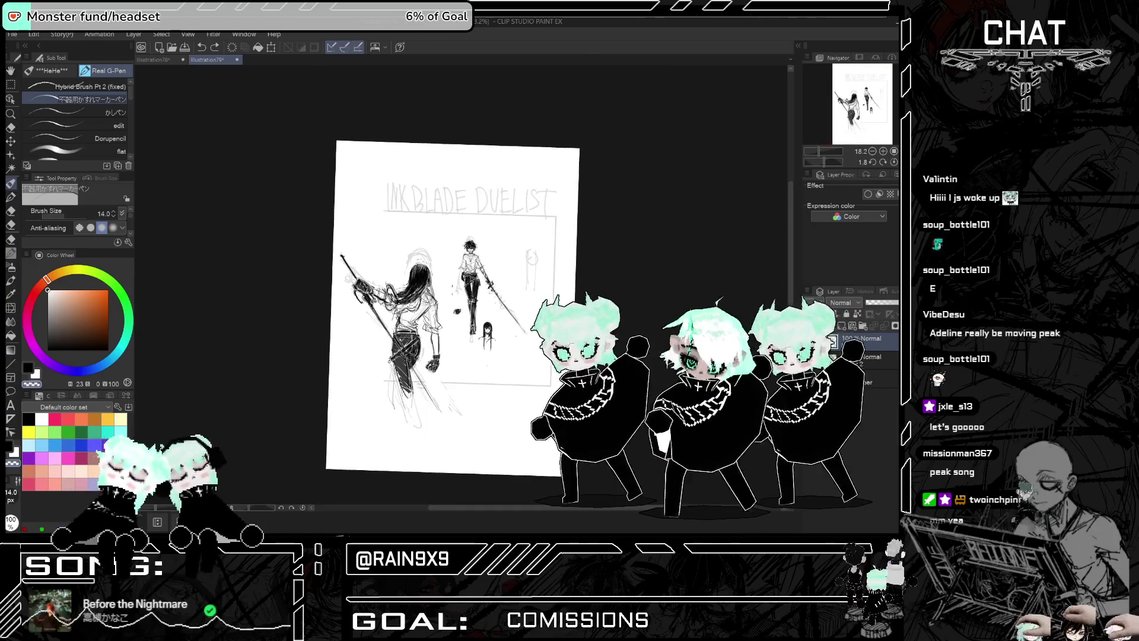
{"action": "key", "text": "h"}
{"action": "scroll", "coordinate": [512, 406], "scroll_direction": "up", "scroll_amount": 3}
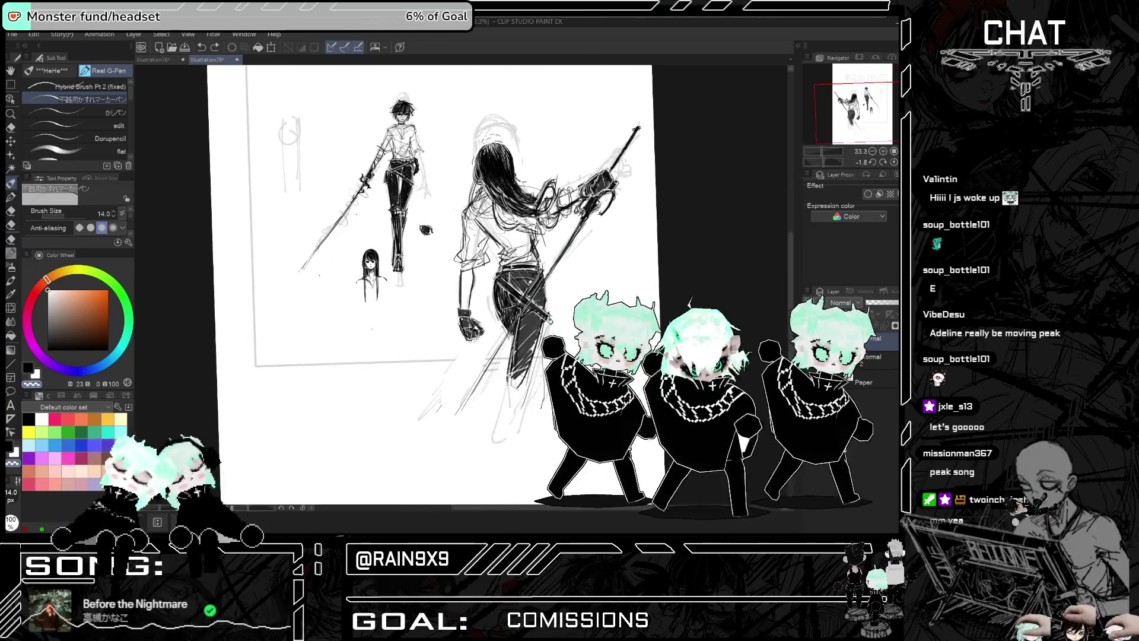
{"action": "left_click_drag", "start_coordinate": [432, 284], "coordinate": [475, 315]}
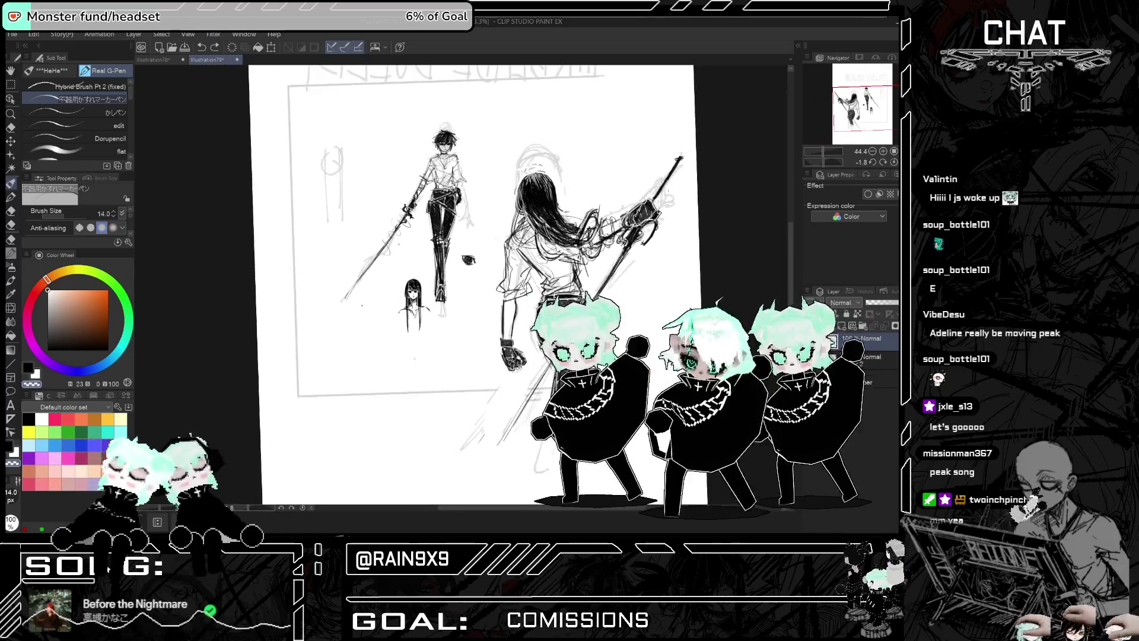
Swap to black and ink a line along the duelist's sword, undoing a stray stroke
{"action": "scroll", "coordinate": [408, 267], "scroll_direction": "down", "scroll_amount": 1}
{"action": "scroll", "coordinate": [408, 267], "scroll_direction": "up", "scroll_amount": 3}
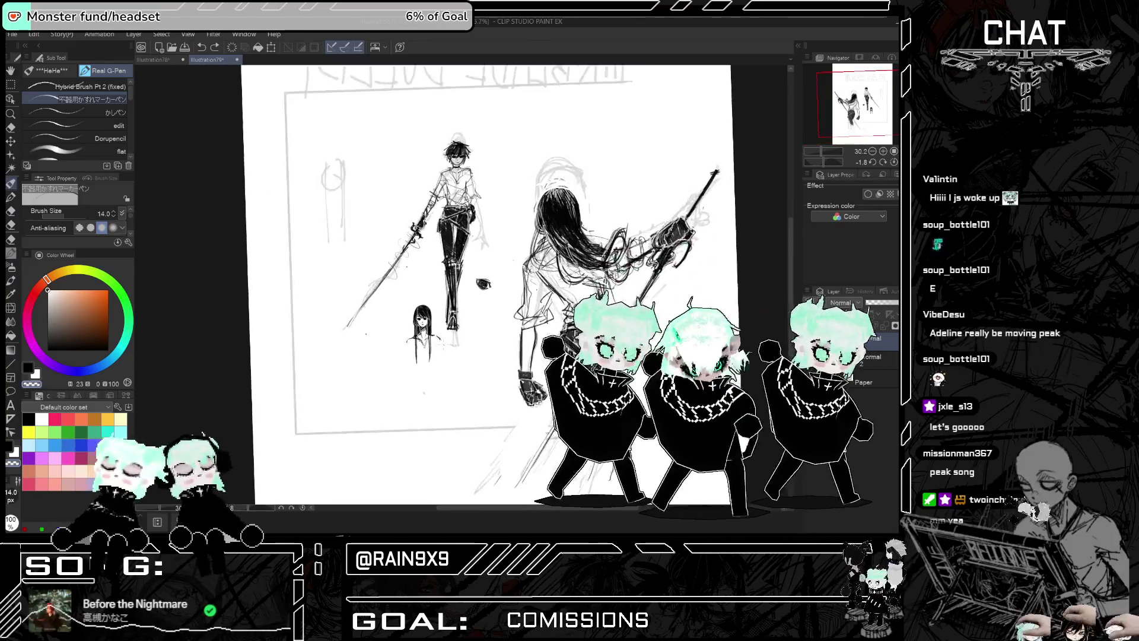
{"action": "key", "text": "x"}
{"action": "left_click_drag", "start_coordinate": [347, 276], "coordinate": [324, 319]}
{"action": "key", "text": "ctrl+z"}
{"action": "key", "text": "ctrl+z"}
{"action": "left_click_drag", "start_coordinate": [397, 208], "coordinate": [373, 261]}
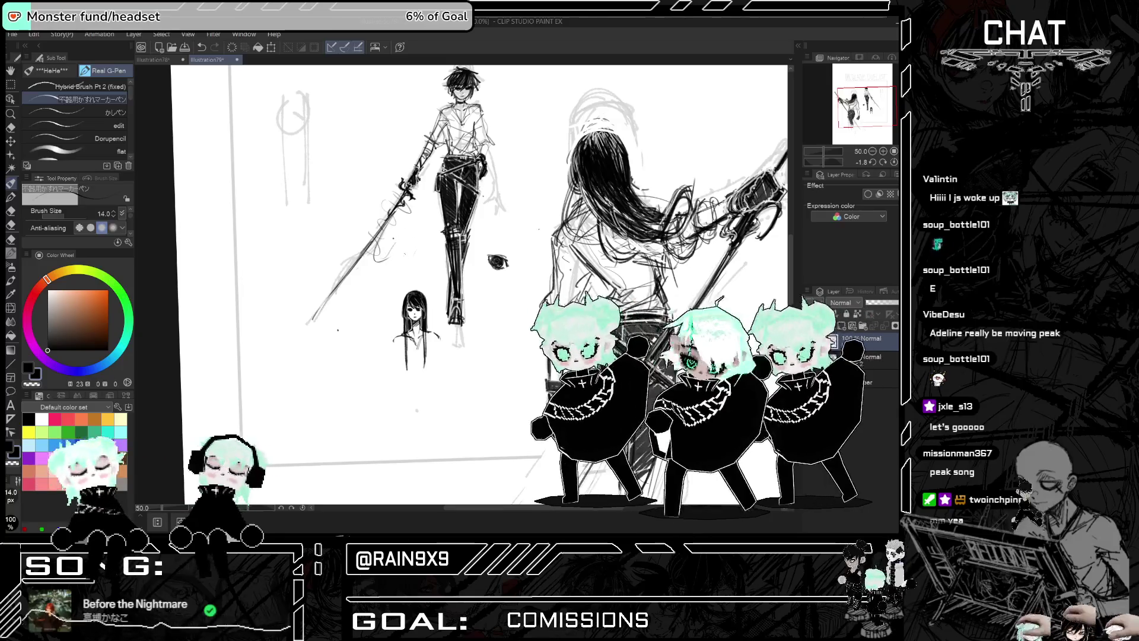
Add a curved ink stroke near her arm and mirror-check the drawing
{"action": "key", "text": "h"}
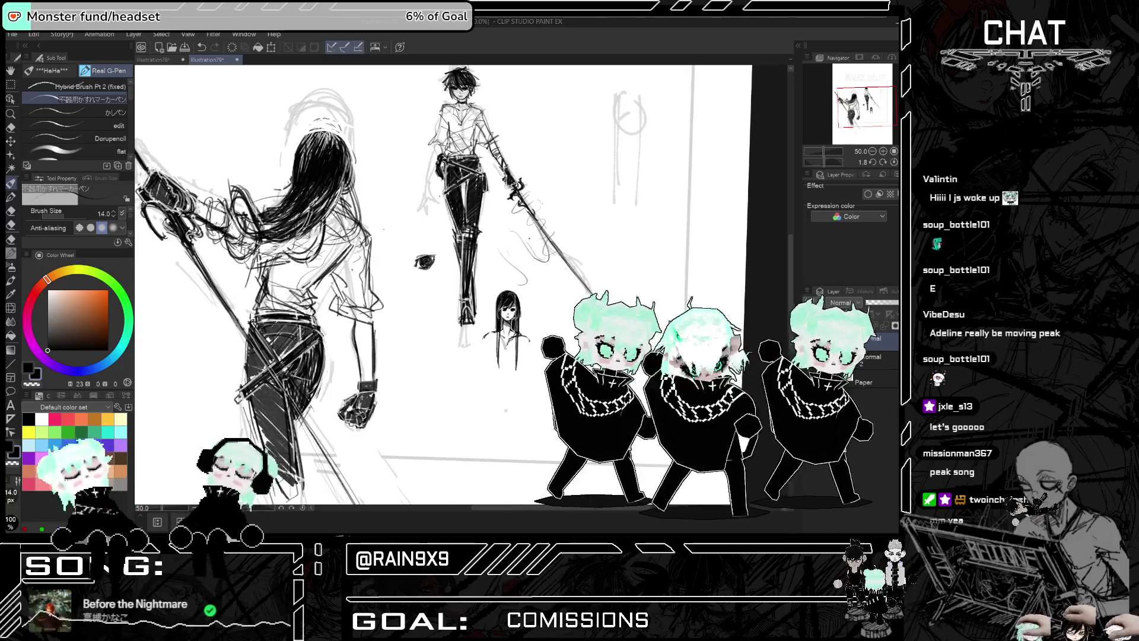
{"action": "key", "text": "h"}
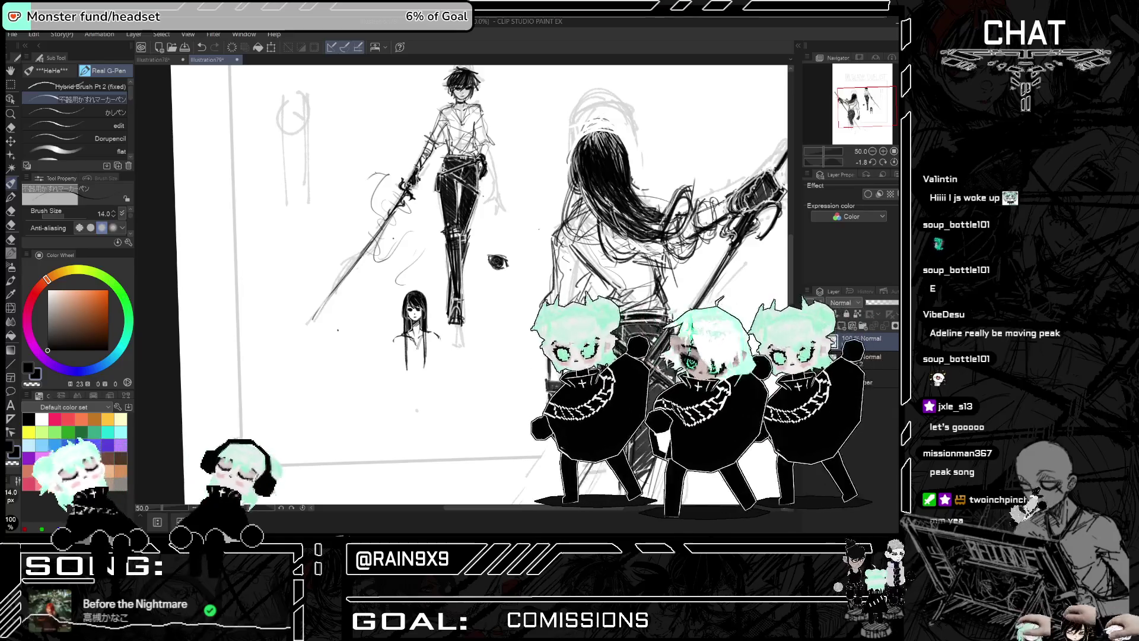
{"action": "scroll", "coordinate": [479, 285], "scroll_direction": "down", "scroll_amount": 2}
{"action": "left_click_drag", "start_coordinate": [410, 160], "coordinate": [388, 192]}
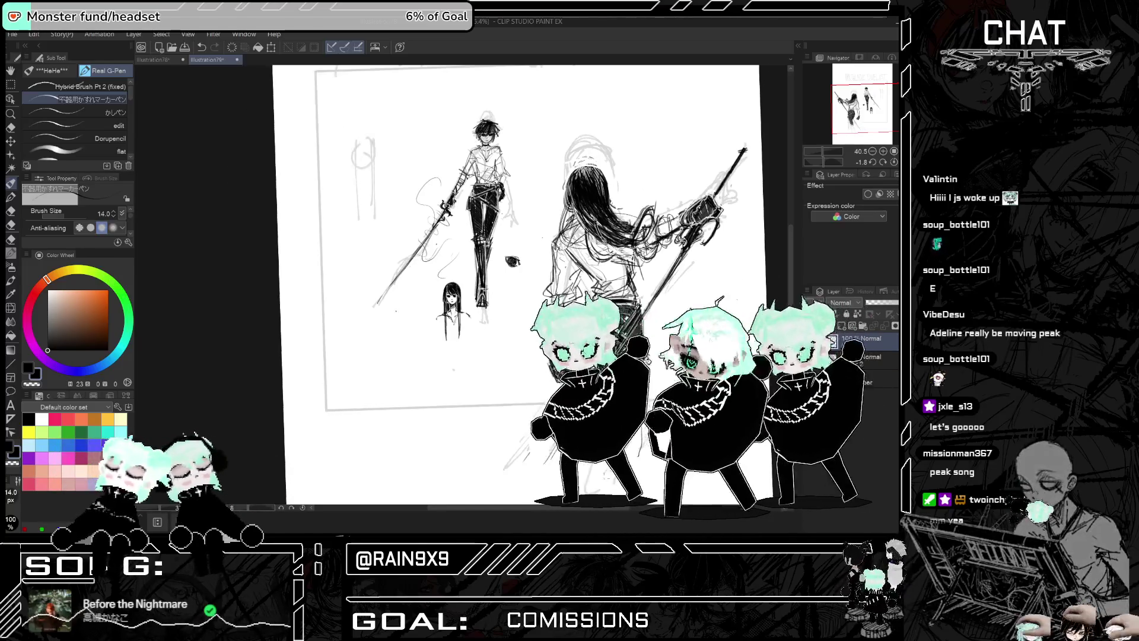
{"action": "scroll", "coordinate": [635, 509], "scroll_direction": "down", "scroll_amount": 1}
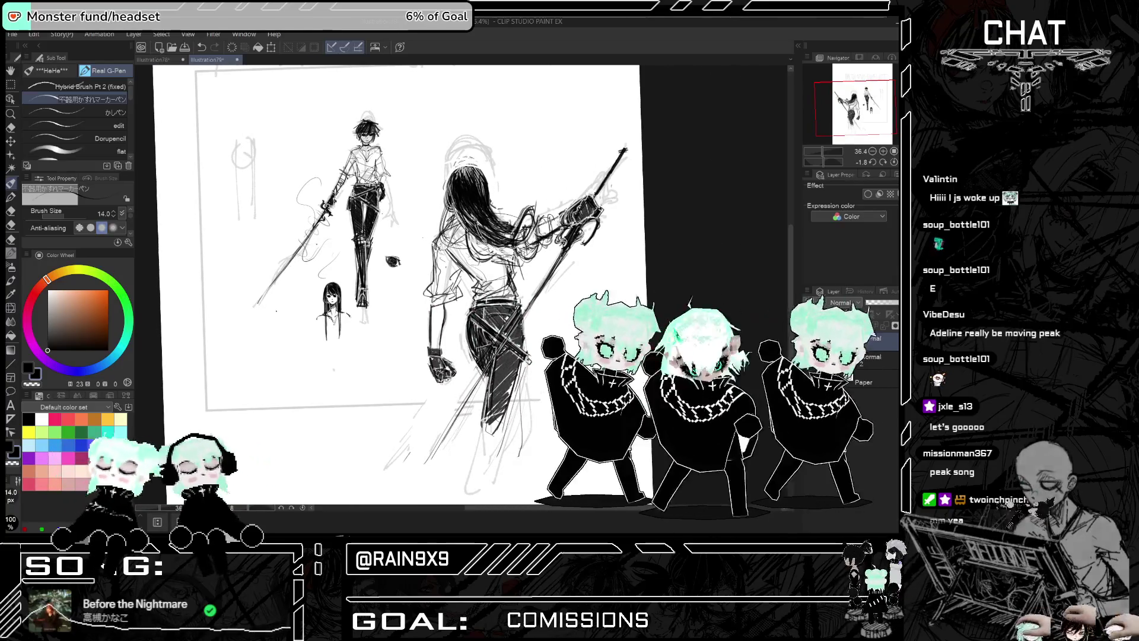
{"action": "key", "text": "h"}
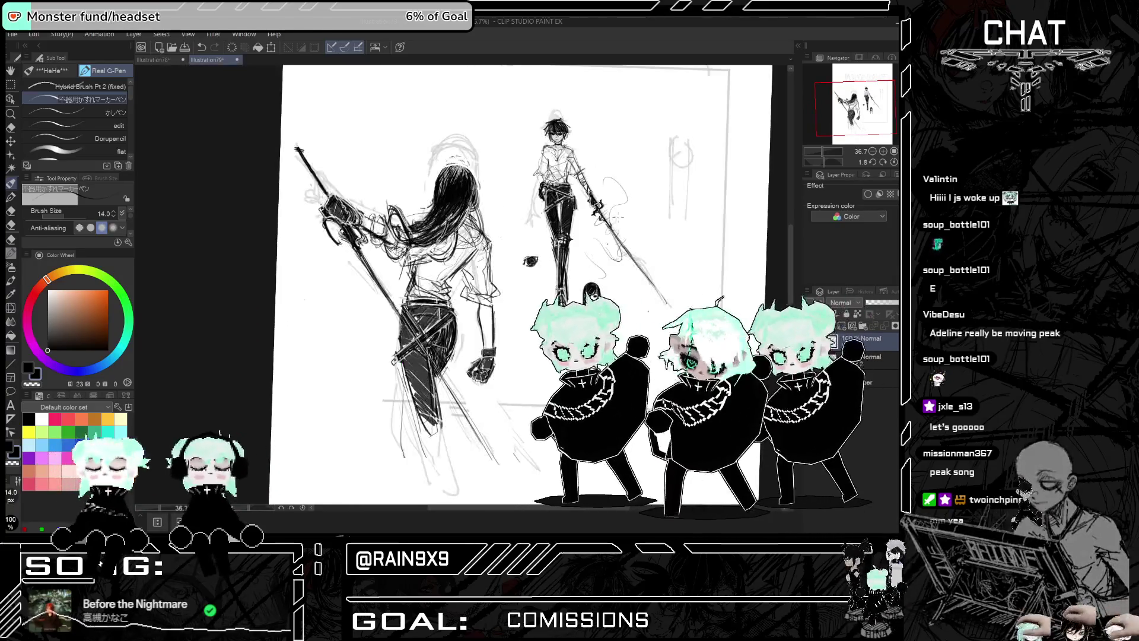
{"action": "key", "text": "e"}
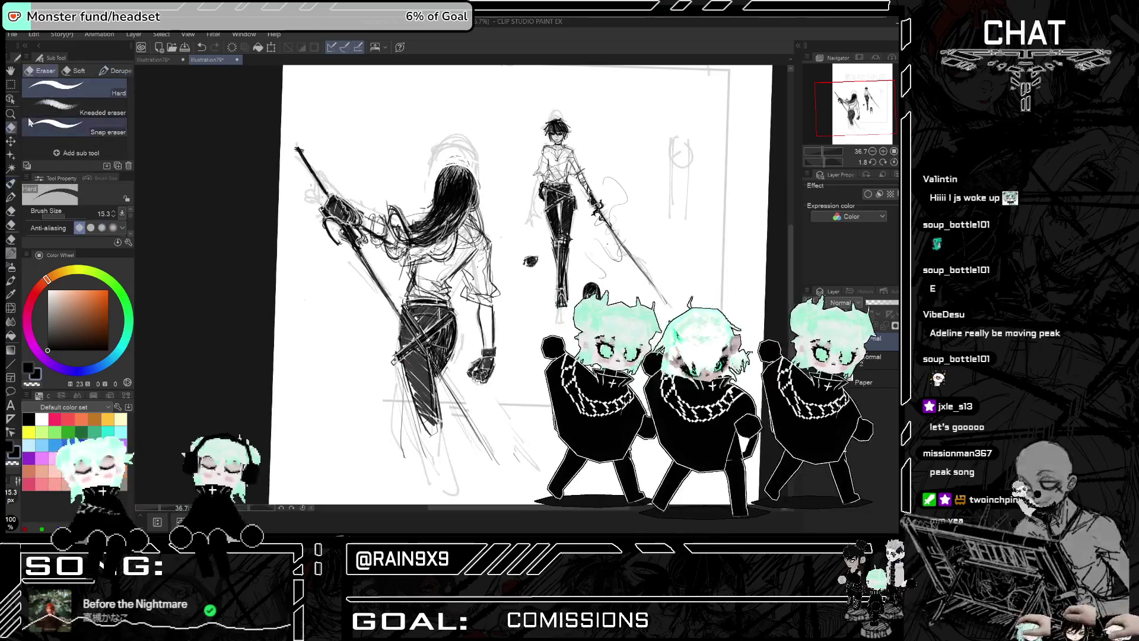
{"action": "scroll", "coordinate": [500, 235], "scroll_direction": "up", "scroll_amount": 1}
{"action": "mouse_move", "coordinate": [432, 178]}
{"action": "left_mouse_down"}
{"action": "mouse_move", "coordinate": [437, 190]}
{"action": "mouse_move", "coordinate": [452, 156]}
{"action": "left_mouse_up"}
{"action": "key", "text": "ctrl+z"}
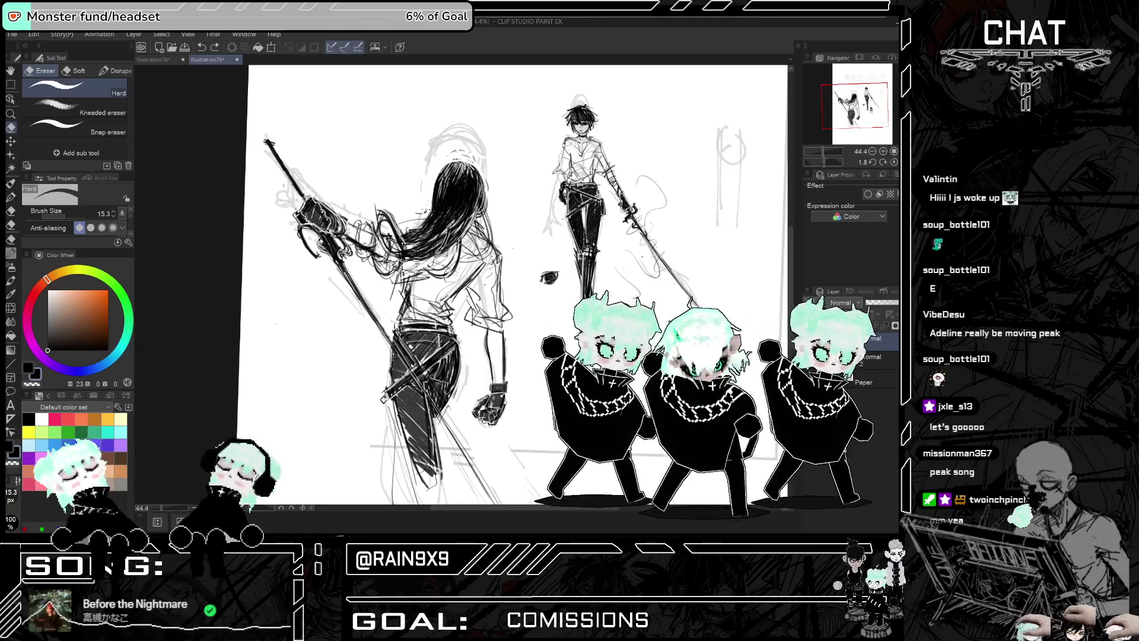
{"action": "scroll", "coordinate": [516, 285], "scroll_direction": "down", "scroll_amount": 1}
{"action": "key", "text": "h"}
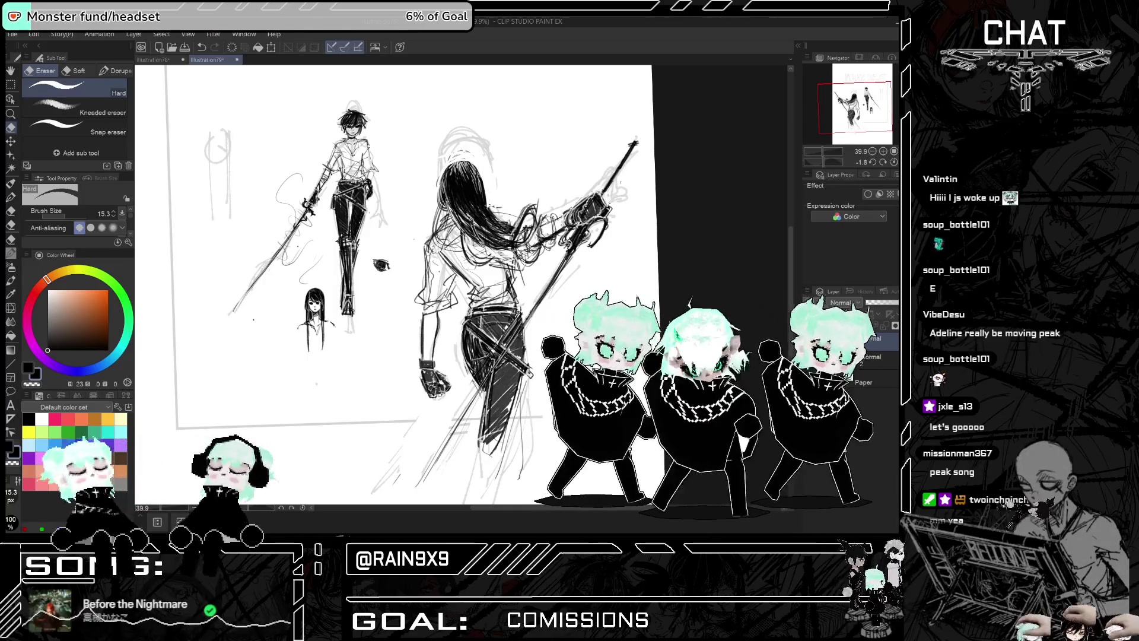
{"action": "scroll", "coordinate": [509, 120], "scroll_direction": "down", "scroll_amount": 2}
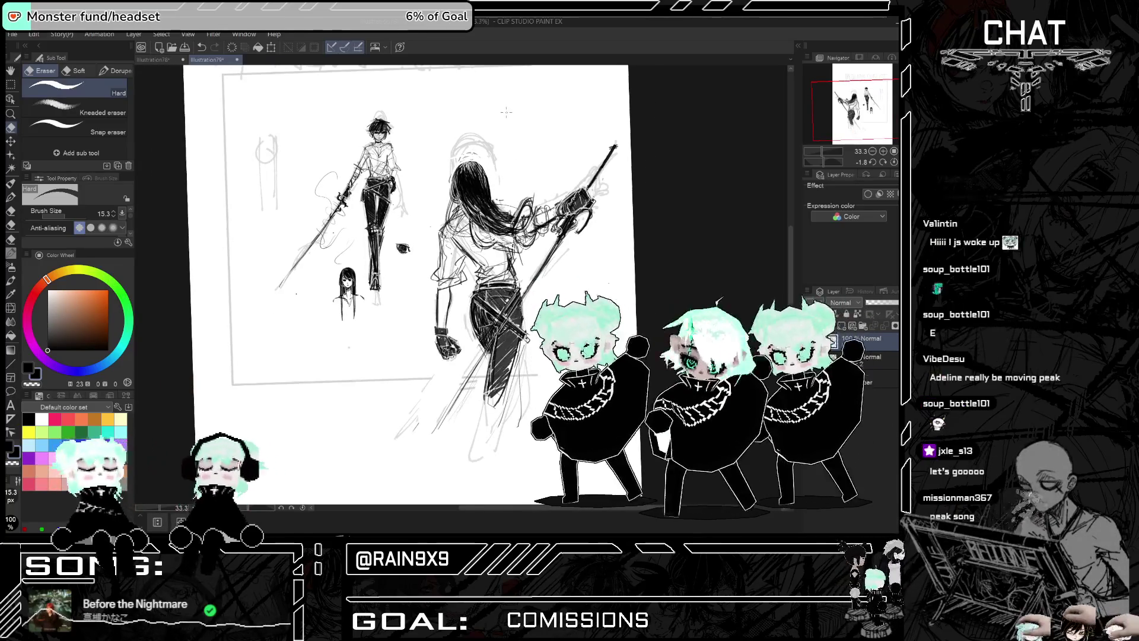
{"action": "scroll", "coordinate": [504, 106], "scroll_direction": "up", "scroll_amount": 3}
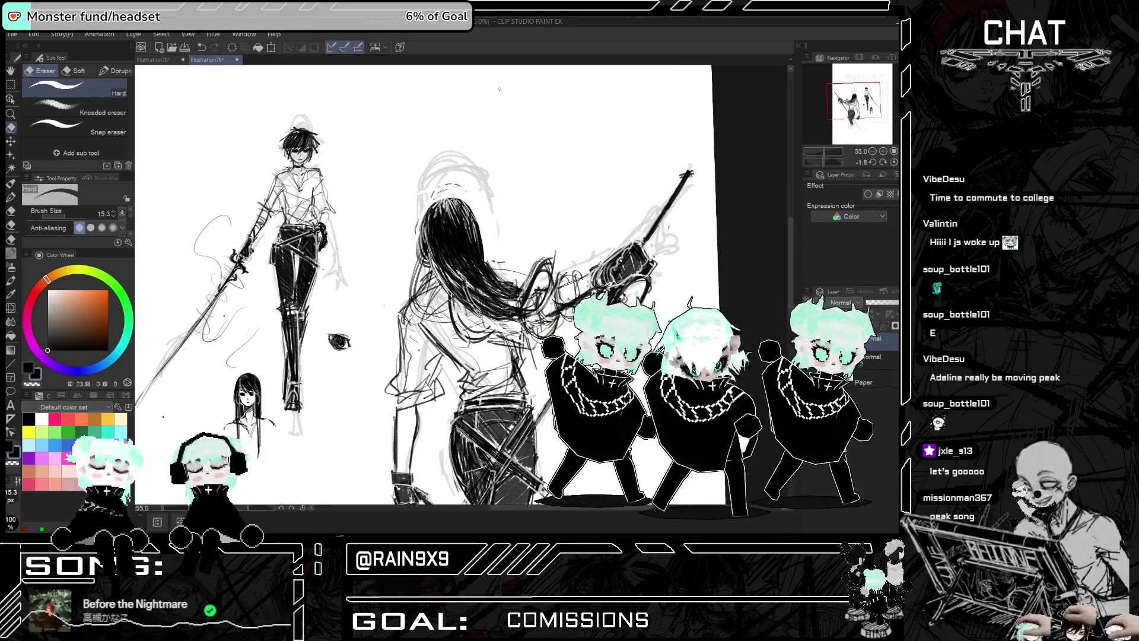
{"action": "left_click", "coordinate": [11, 185]}
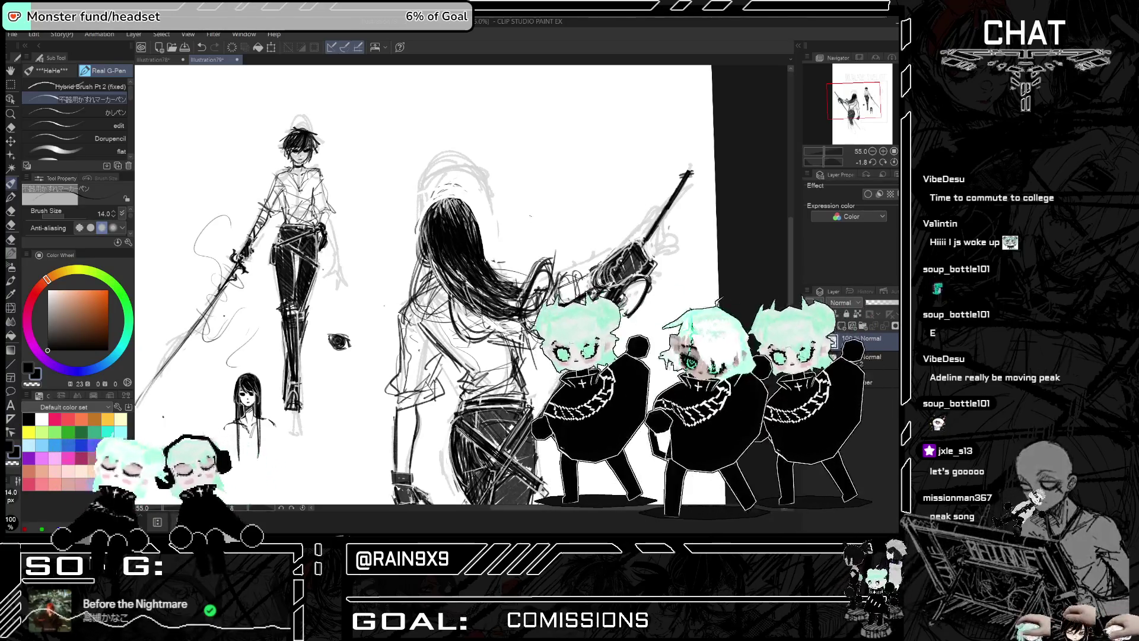
{"action": "key", "text": "h"}
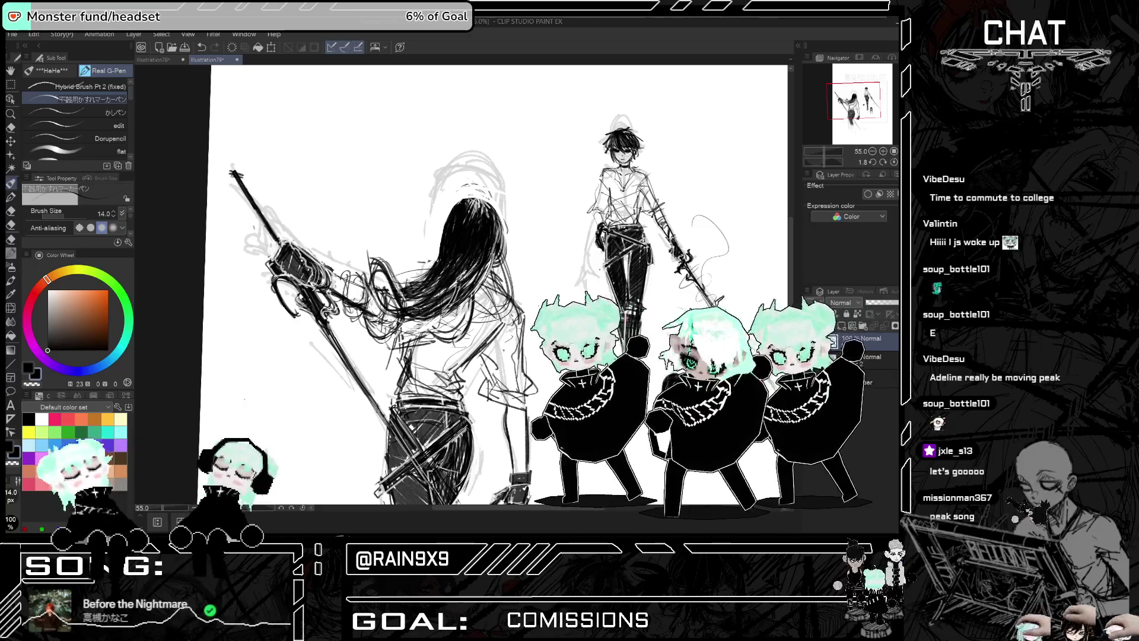
{"action": "key", "text": "h"}
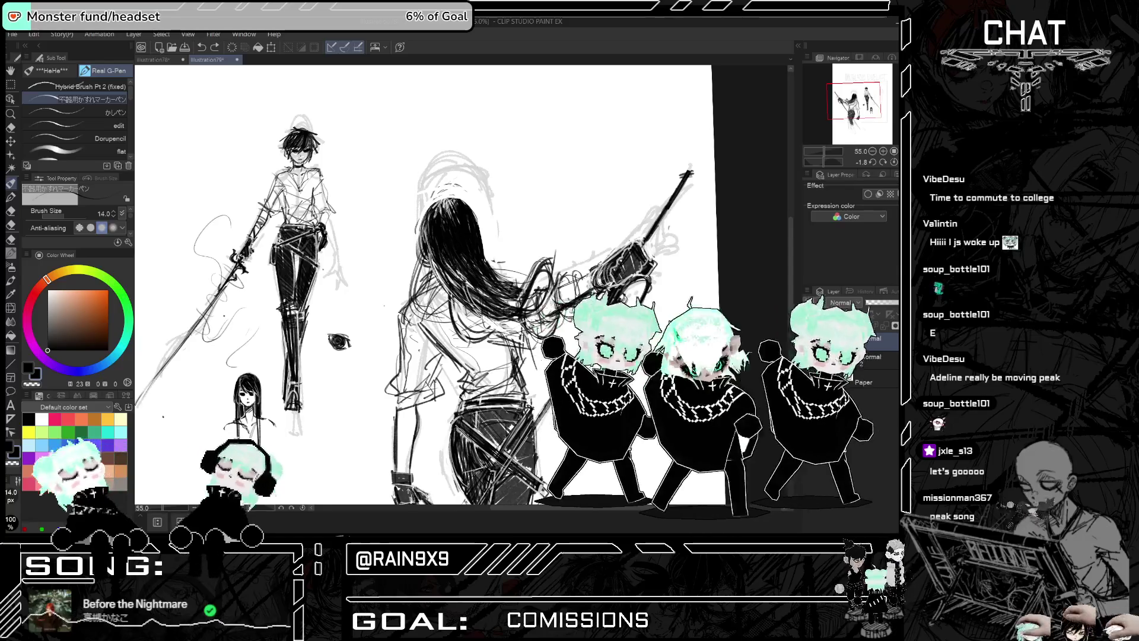
{"action": "key", "text": "h"}
{"action": "key", "text": "ctrl+minus"}
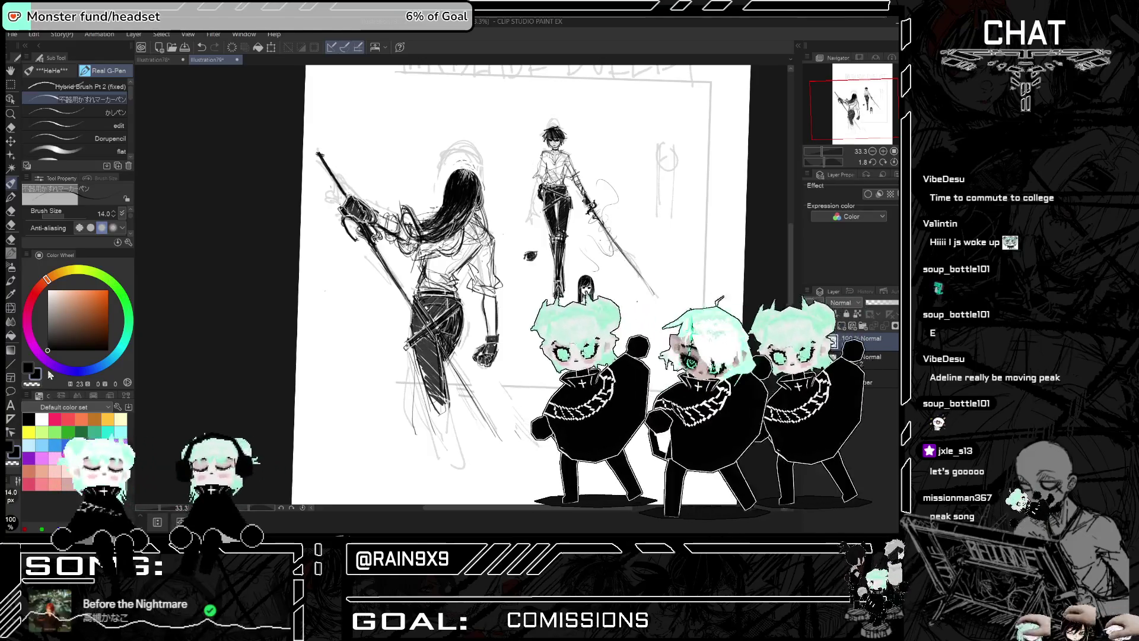
{"action": "key", "text": "ctrl+plus"}
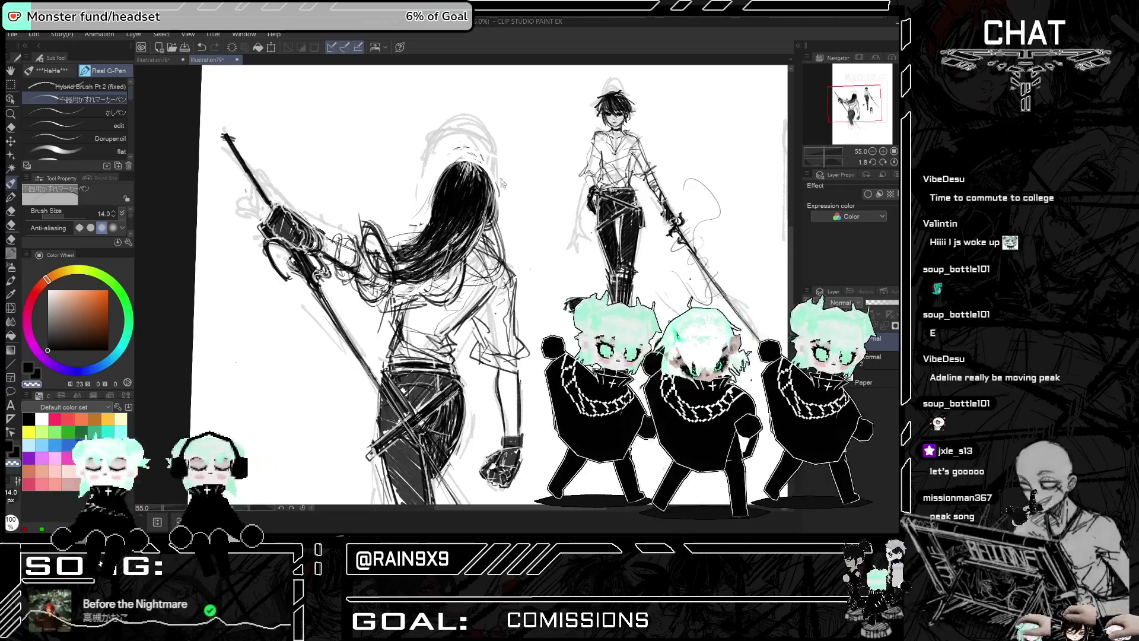
{"action": "key", "text": "h"}
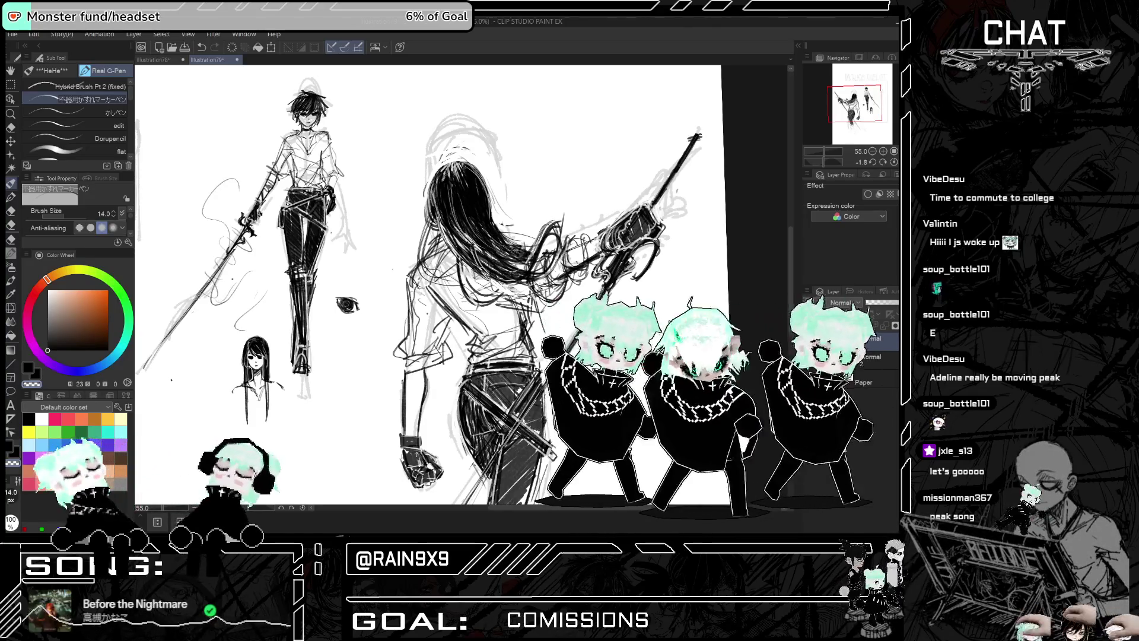
{"action": "key", "text": "h"}
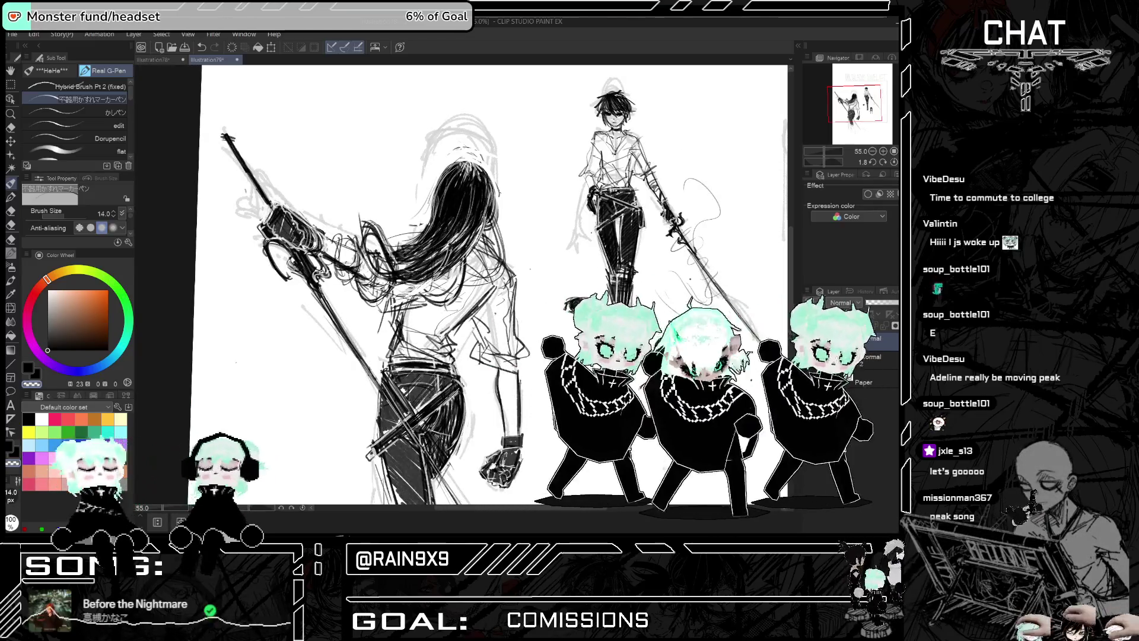
{"action": "key", "text": "ctrl+0"}
{"action": "key", "text": "h"}
{"action": "key", "text": "h"}
{"action": "key", "text": "h"}
{"action": "key", "text": "h"}
{"action": "key", "text": "h"}
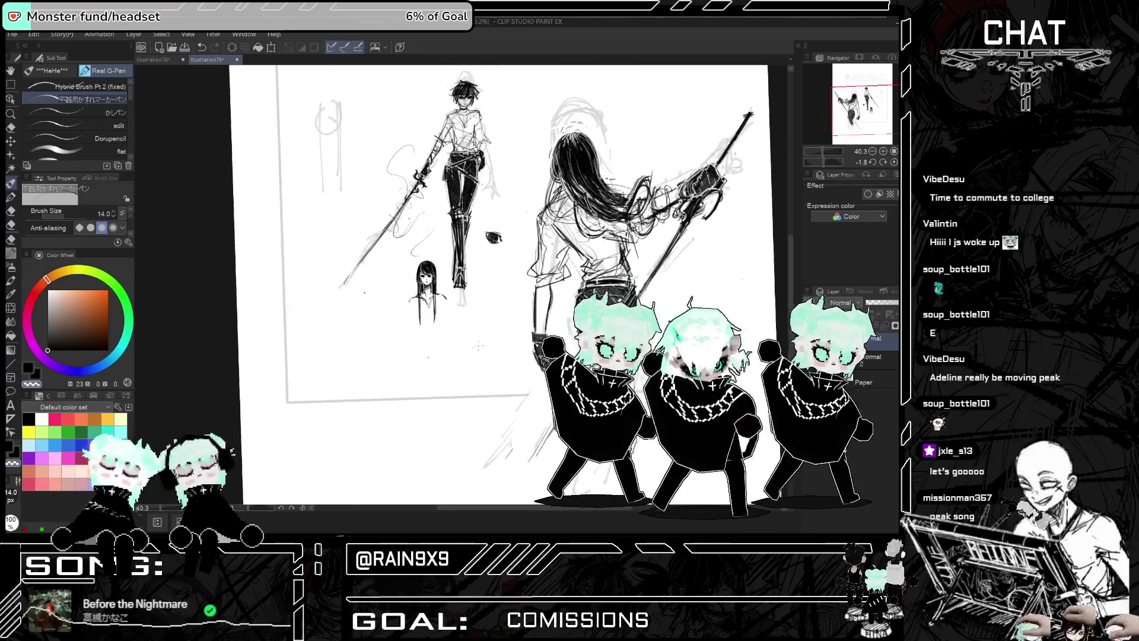
{"action": "scroll", "coordinate": [422, 285], "scroll_direction": "up", "scroll_amount": 2}
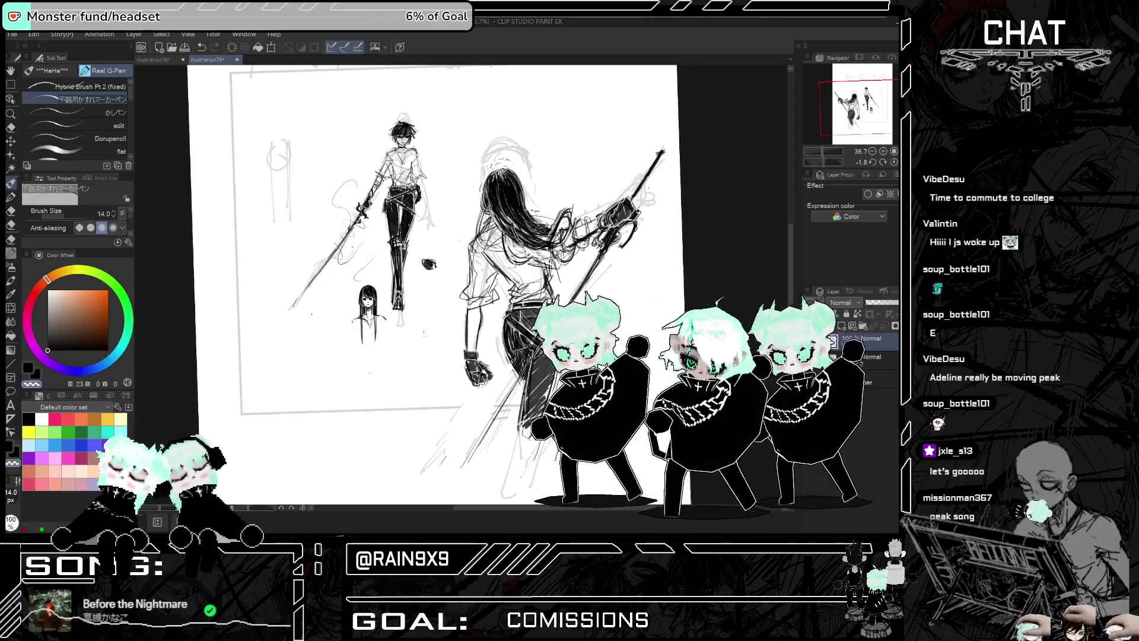
{"action": "scroll", "coordinate": [421, 285], "scroll_direction": "down", "scroll_amount": 2}
{"action": "scroll", "coordinate": [422, 284], "scroll_direction": "up", "scroll_amount": 2}
{"action": "scroll", "coordinate": [421, 285], "scroll_direction": "up", "scroll_amount": 2}
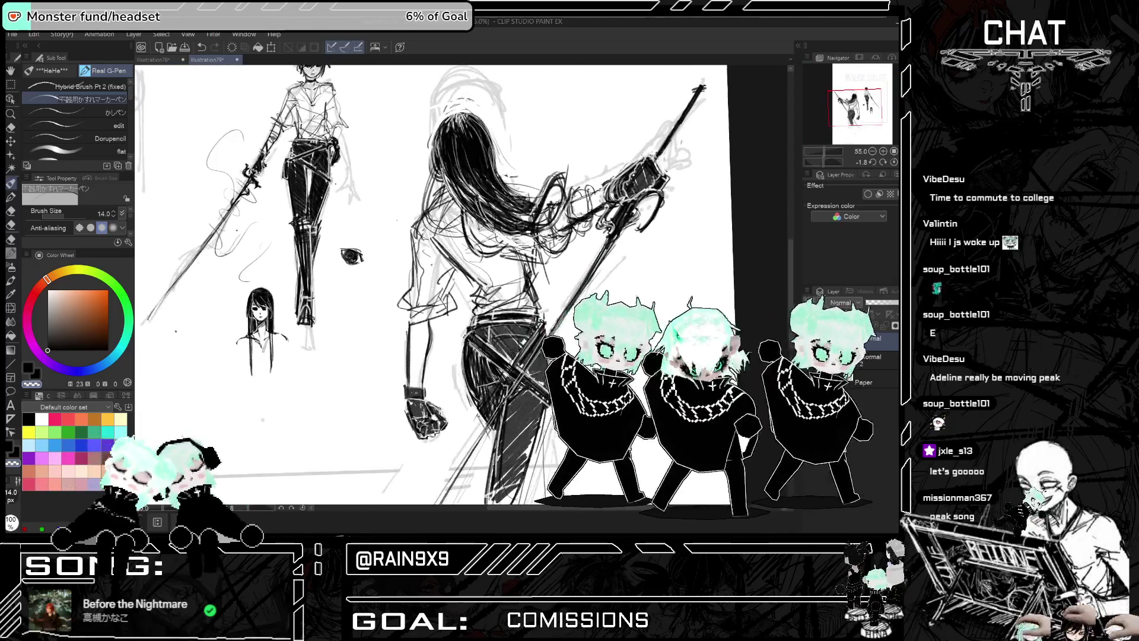
{"action": "scroll", "coordinate": [421, 285], "scroll_direction": "down", "scroll_amount": 2}
{"action": "scroll", "coordinate": [522, 220], "scroll_direction": "up", "scroll_amount": 4}
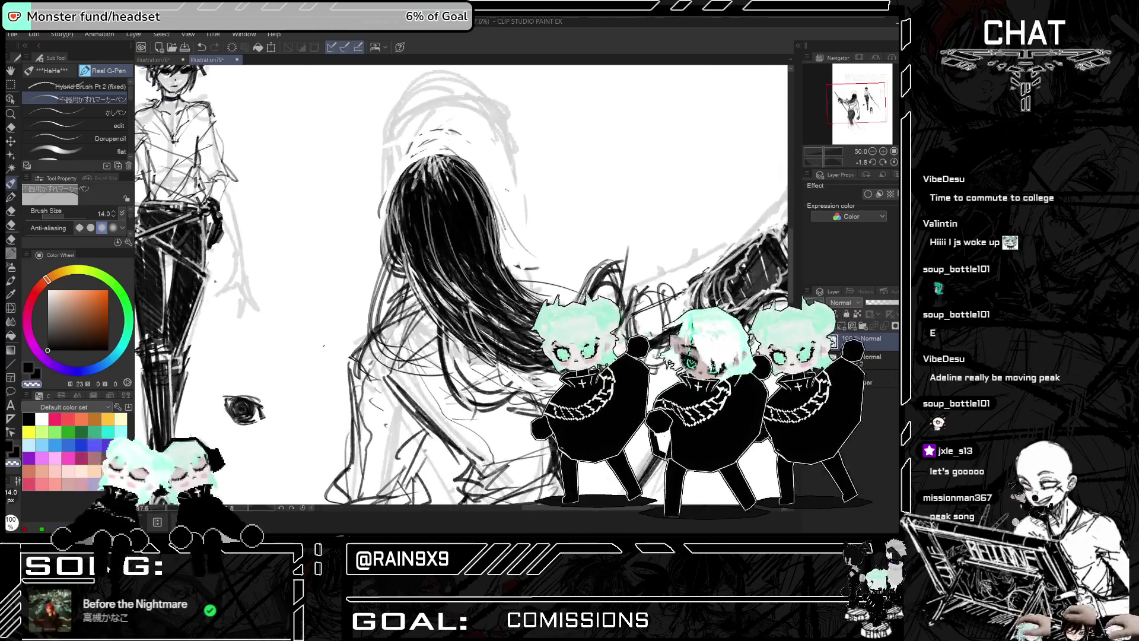
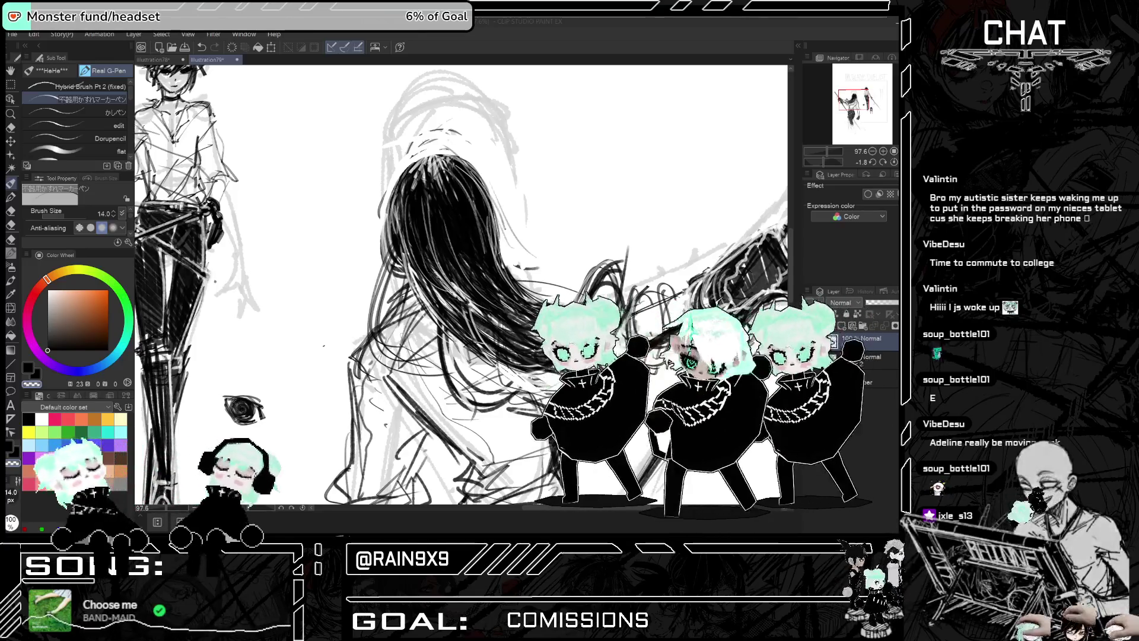
Undo the last stroke and brush five white strands through the swordswoman's black hair
{"action": "key", "text": "ctrl+z"}
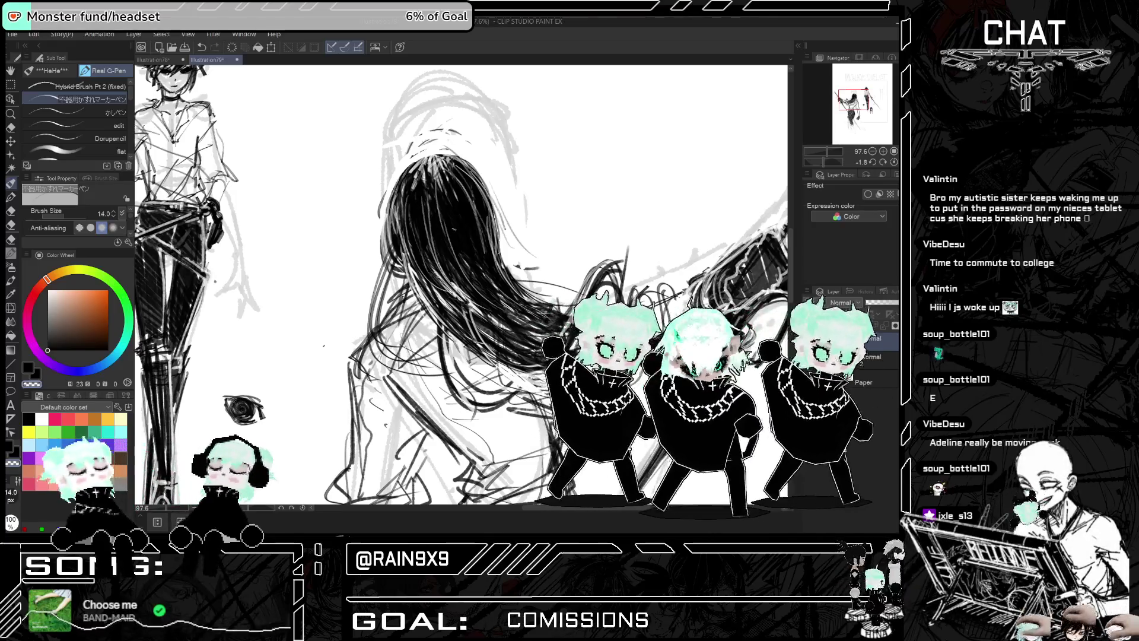
{"action": "left_click_drag", "start_coordinate": [440, 184], "coordinate": [466, 269]}
{"action": "mouse_move", "coordinate": [449, 227]}
{"action": "left_mouse_down"}
{"action": "mouse_move", "coordinate": [476, 277]}
{"action": "mouse_move", "coordinate": [509, 299]}
{"action": "mouse_move", "coordinate": [478, 285]}
{"action": "mouse_move", "coordinate": [474, 309]}
{"action": "left_mouse_up"}
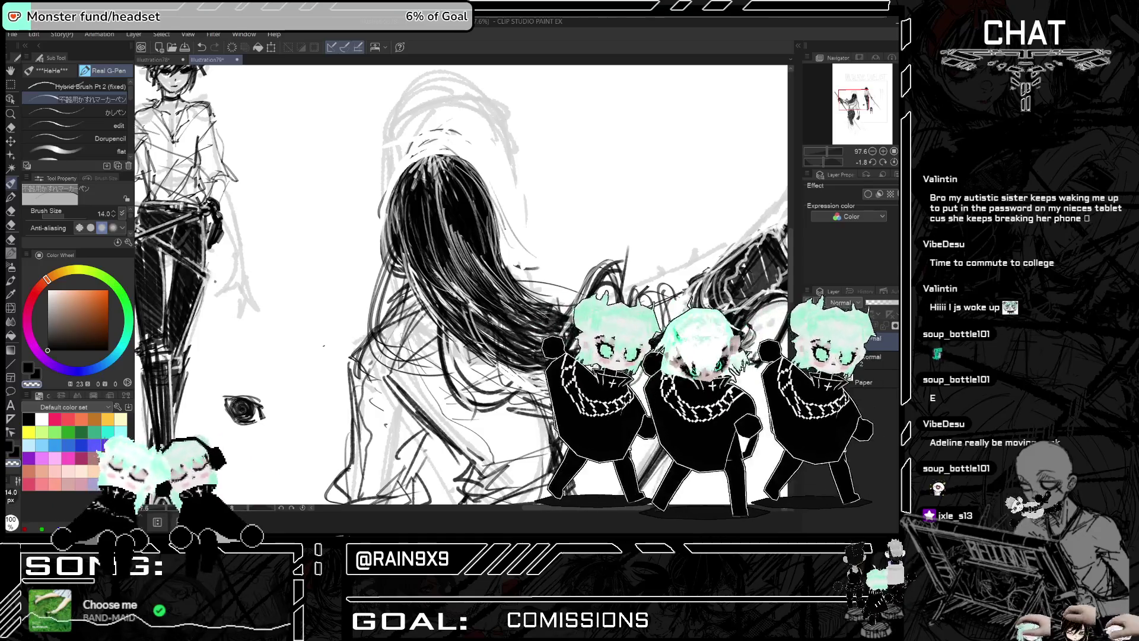
{"action": "left_click_drag", "start_coordinate": [433, 273], "coordinate": [480, 336]}
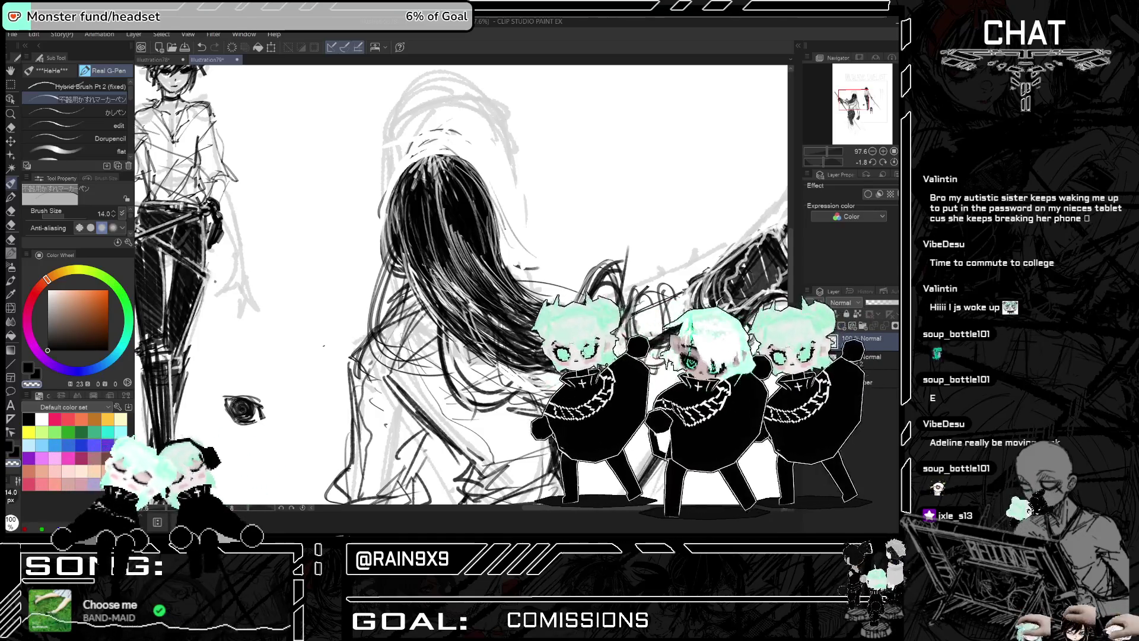
{"action": "left_click_drag", "start_coordinate": [456, 279], "coordinate": [421, 326]}
{"action": "left_click_drag", "start_coordinate": [446, 251], "coordinate": [411, 320]}
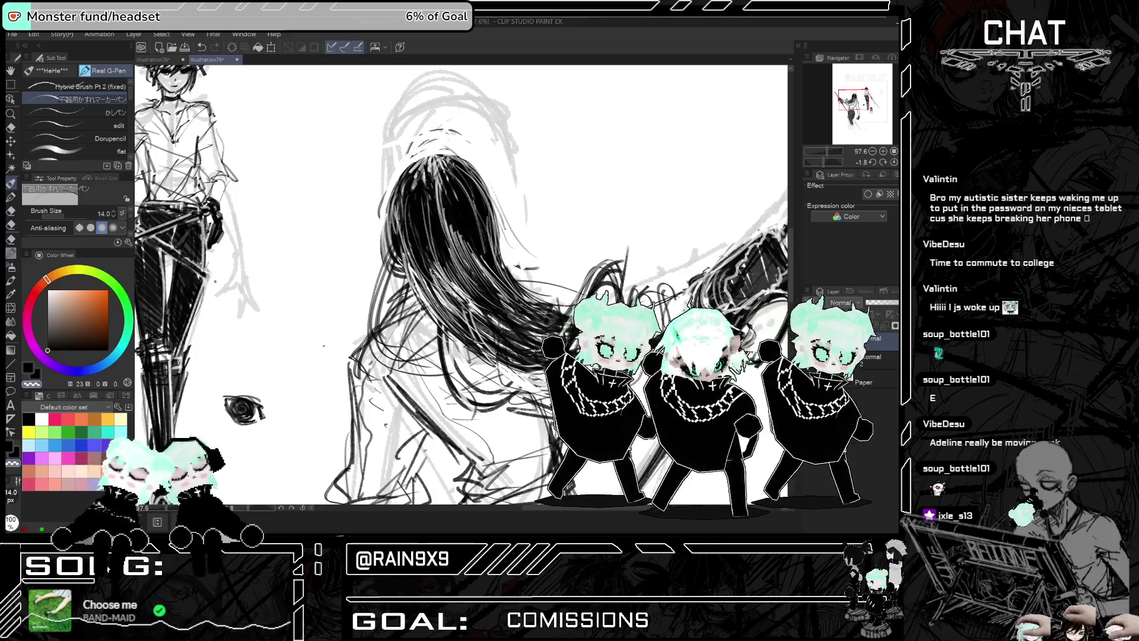
{"action": "key", "text": "ctrl+minus"}
{"action": "key", "text": "ctrl+0"}
Mirror the canvas view and scroll around to check the drawing
{"action": "key", "text": "h"}
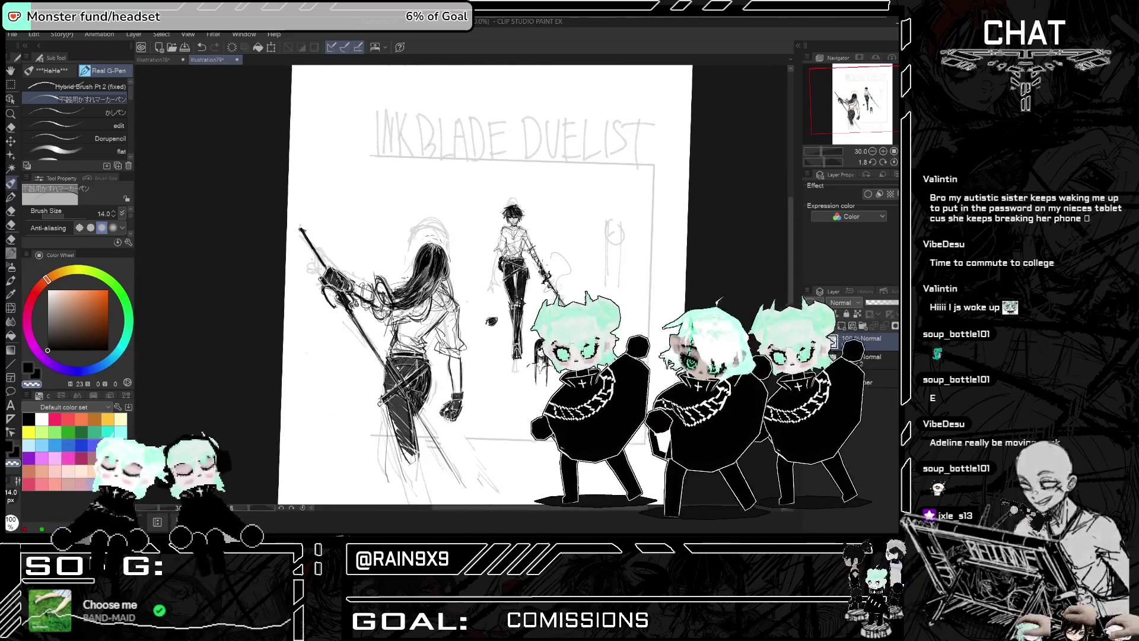
{"action": "key", "text": "h"}
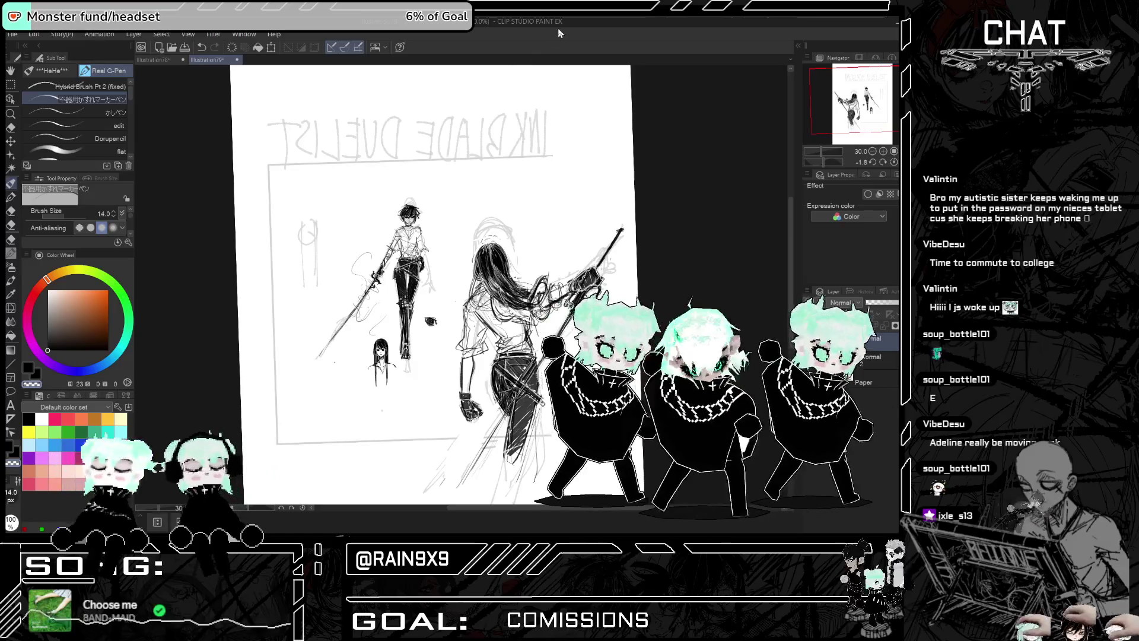
{"action": "scroll", "coordinate": [490, 409], "scroll_direction": "up", "scroll_amount": 3}
{"action": "scroll", "coordinate": [416, 285], "scroll_direction": "up", "scroll_amount": 2}
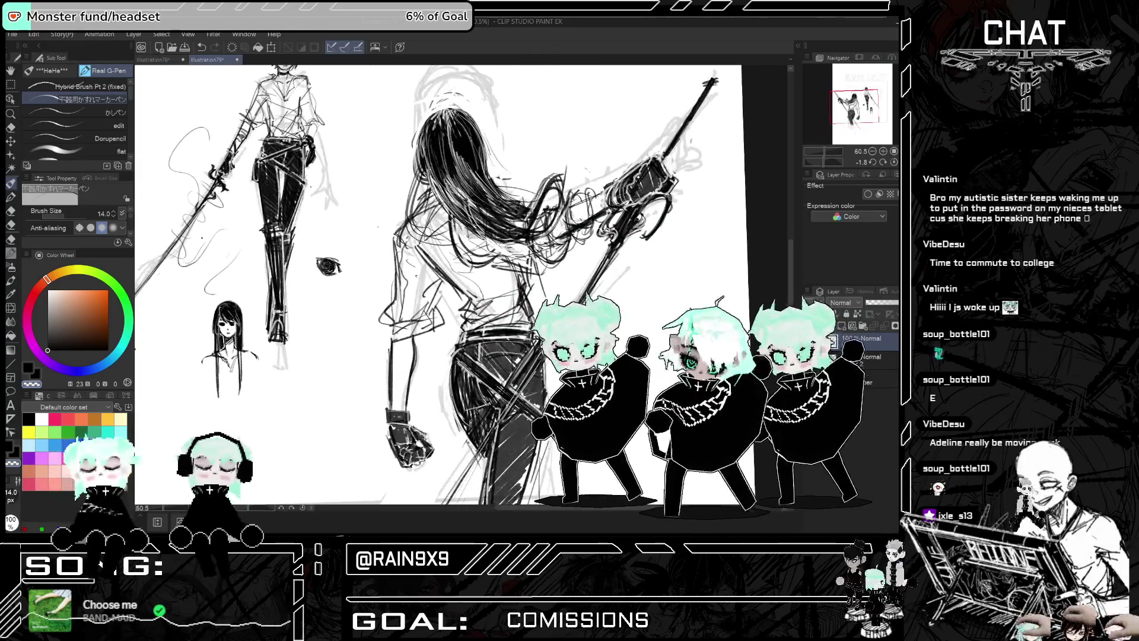
{"action": "scroll", "coordinate": [416, 285], "scroll_direction": "down", "scroll_amount": 3}
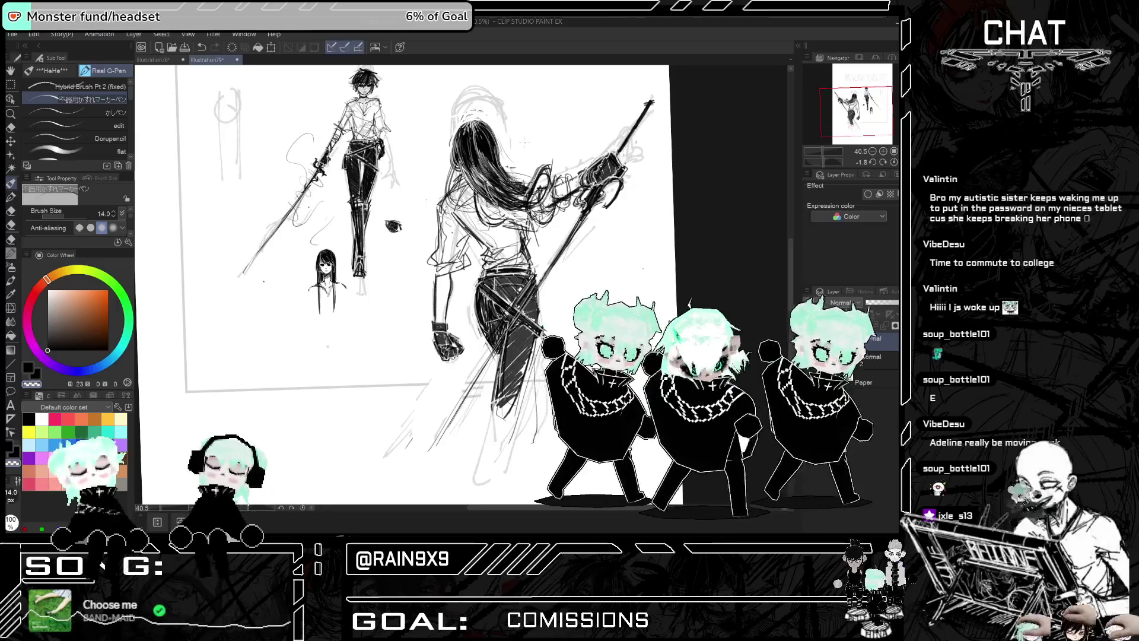
{"action": "scroll", "coordinate": [415, 285], "scroll_direction": "down", "scroll_amount": 2}
{"action": "scroll", "coordinate": [474, 178], "scroll_direction": "up", "scroll_amount": 5}
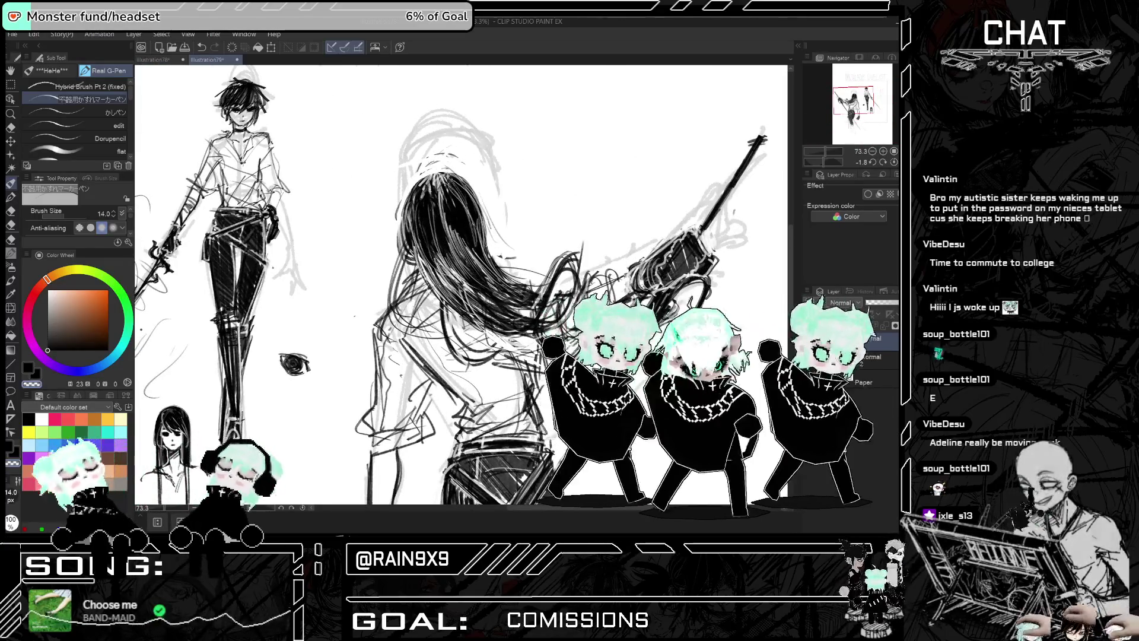
Undo the last hair stroke, comparing the result in flipped and zoomed views
{"action": "key", "text": "h"}
{"action": "key", "text": "ctrl+z"}
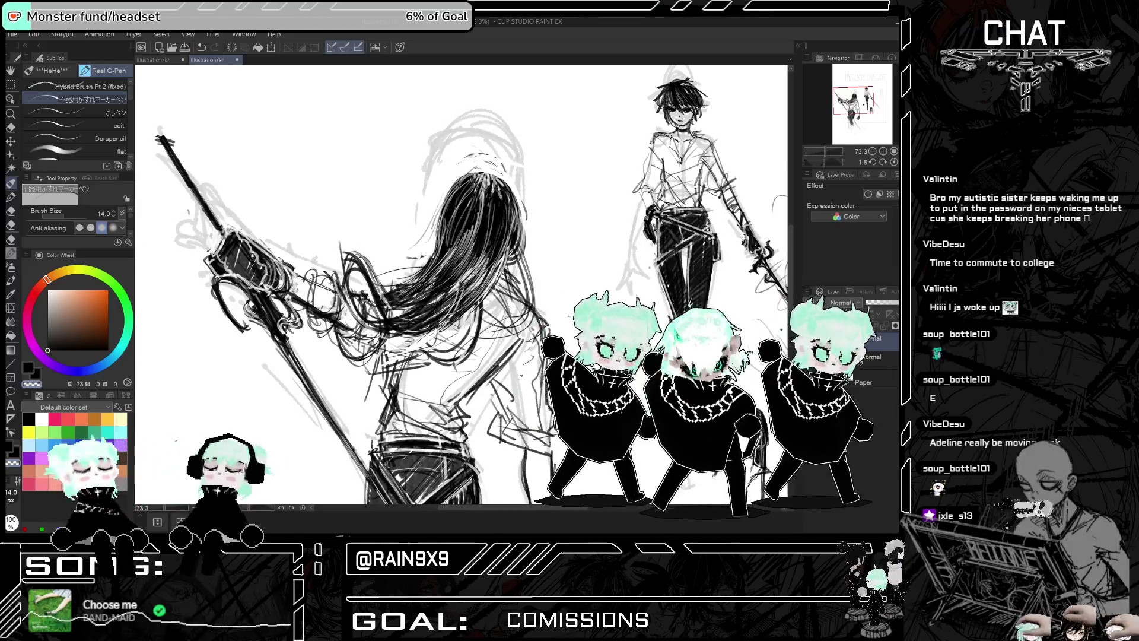
{"action": "key", "text": "h"}
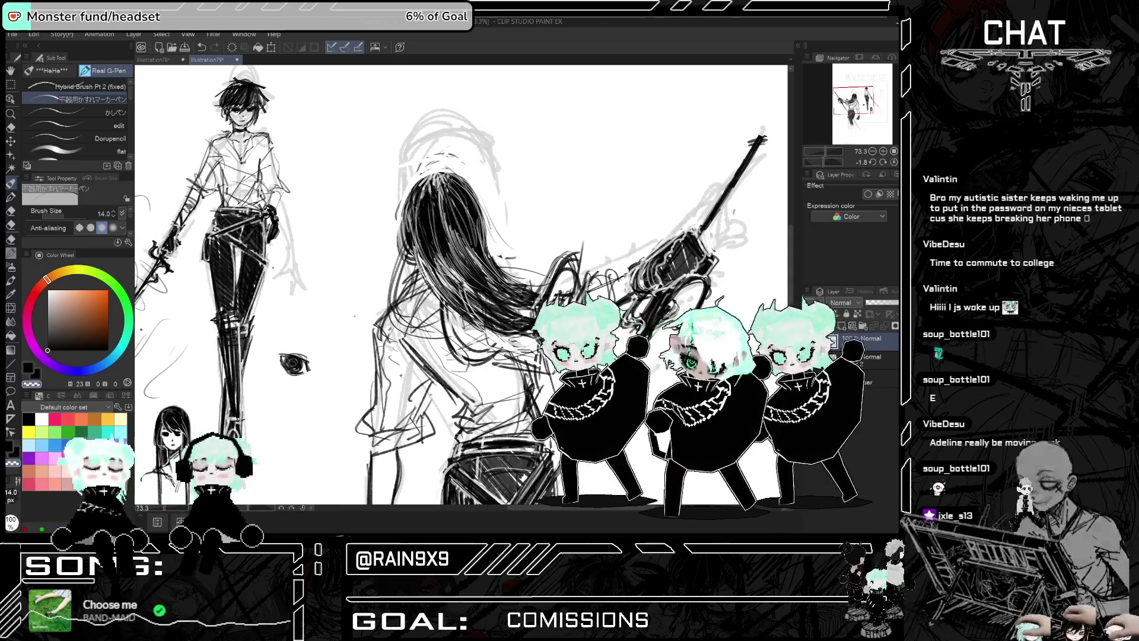
{"action": "key", "text": "ctrl+minus"}
{"action": "key", "text": "ctrl+minus"}
{"action": "key", "text": "ctrl+minus"}
{"action": "key", "text": "h"}
{"action": "key", "text": "h"}
{"action": "key", "text": "ctrl+plus"}
{"action": "key", "text": "ctrl+plus"}
{"action": "key", "text": "ctrl+plus"}
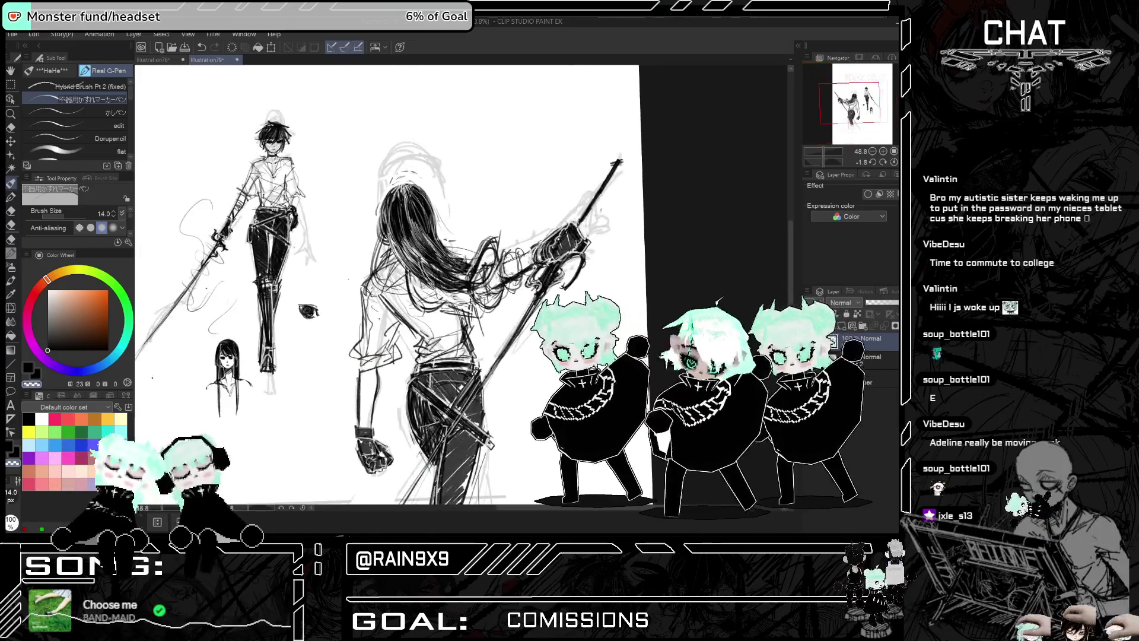
{"action": "key", "text": "ctrl+minus"}
{"action": "key", "text": "ctrl+minus"}
{"action": "key", "text": "ctrl+plus"}
{"action": "key", "text": "ctrl+plus"}
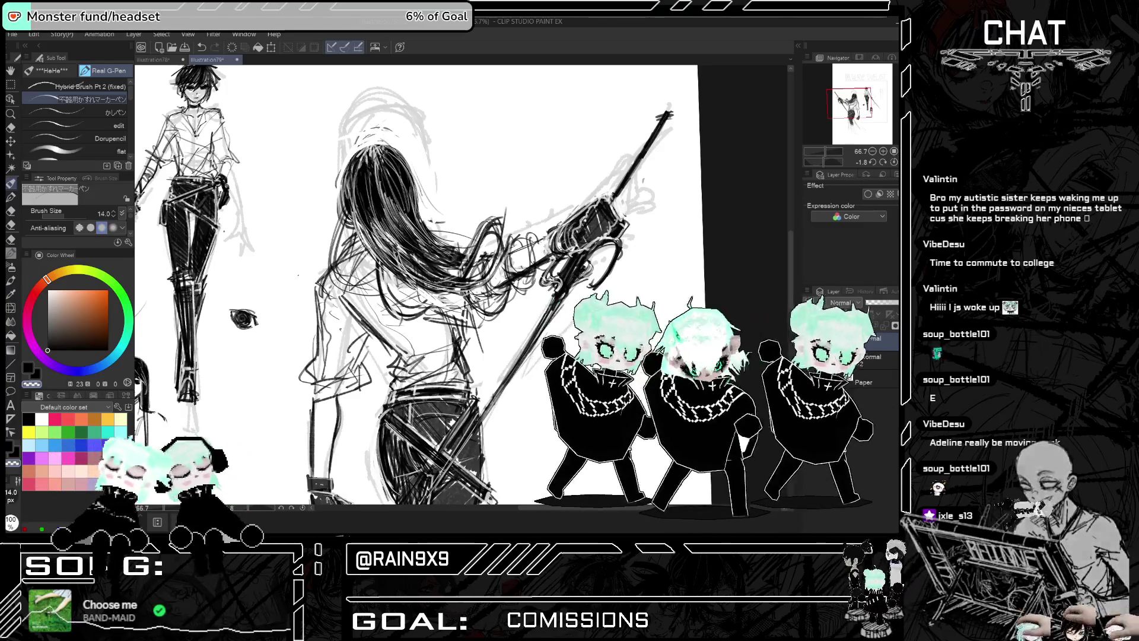
Scroll around the canvas to review the two figures
{"action": "scroll", "coordinate": [416, 285], "scroll_direction": "down", "scroll_amount": 3}
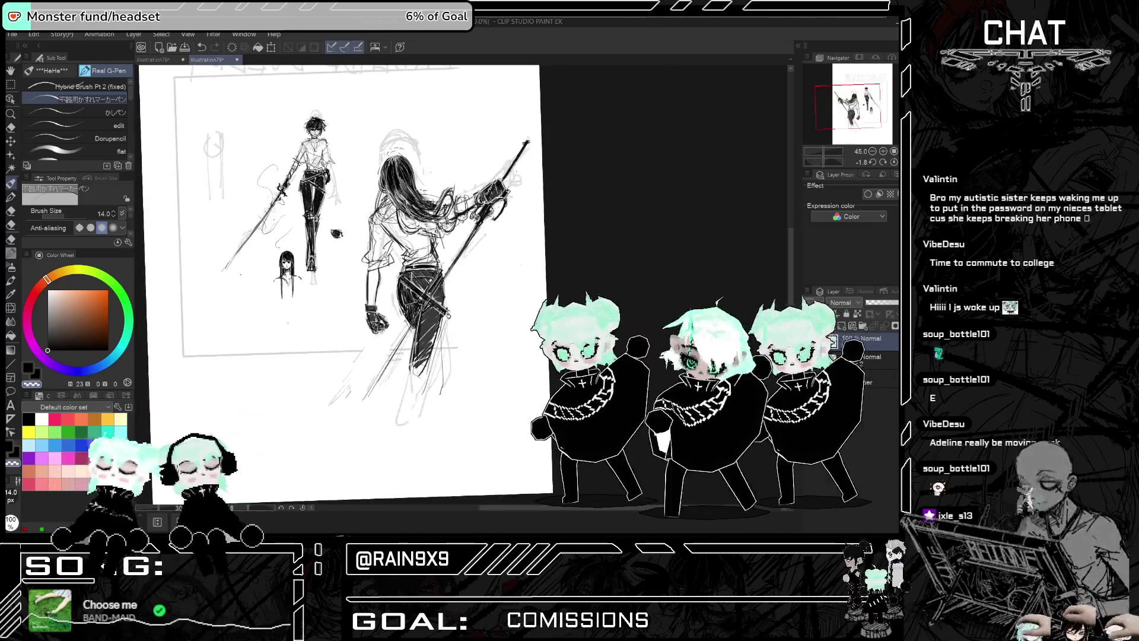
{"action": "scroll", "coordinate": [403, 267], "scroll_direction": "down", "scroll_amount": 1}
{"action": "scroll", "coordinate": [403, 267], "scroll_direction": "down", "scroll_amount": 1}
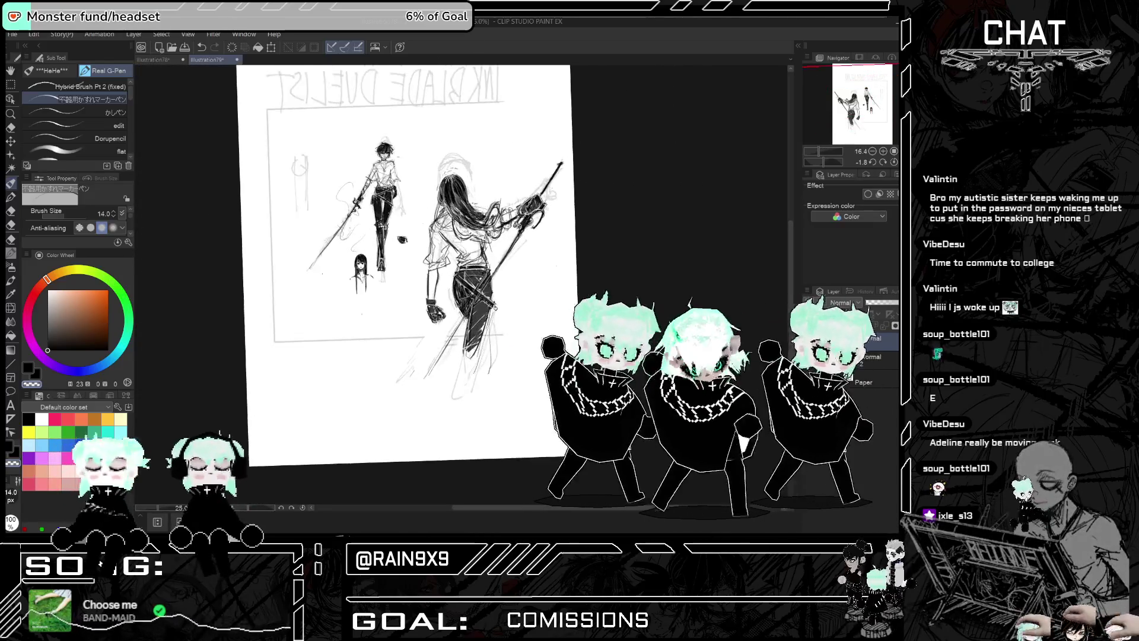
{"action": "scroll", "coordinate": [403, 267], "scroll_direction": "up", "scroll_amount": 4}
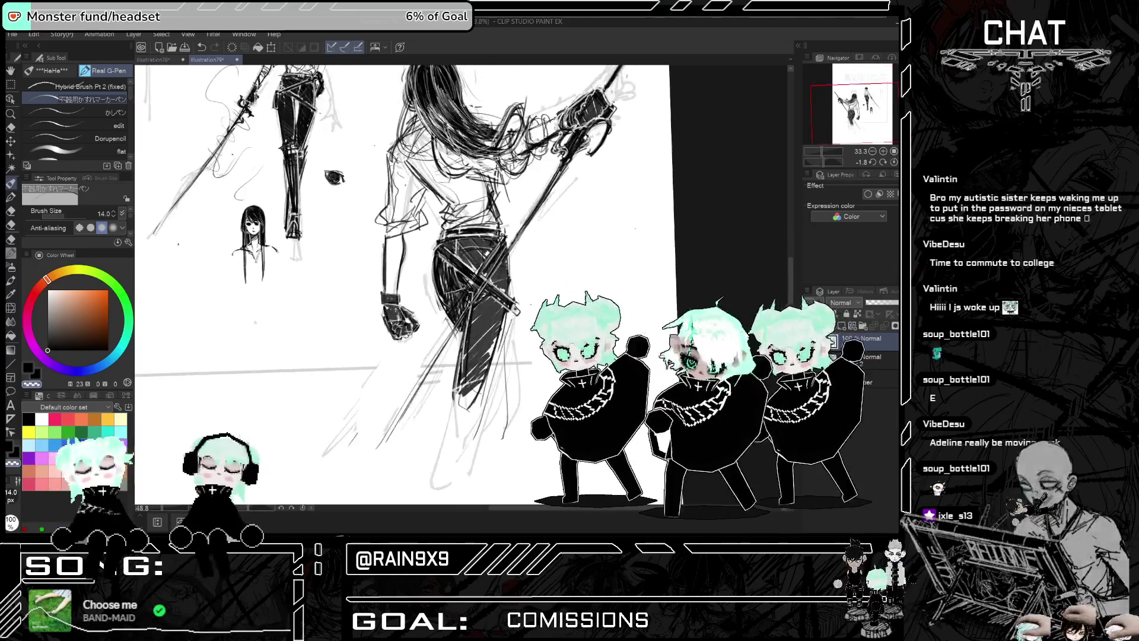
{"action": "scroll", "coordinate": [403, 285], "scroll_direction": "up", "scroll_amount": 2}
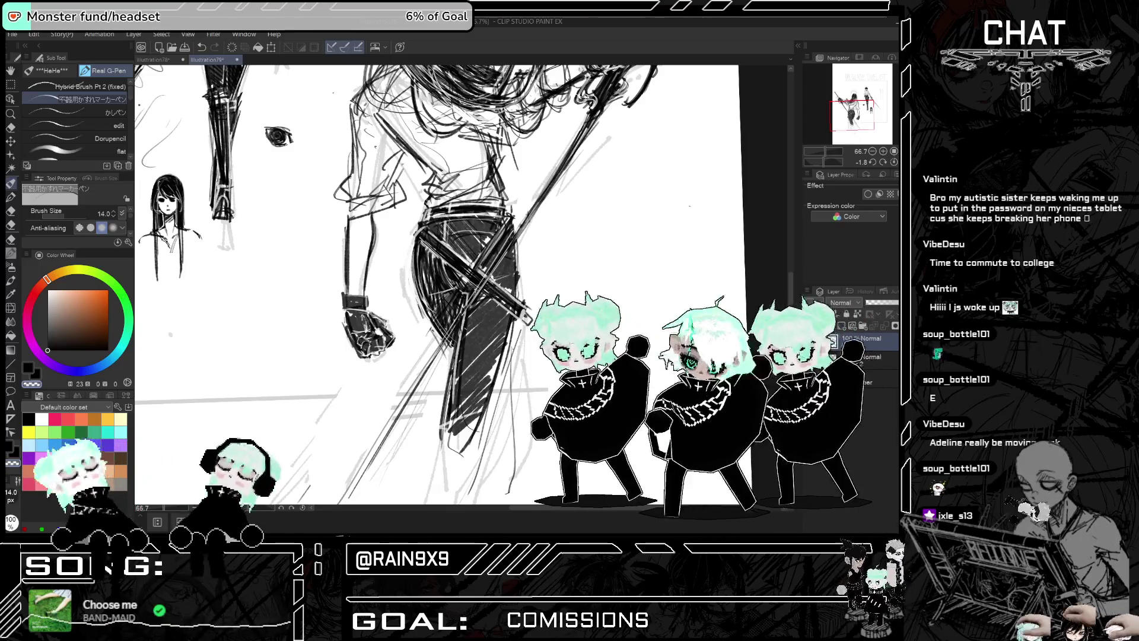
{"action": "scroll", "coordinate": [402, 285], "scroll_direction": "down", "scroll_amount": 4}
{"action": "scroll", "coordinate": [380, 267], "scroll_direction": "up", "scroll_amount": 3}
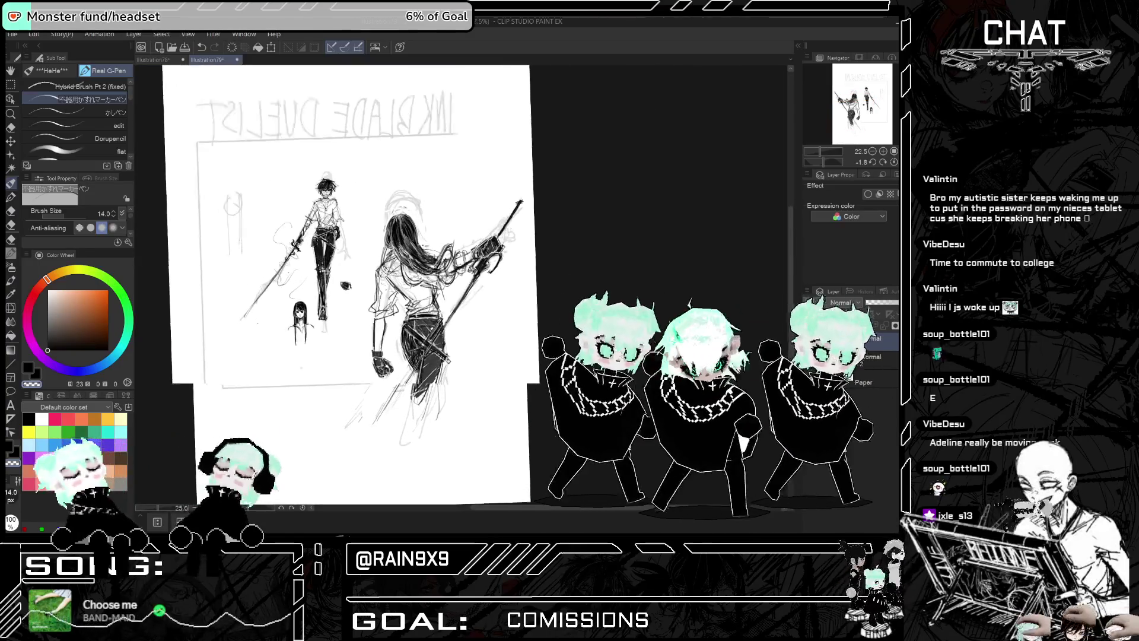
{"action": "scroll", "coordinate": [403, 285], "scroll_direction": "up", "scroll_amount": 4}
{"action": "scroll", "coordinate": [403, 285], "scroll_direction": "down", "scroll_amount": 3}
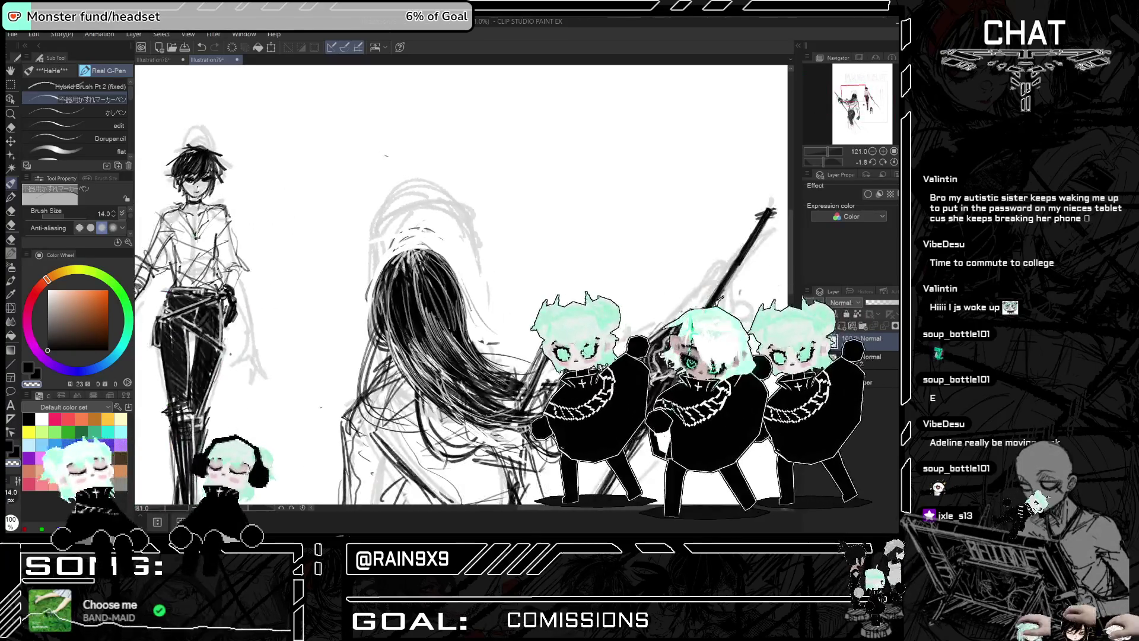
Fit the whole illustration in view and mirror it to check the composition
{"action": "scroll", "coordinate": [460, 231], "scroll_direction": "up", "scroll_amount": 1}
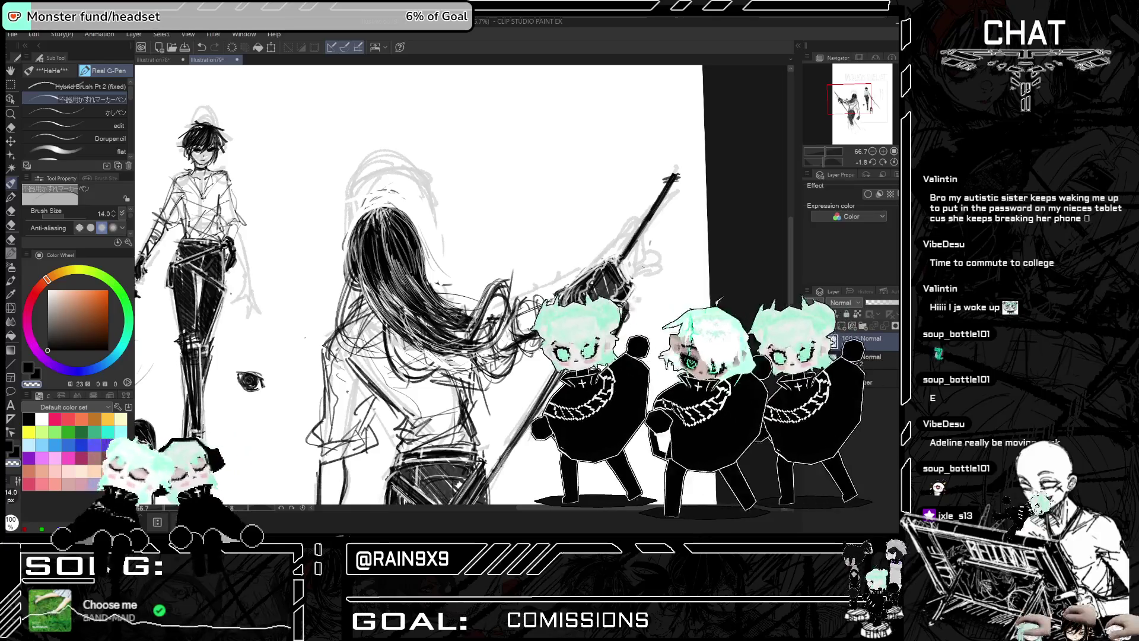
{"action": "key", "text": "ctrl+minus"}
{"action": "key", "text": "ctrl+minus"}
{"action": "key", "text": "ctrl+minus"}
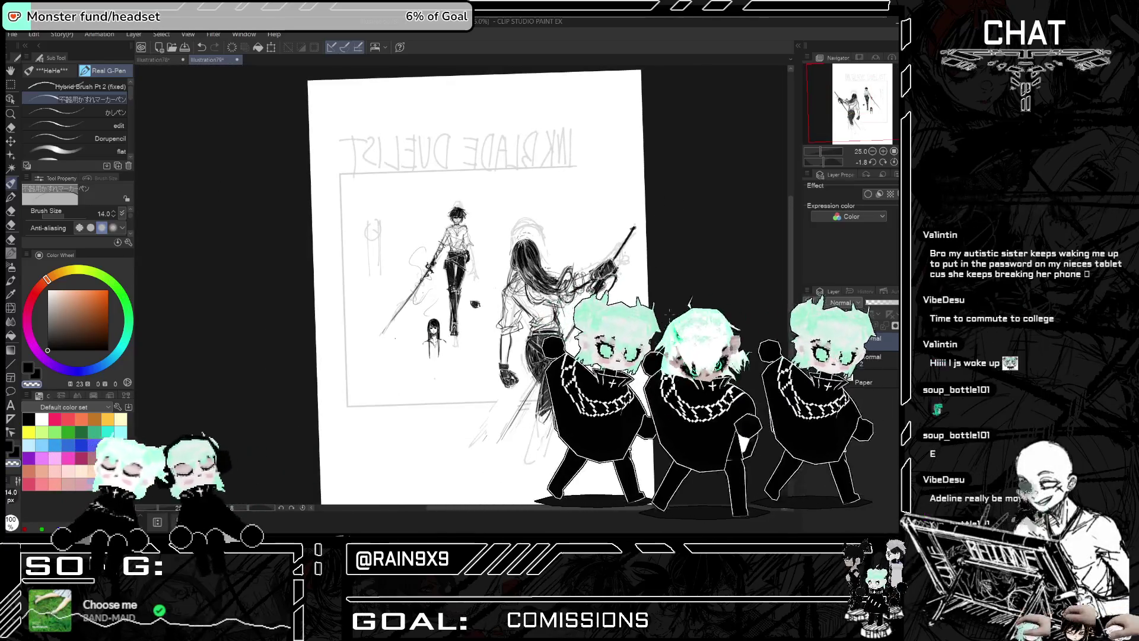
{"action": "key", "text": "ctrl+plus"}
{"action": "key", "text": "ctrl+plus"}
{"action": "key", "text": "ctrl+plus"}
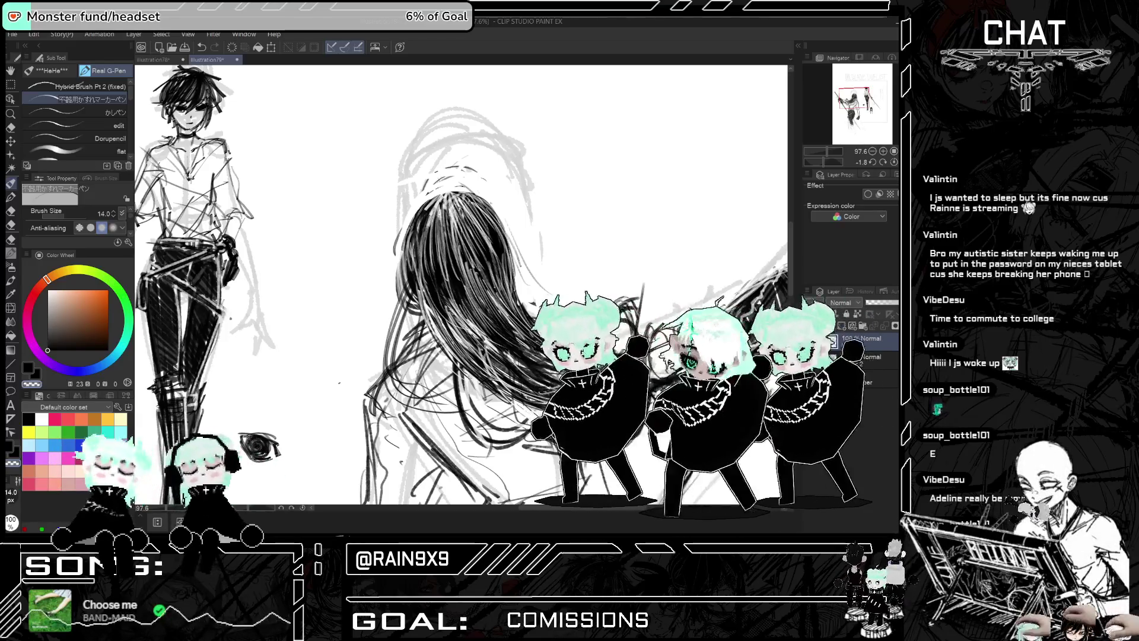
{"action": "key", "text": "ctrl+0"}
{"action": "key", "text": "h"}
{"action": "key", "text": "h"}
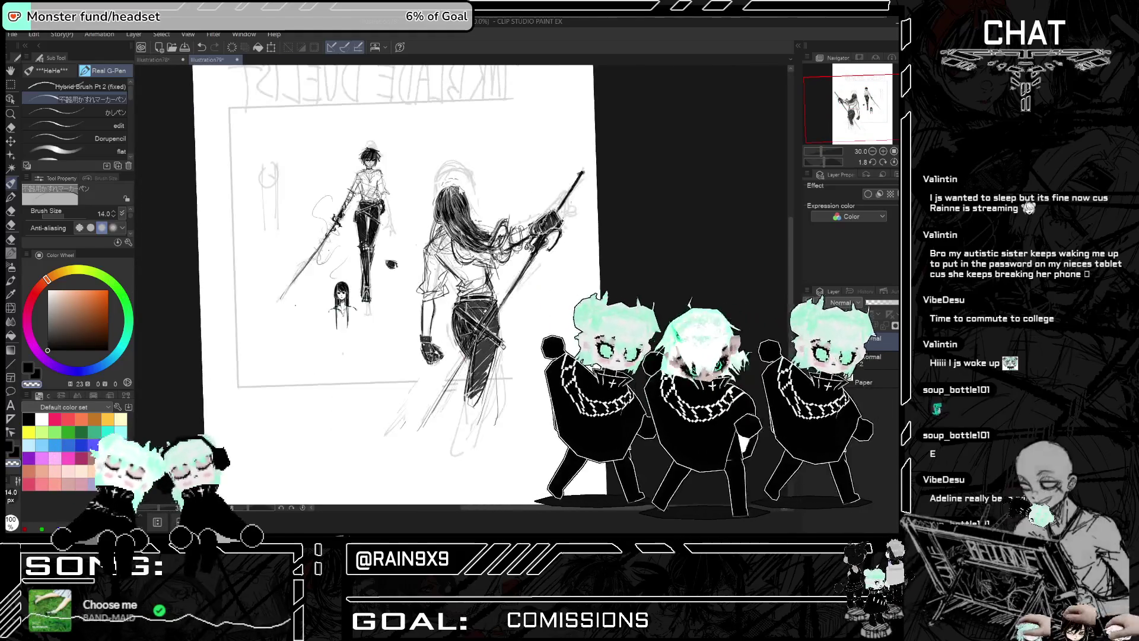
{"action": "scroll", "coordinate": [415, 267], "scroll_direction": "up", "scroll_amount": 3}
Pick a near-black ink colour and hatch dark strokes into the long hair
{"action": "left_click", "coordinate": [53, 350]}
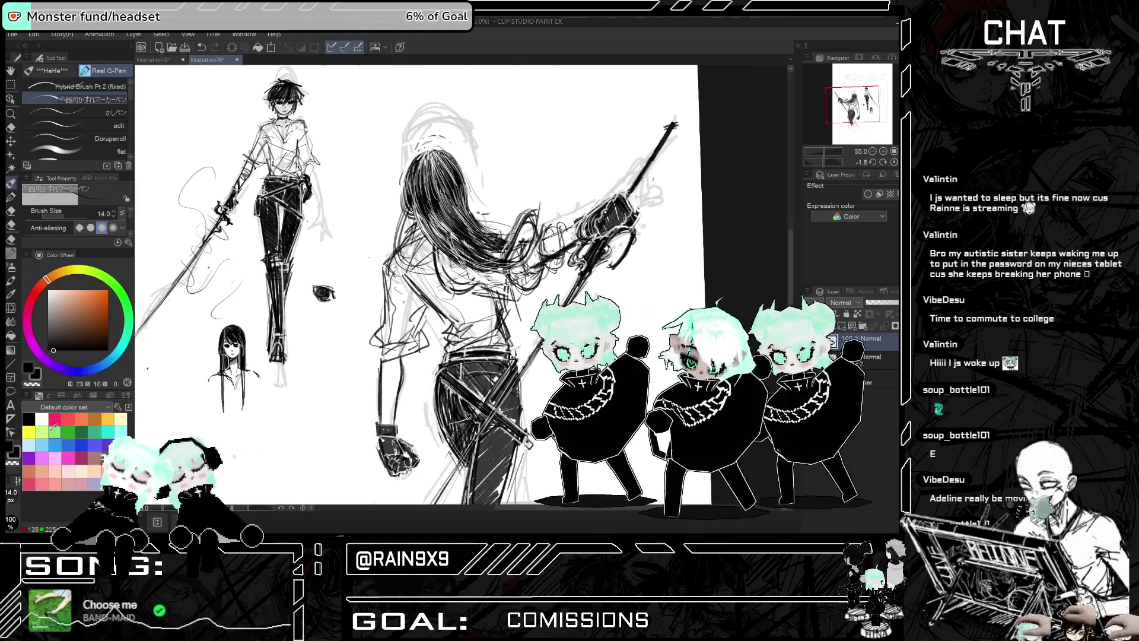
{"action": "scroll", "coordinate": [446, 232], "scroll_direction": "up", "scroll_amount": 1}
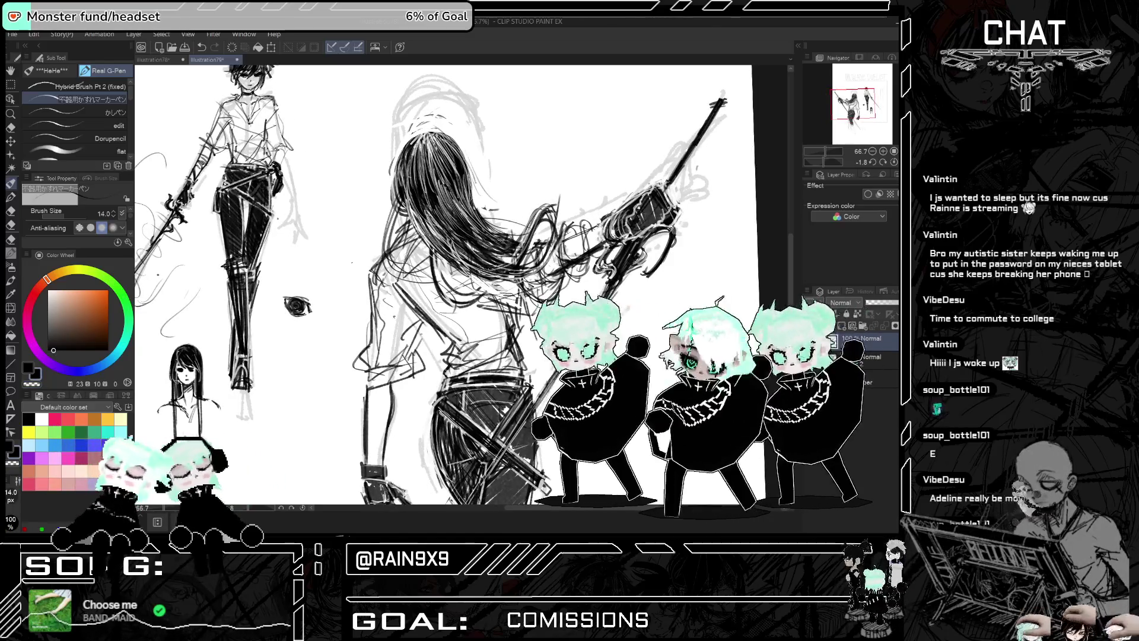
{"action": "left_click_drag", "start_coordinate": [429, 213], "coordinate": [448, 252]}
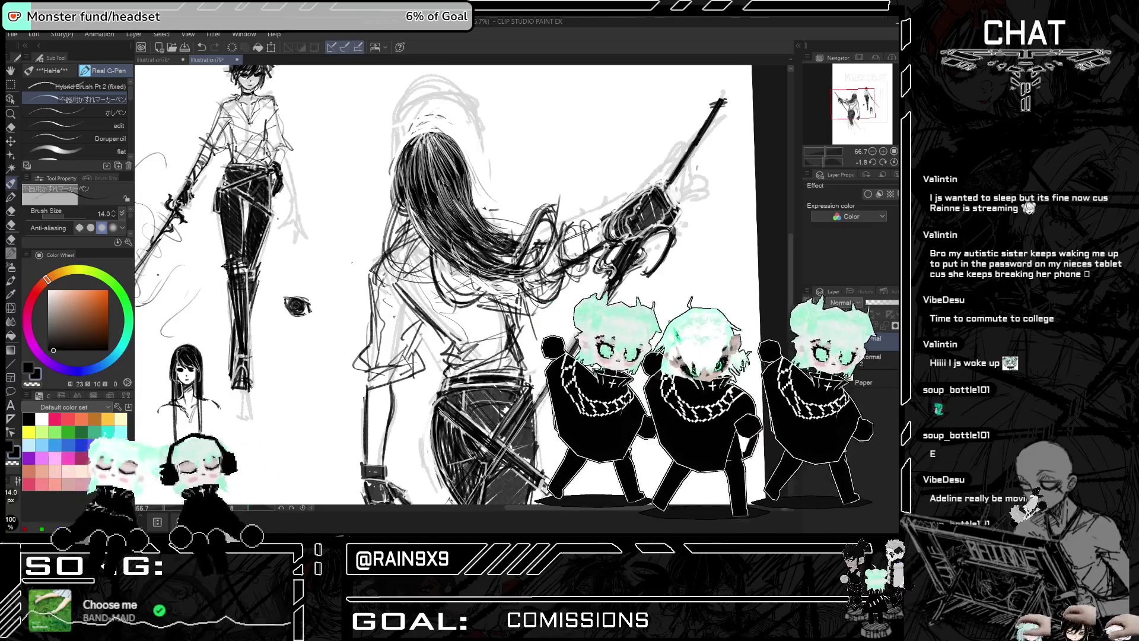
{"action": "left_click_drag", "start_coordinate": [409, 192], "coordinate": [439, 253]}
{"action": "key", "text": "h"}
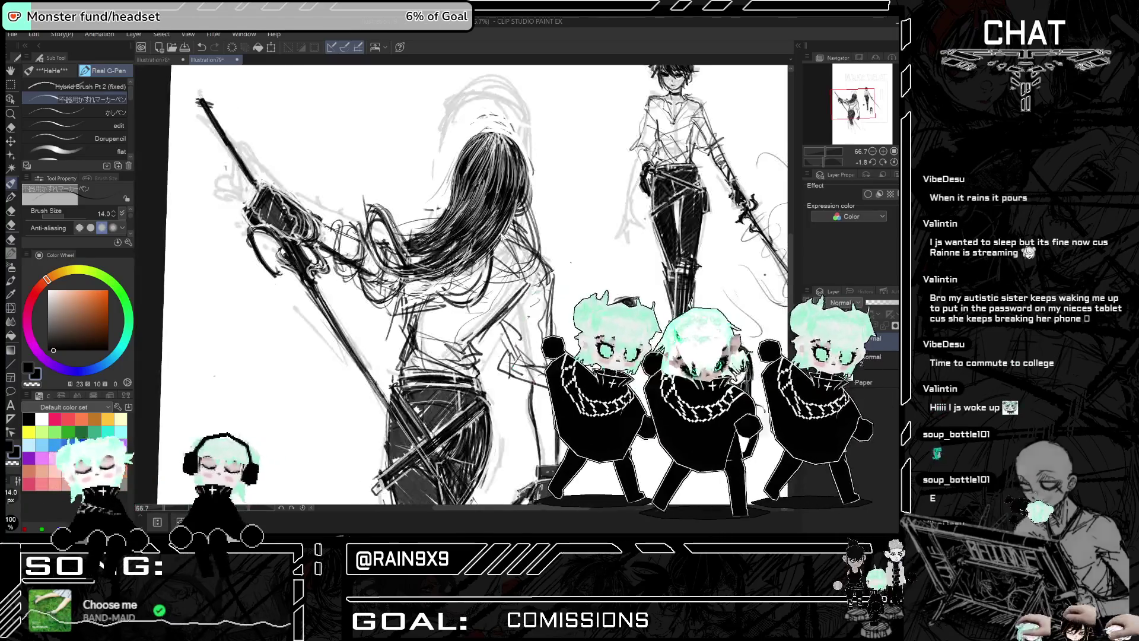
{"action": "key", "text": "ctrl+minus"}
{"action": "scroll", "coordinate": [535, 273], "scroll_direction": "down", "scroll_amount": 3}
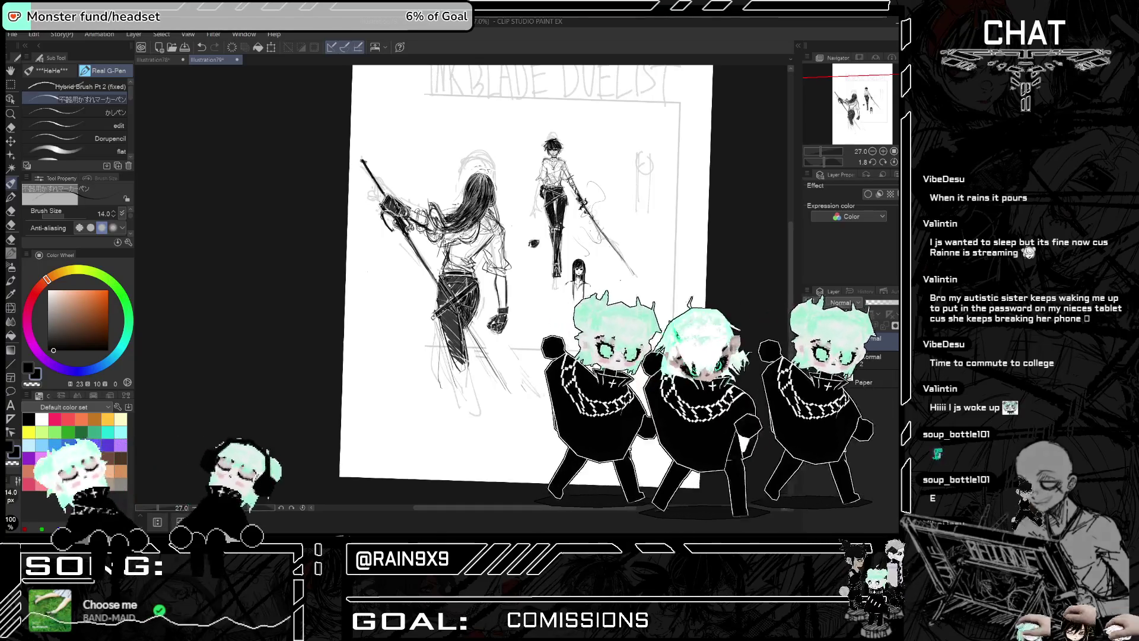
{"action": "scroll", "coordinate": [487, 272], "scroll_direction": "up", "scroll_amount": 1}
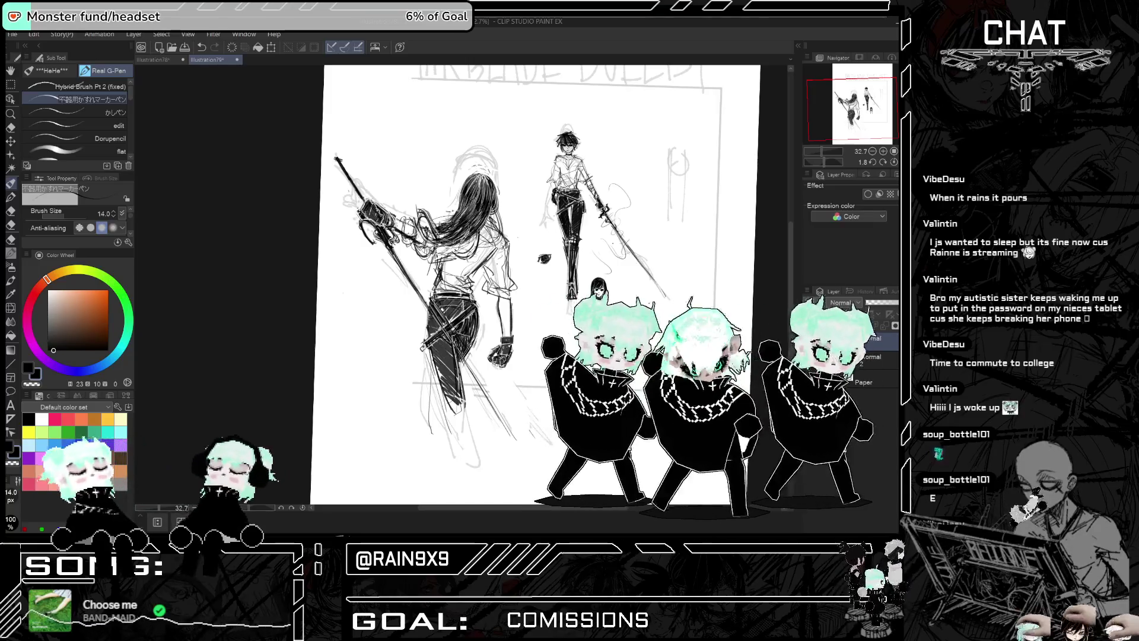
{"action": "key", "text": "ctrl+plus"}
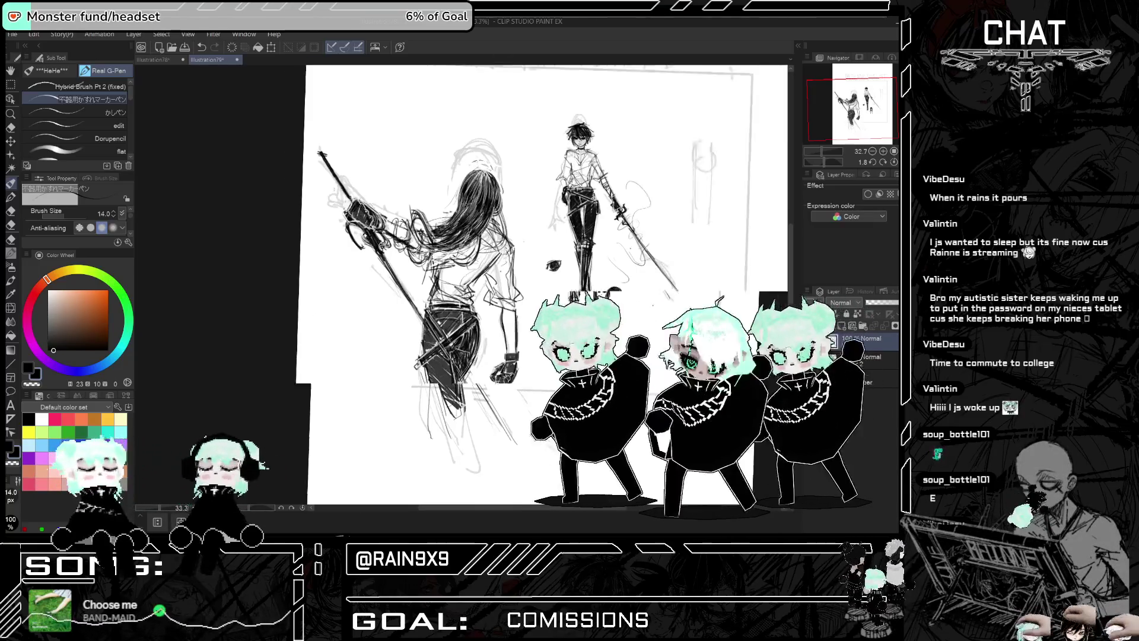
{"action": "key", "text": "h"}
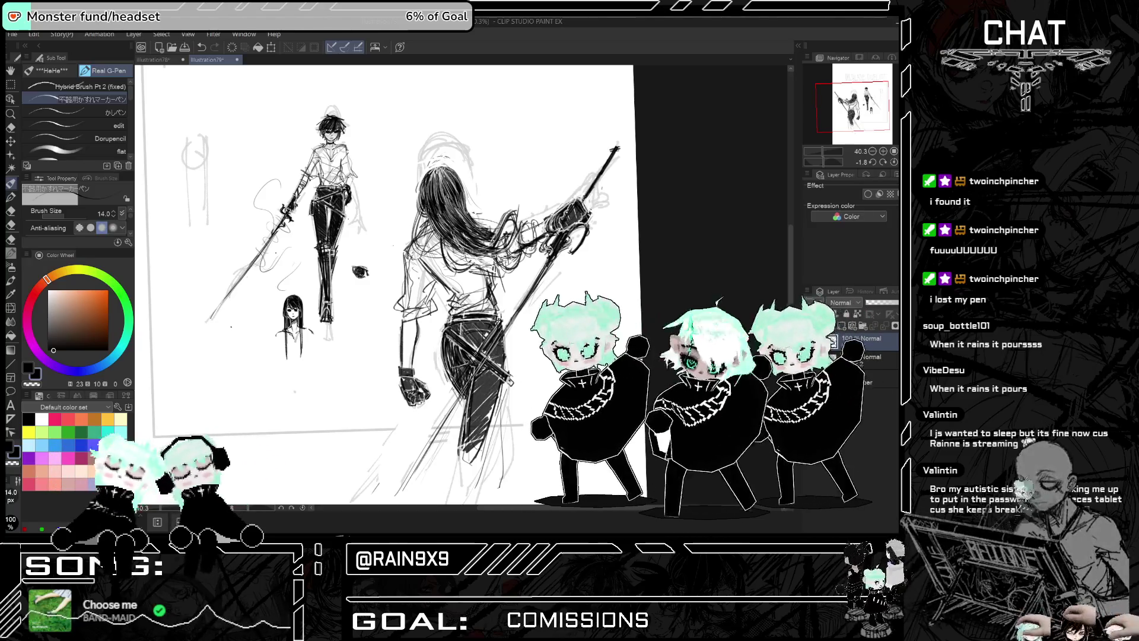
{"action": "scroll", "coordinate": [436, 215], "scroll_direction": "up", "scroll_amount": 2}
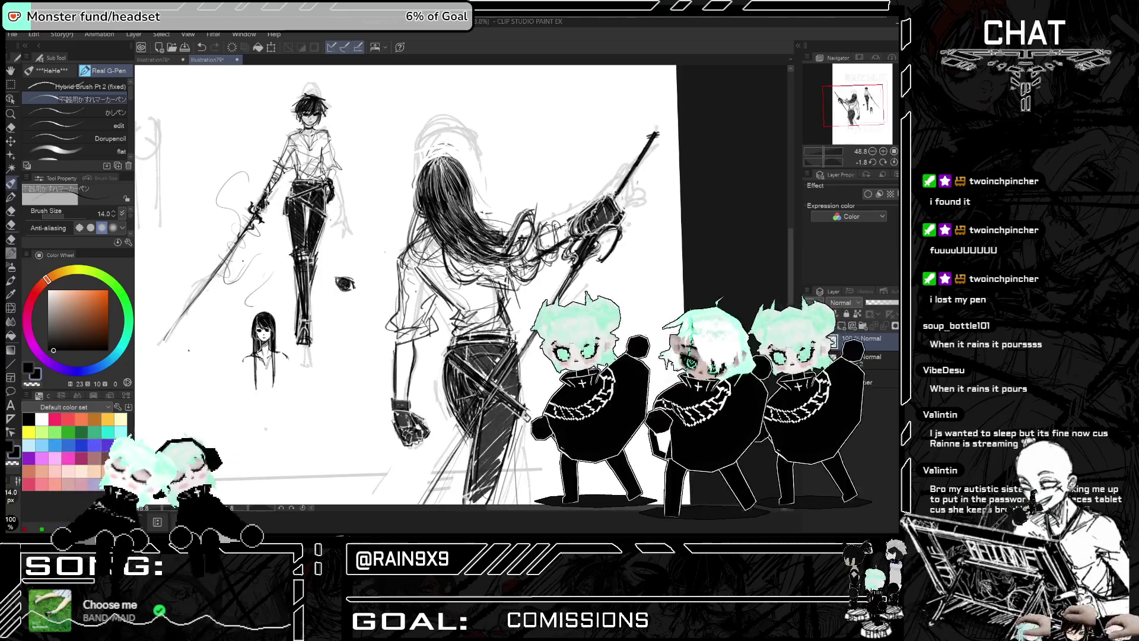
{"action": "scroll", "coordinate": [498, 232], "scroll_direction": "down", "scroll_amount": 1}
{"action": "key", "text": "h"}
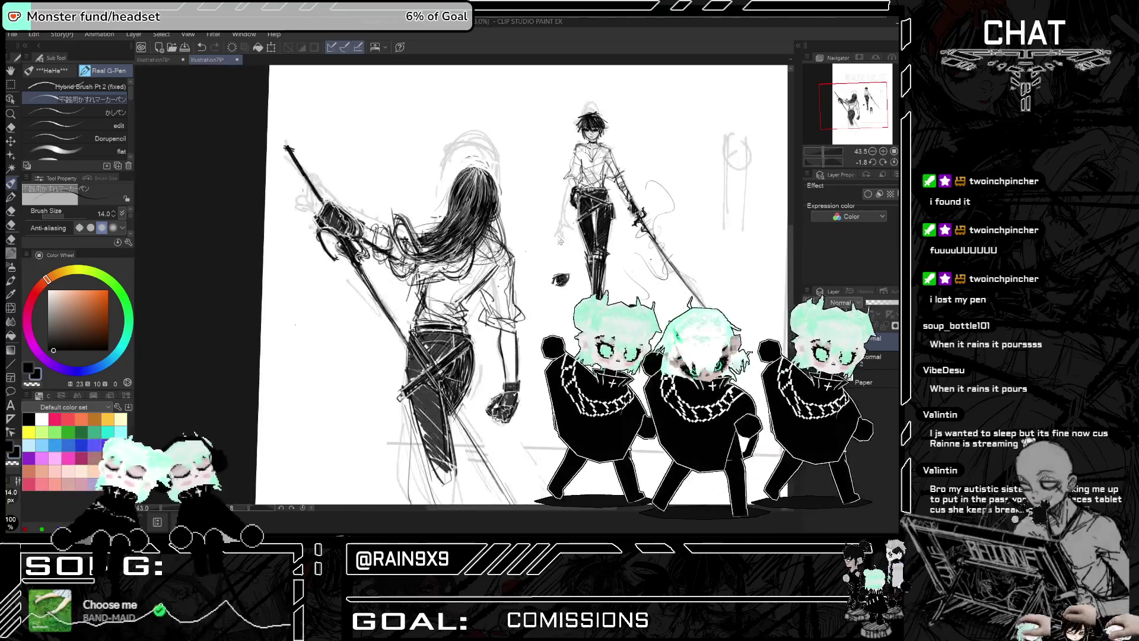
{"action": "scroll", "coordinate": [534, 285], "scroll_direction": "down", "scroll_amount": 1}
{"action": "key", "text": "h"}
{"action": "scroll", "coordinate": [594, 281], "scroll_direction": "down", "scroll_amount": 1}
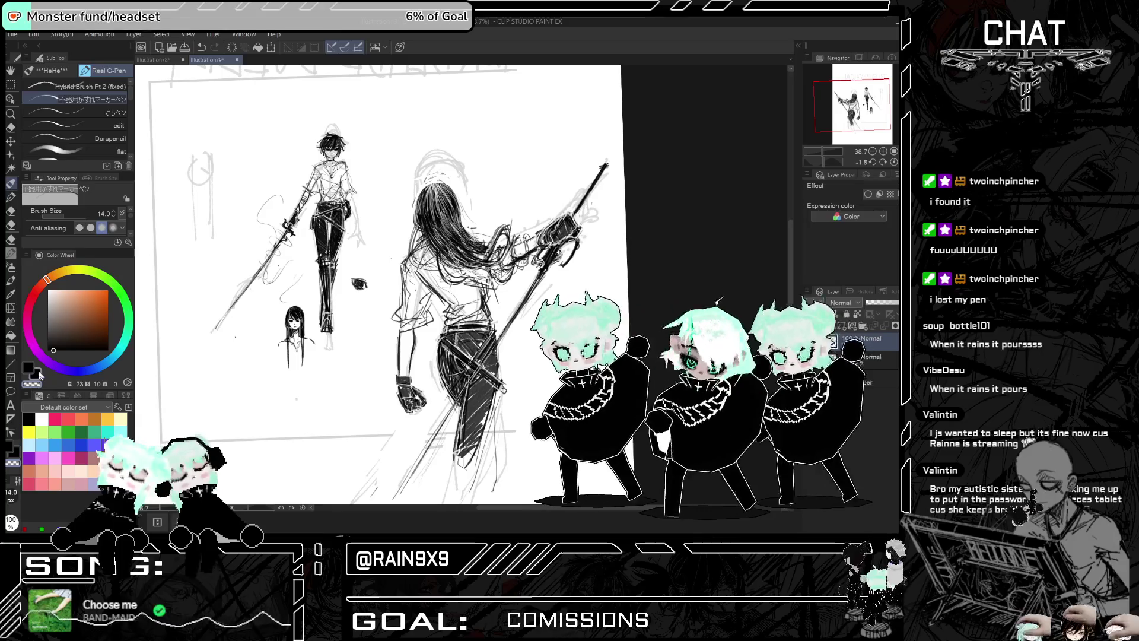
{"action": "key", "text": "ctrl+plus"}
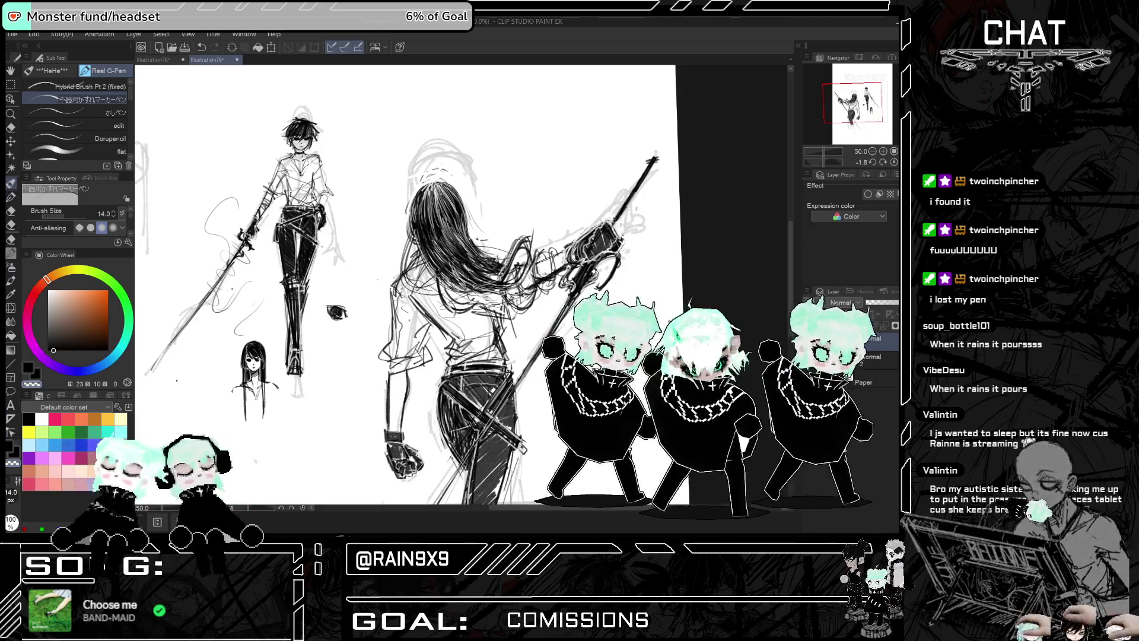
{"action": "key", "text": "h"}
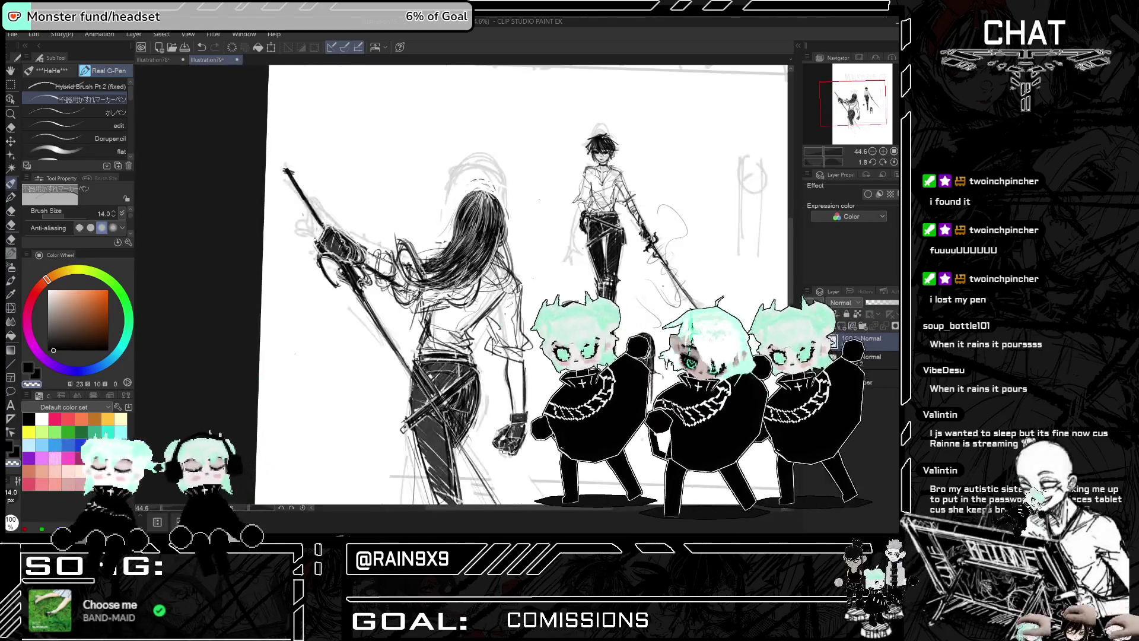
{"action": "key", "text": "h"}
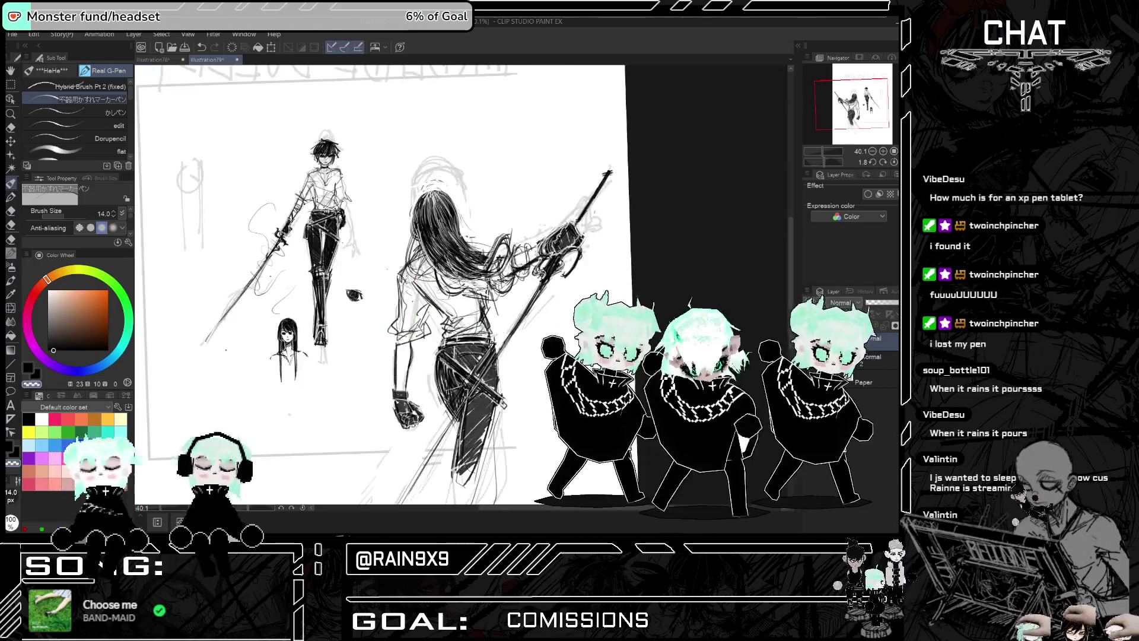
{"action": "key", "text": "ctrl+plus"}
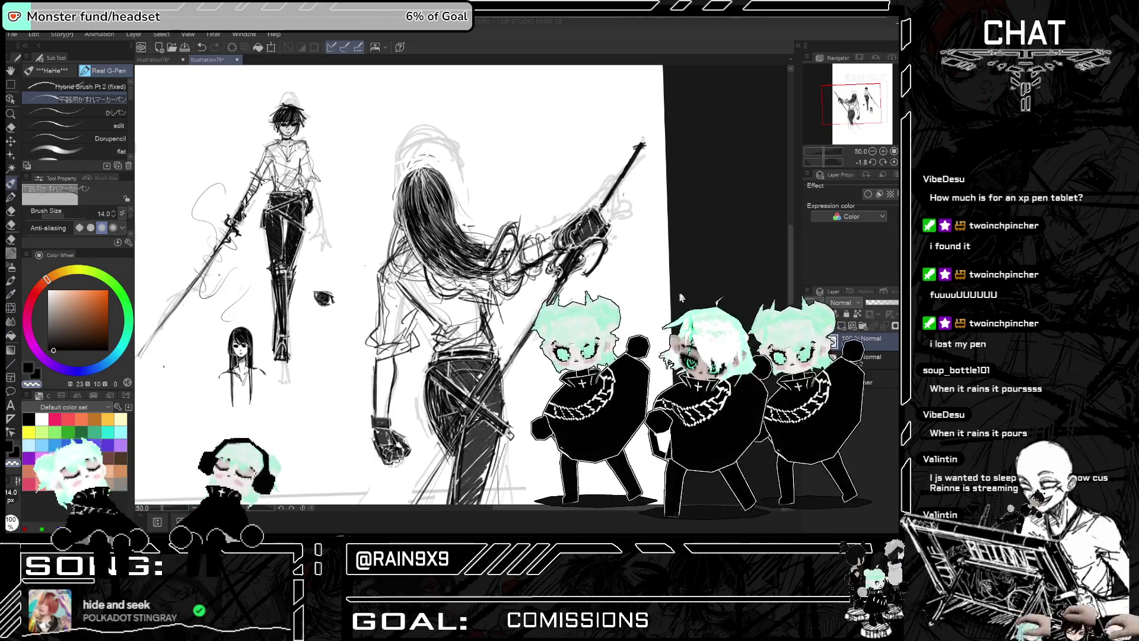
Lighten the ink colour slightly, review the sketch mirrored, and switch to the Eraser
{"action": "left_click", "coordinate": [60, 350]}
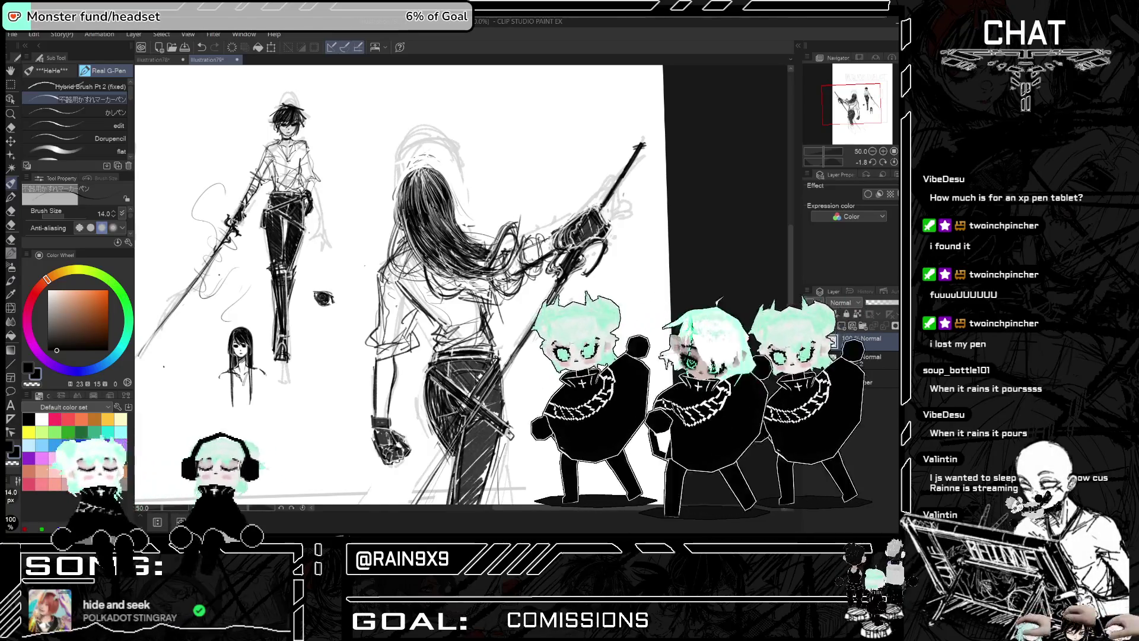
{"action": "key", "text": "h"}
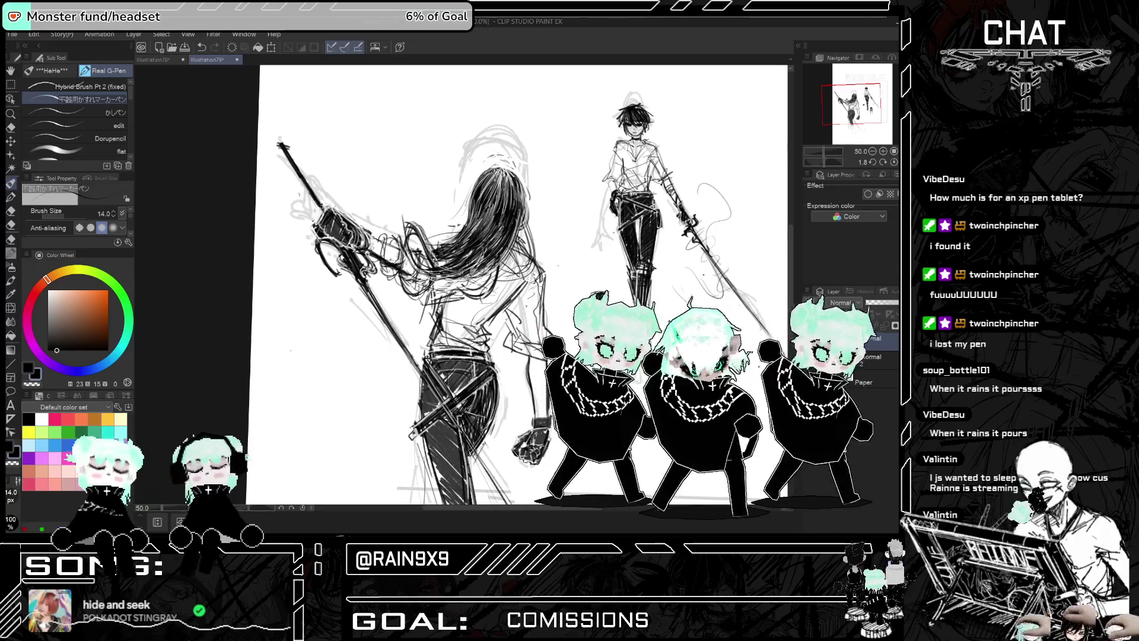
{"action": "key", "text": "h"}
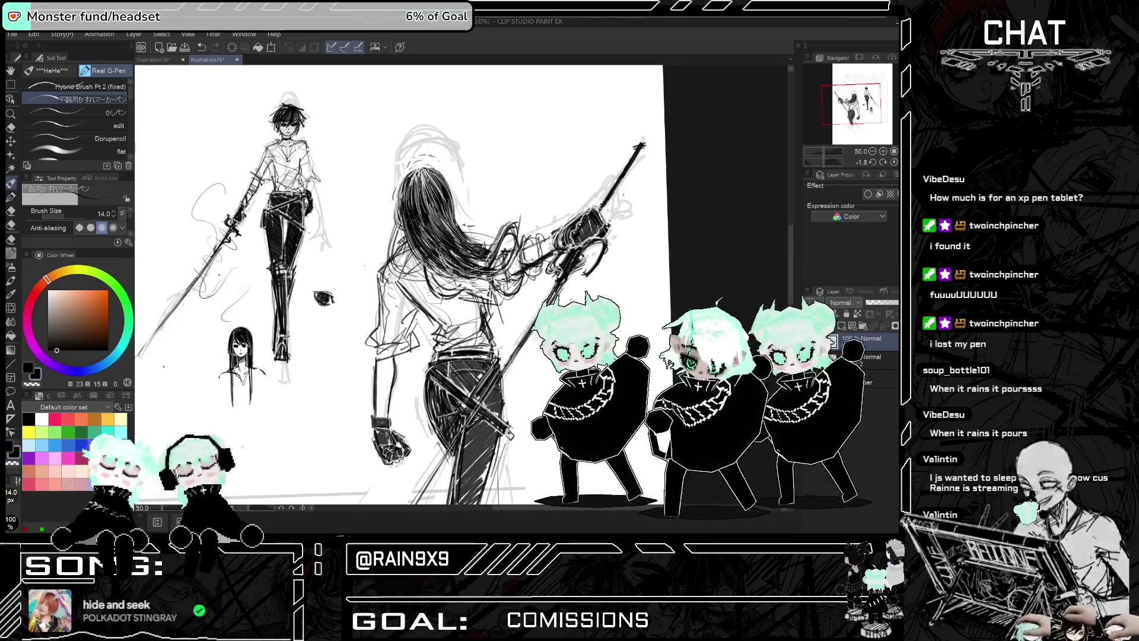
{"action": "key", "text": "ctrl+minus"}
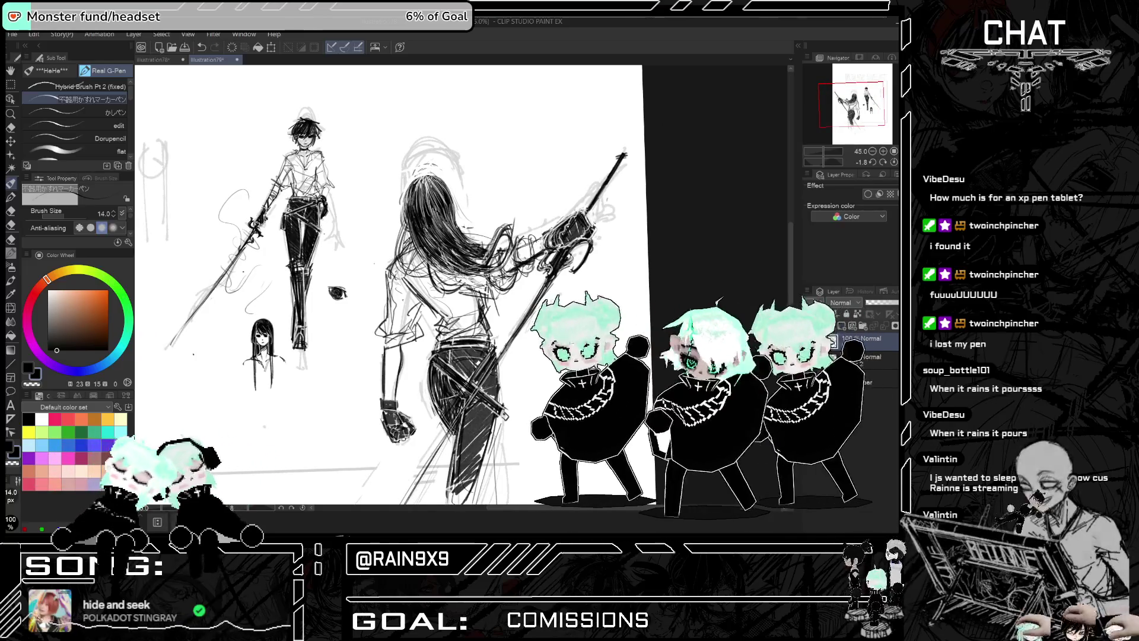
{"action": "key", "text": "h"}
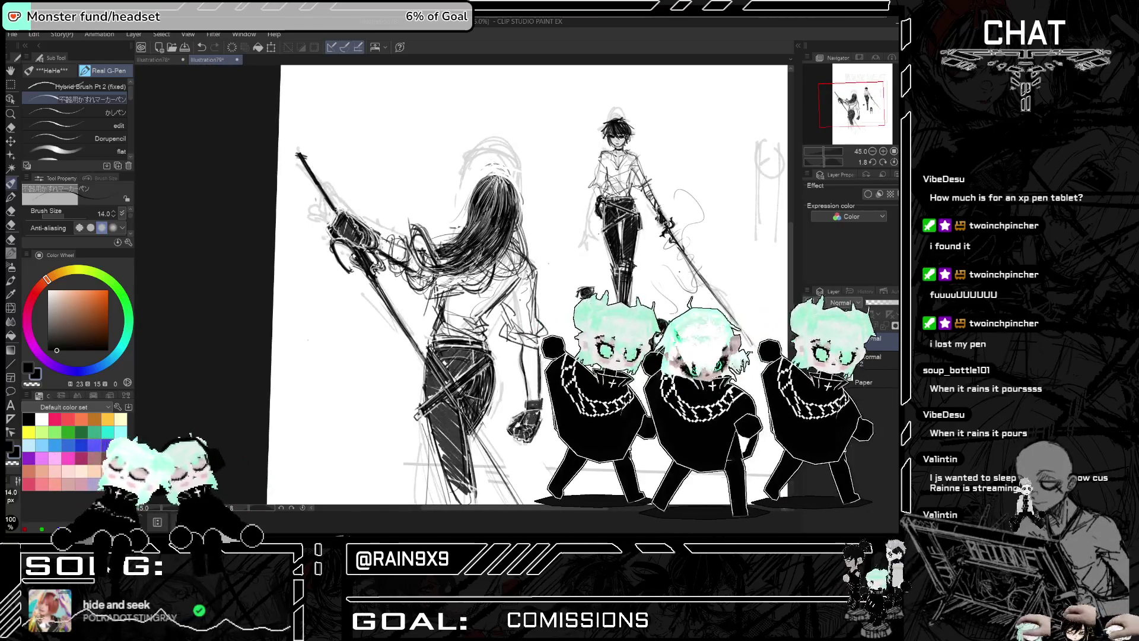
{"action": "key", "text": "h"}
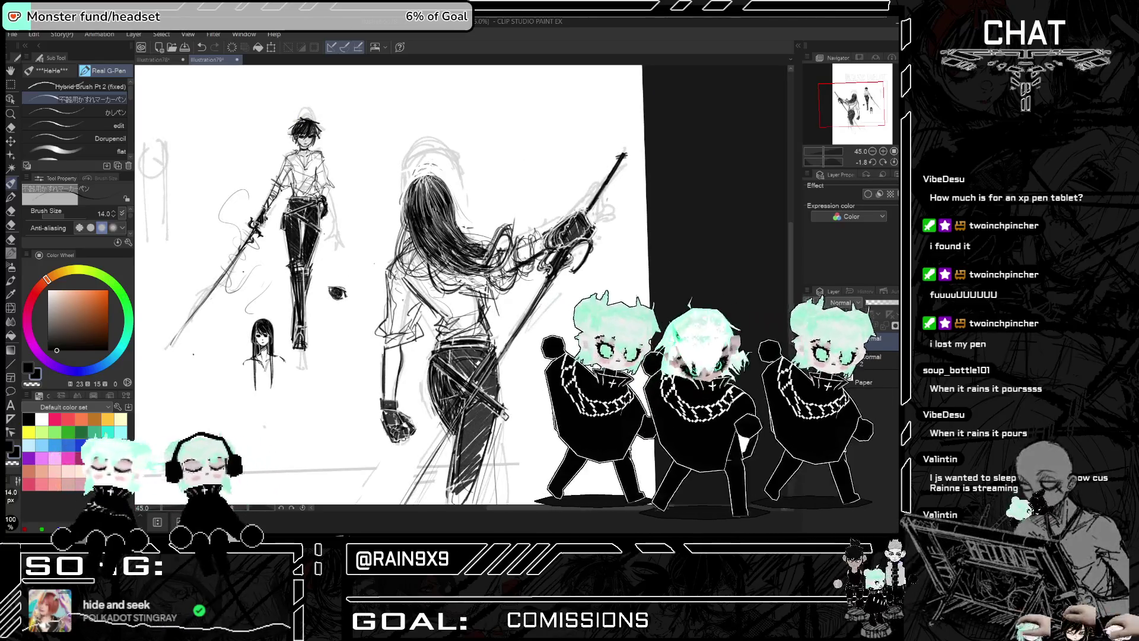
{"action": "key", "text": "ctrl+minus"}
{"action": "key", "text": "h"}
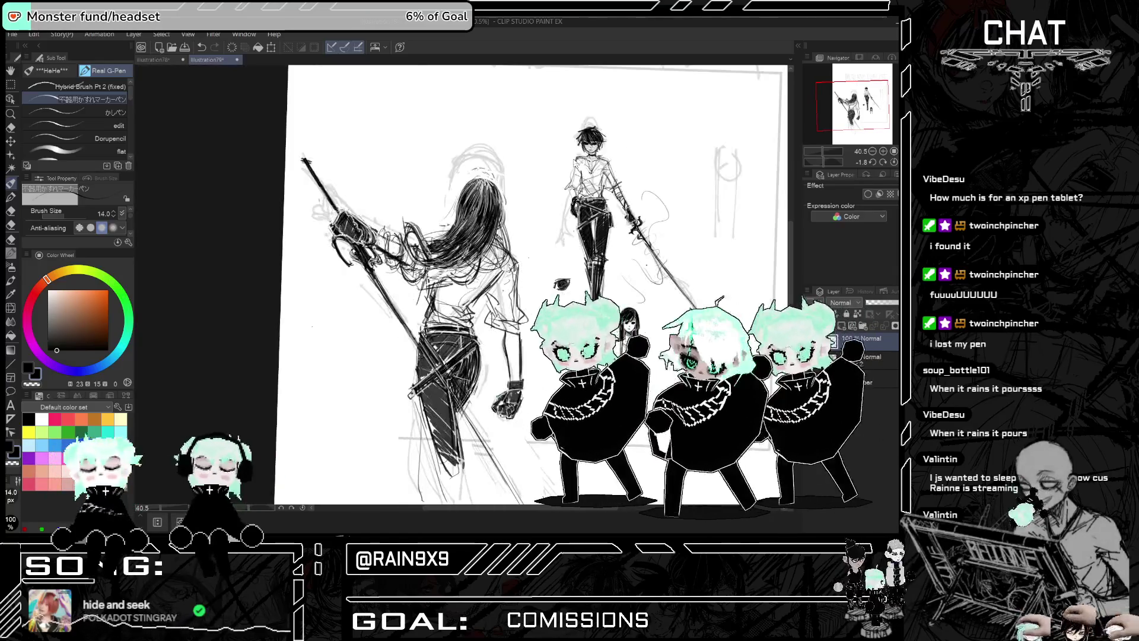
{"action": "key", "text": "ctrl+plus"}
{"action": "key", "text": "ctrl+plus"}
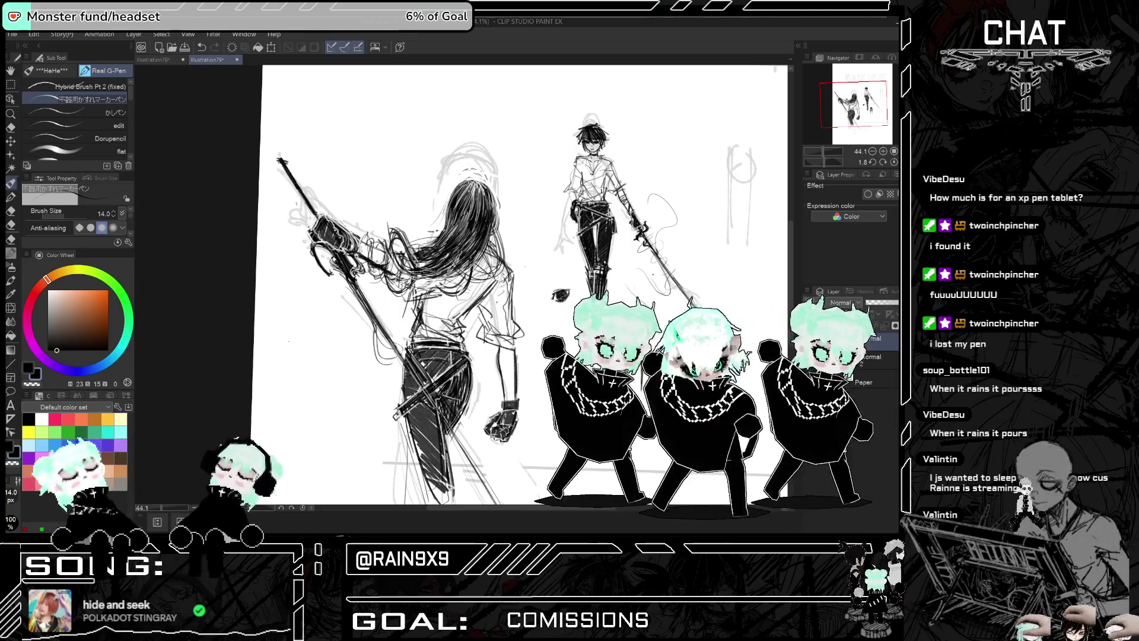
{"action": "key", "text": "h"}
{"action": "scroll", "coordinate": [792, 256], "scroll_direction": "down", "scroll_amount": 3}
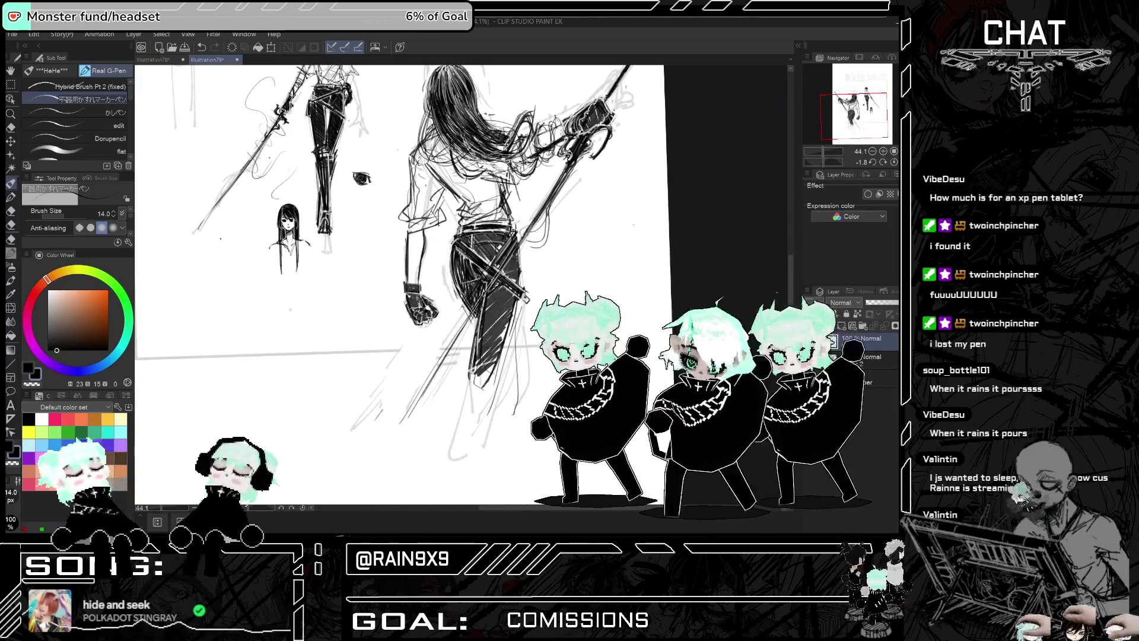
{"action": "key", "text": "e"}
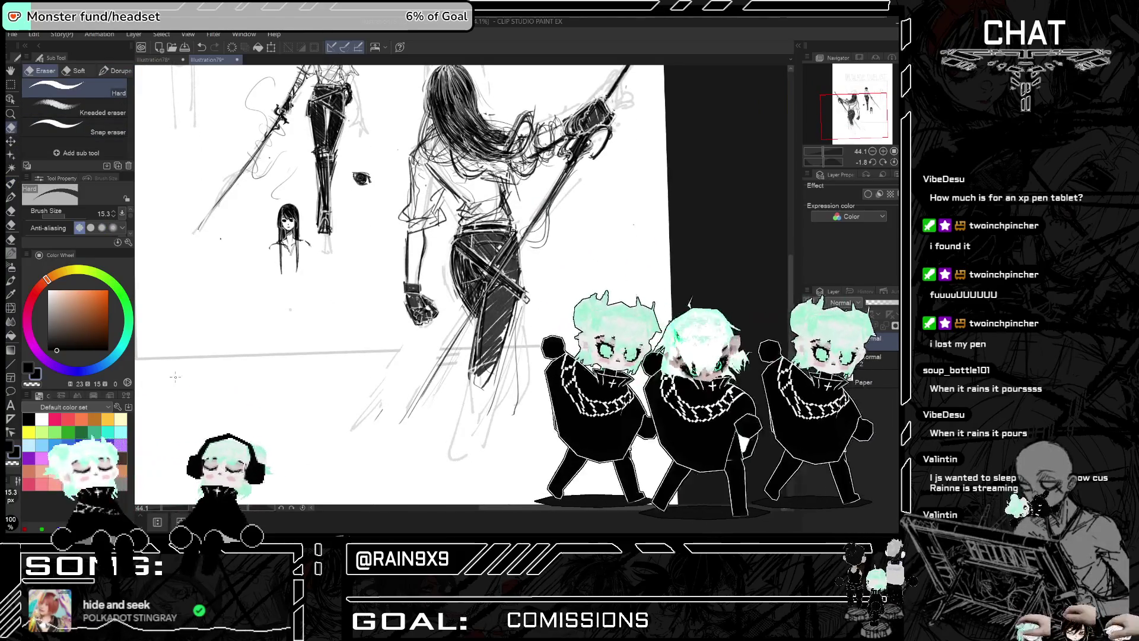
Set the eraser size to 99.2 and erase stray lines along and below the trouser leg
{"action": "left_click", "coordinate": [69, 216]}
{"action": "left_click_drag", "start_coordinate": [70, 216], "coordinate": [81, 216]}
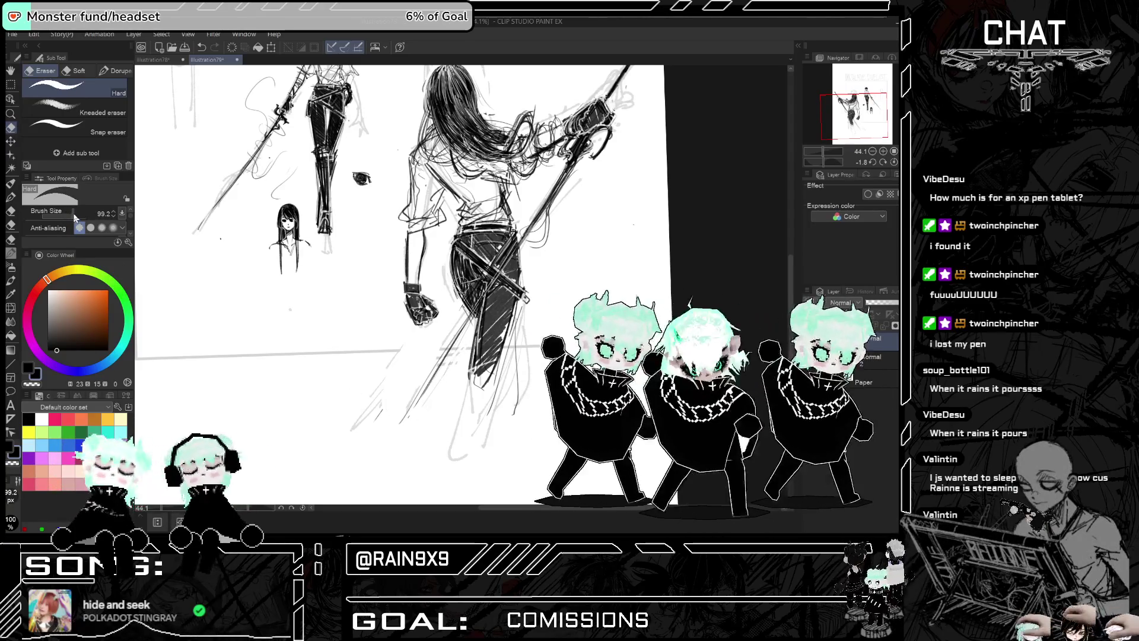
{"action": "mouse_move", "coordinate": [434, 352]}
{"action": "left_mouse_down"}
{"action": "mouse_move", "coordinate": [449, 353]}
{"action": "mouse_move", "coordinate": [468, 316]}
{"action": "left_mouse_up"}
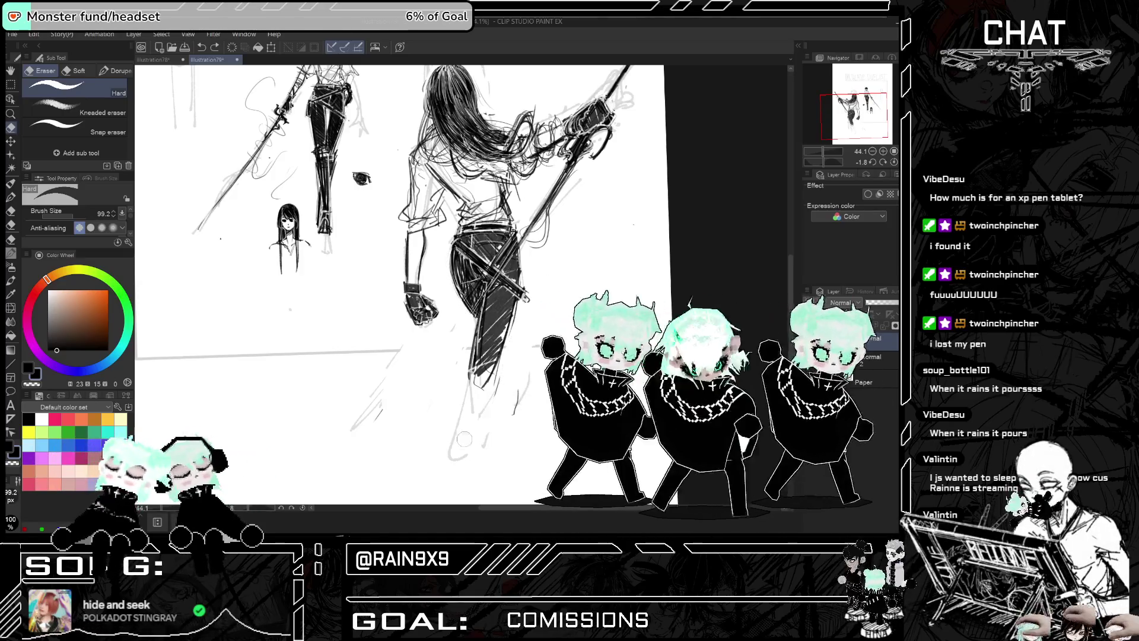
{"action": "mouse_move", "coordinate": [356, 420]}
{"action": "left_mouse_down"}
{"action": "mouse_move", "coordinate": [441, 414]}
{"action": "mouse_move", "coordinate": [427, 395]}
{"action": "mouse_move", "coordinate": [479, 368]}
{"action": "left_mouse_up"}
{"action": "key", "text": "h"}
{"action": "key", "text": "h"}
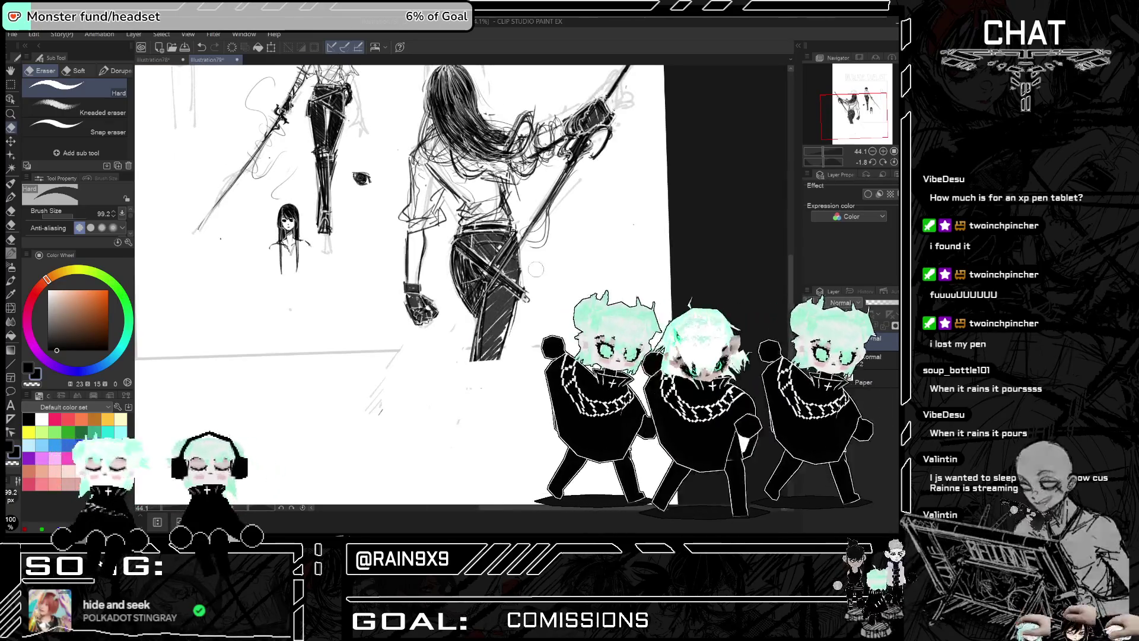